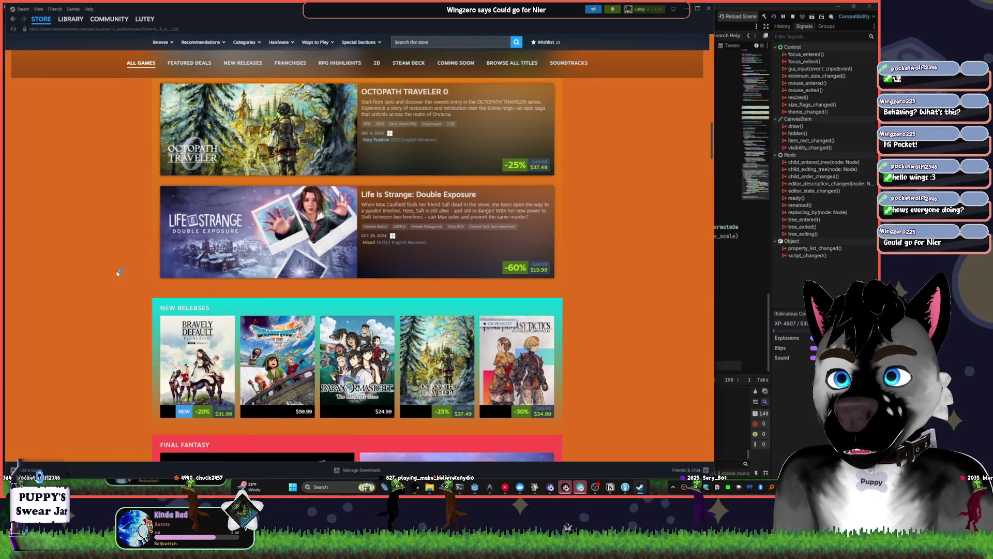
{"action": "scroll", "coordinate": [117, 273], "scroll_direction": "up", "scroll_amount": 4}
Scroll the Square Enix sale page and open the NieR:Automata store page
{"action": "mouse_move", "coordinate": [297, 224]}
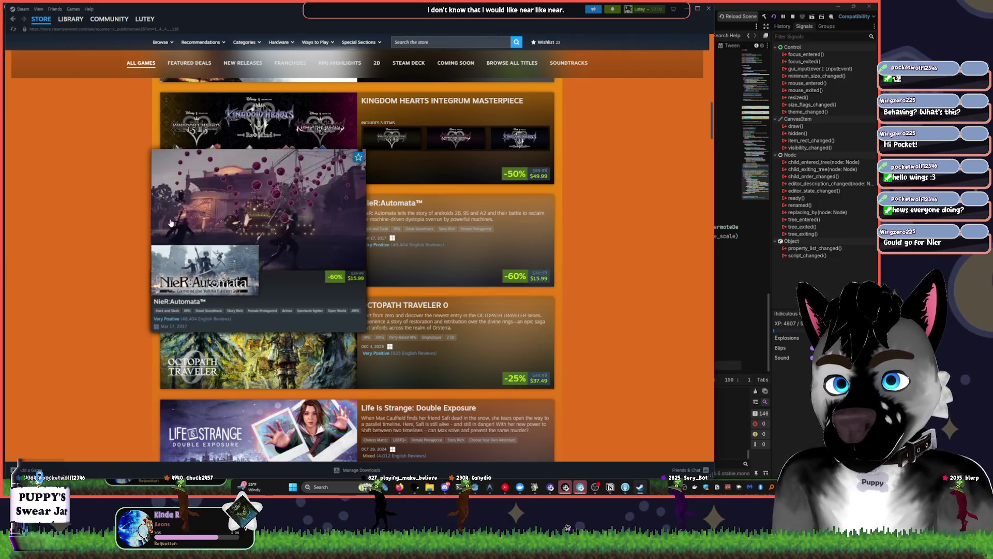
{"action": "scroll", "coordinate": [136, 232], "scroll_direction": "down", "scroll_amount": 9}
{"action": "scroll", "coordinate": [136, 231], "scroll_direction": "down", "scroll_amount": 6}
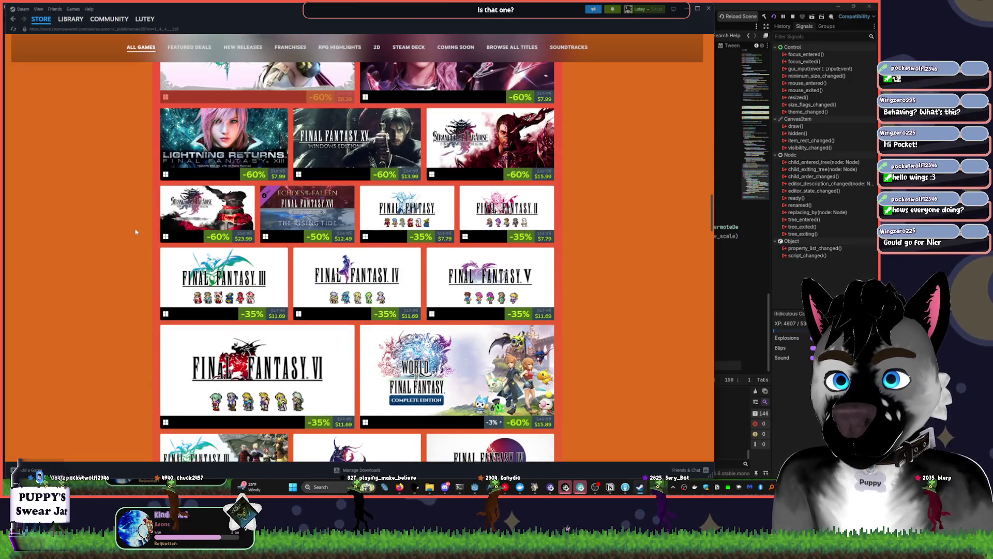
{"action": "scroll", "coordinate": [136, 232], "scroll_direction": "down", "scroll_amount": 3}
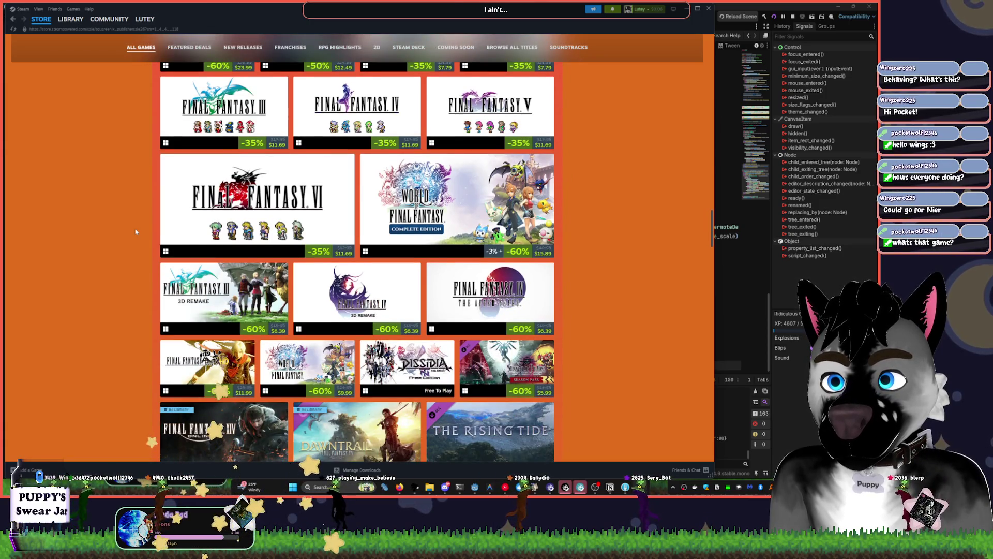
{"action": "scroll", "coordinate": [136, 232], "scroll_direction": "down", "scroll_amount": 2}
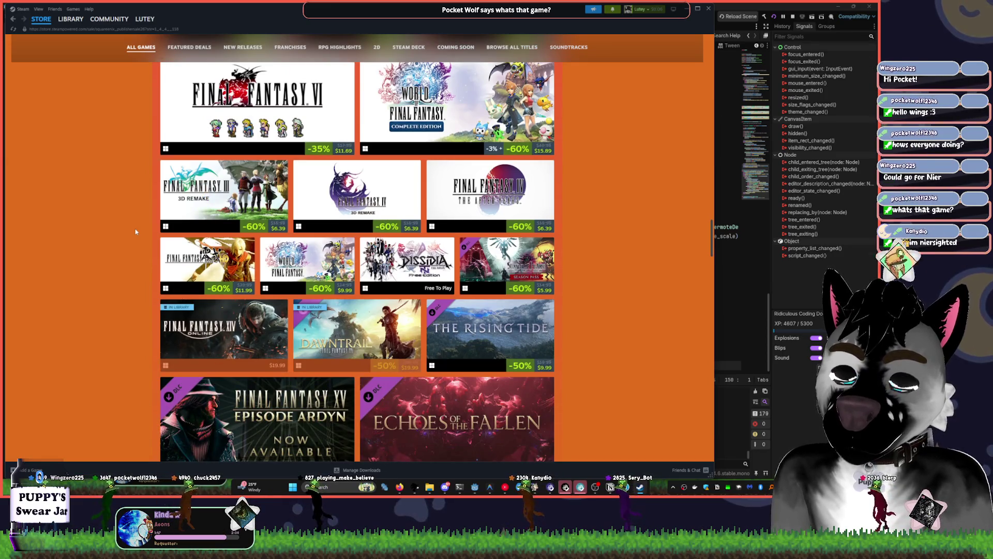
{"action": "scroll", "coordinate": [136, 232], "scroll_direction": "down", "scroll_amount": 3}
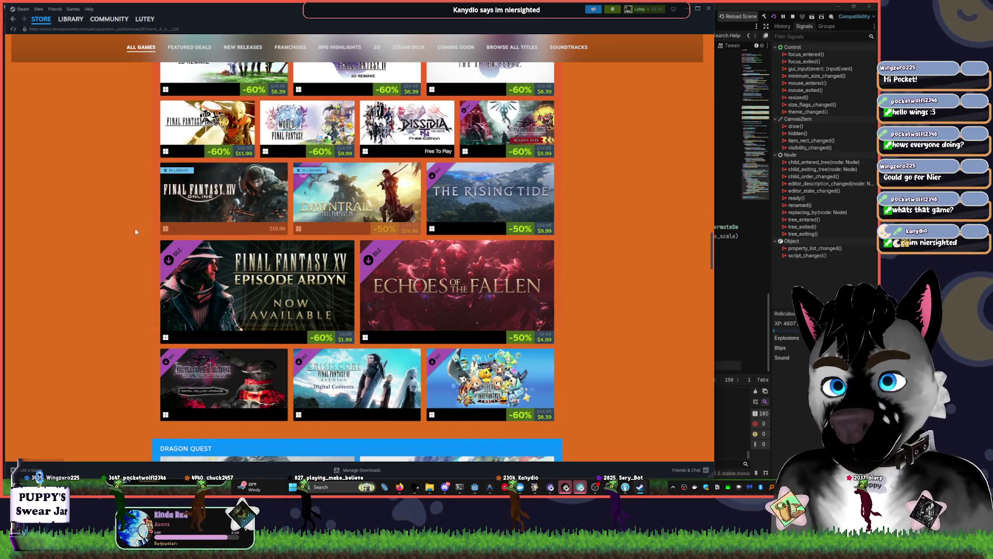
{"action": "scroll", "coordinate": [146, 293], "scroll_direction": "up", "scroll_amount": 15}
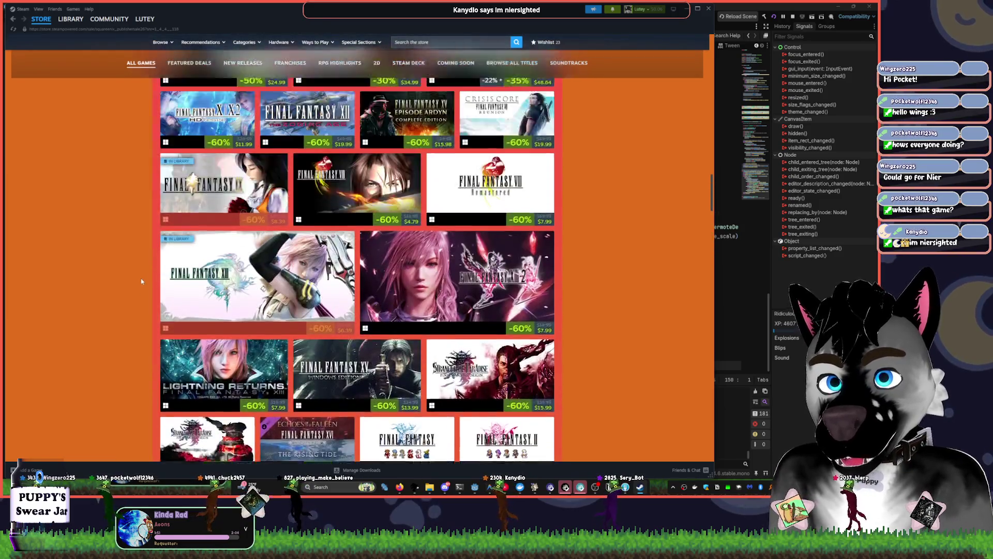
{"action": "scroll", "coordinate": [141, 281], "scroll_direction": "up", "scroll_amount": 5}
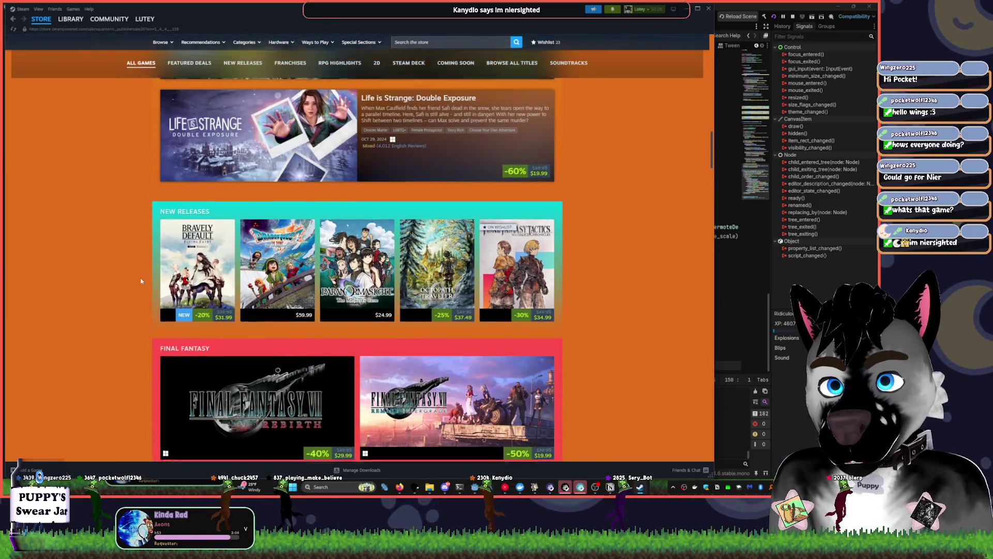
{"action": "scroll", "coordinate": [161, 237], "scroll_direction": "up", "scroll_amount": 3}
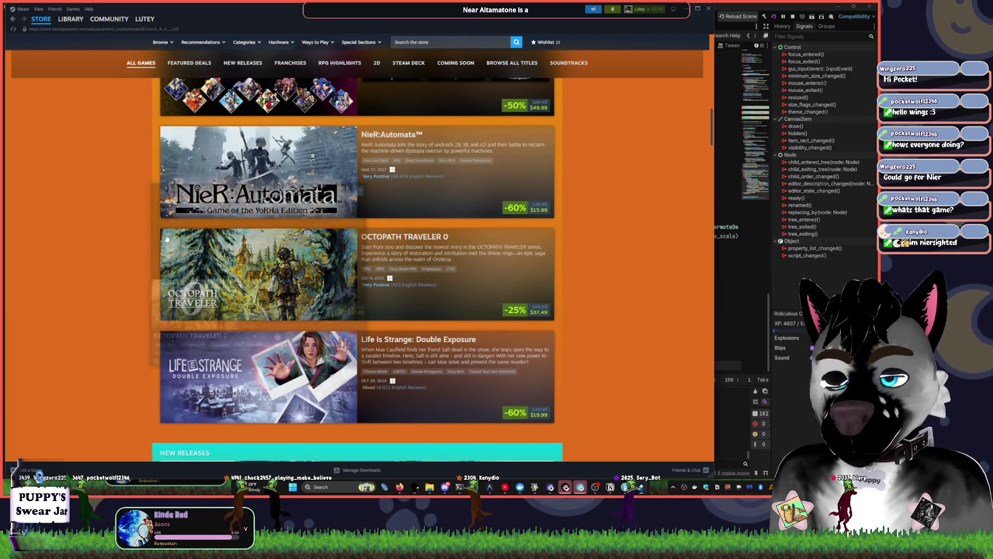
{"action": "left_click", "coordinate": [216, 175]}
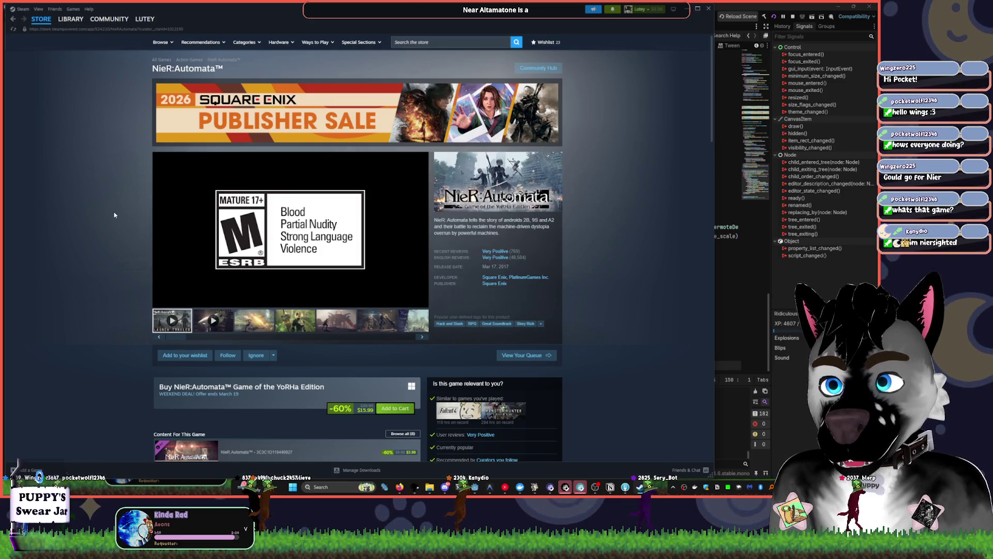
Browse through the NieR:Automata screenshots, from city ruins to 2B with flowers
{"action": "left_click", "coordinate": [254, 321]}
{"action": "left_click", "coordinate": [299, 329]}
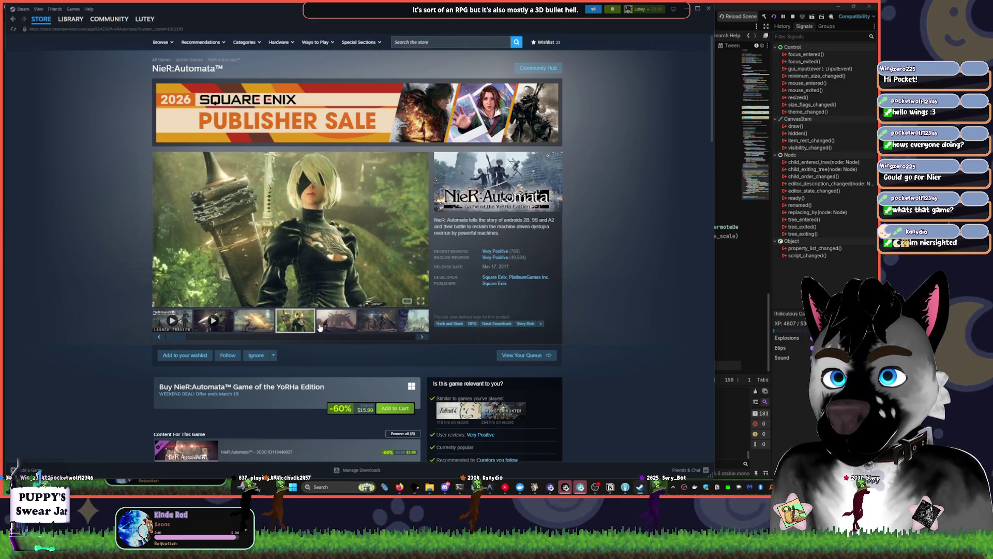
{"action": "left_click", "coordinate": [322, 329]}
{"action": "left_click", "coordinate": [385, 331]}
{"action": "left_click", "coordinate": [416, 336]}
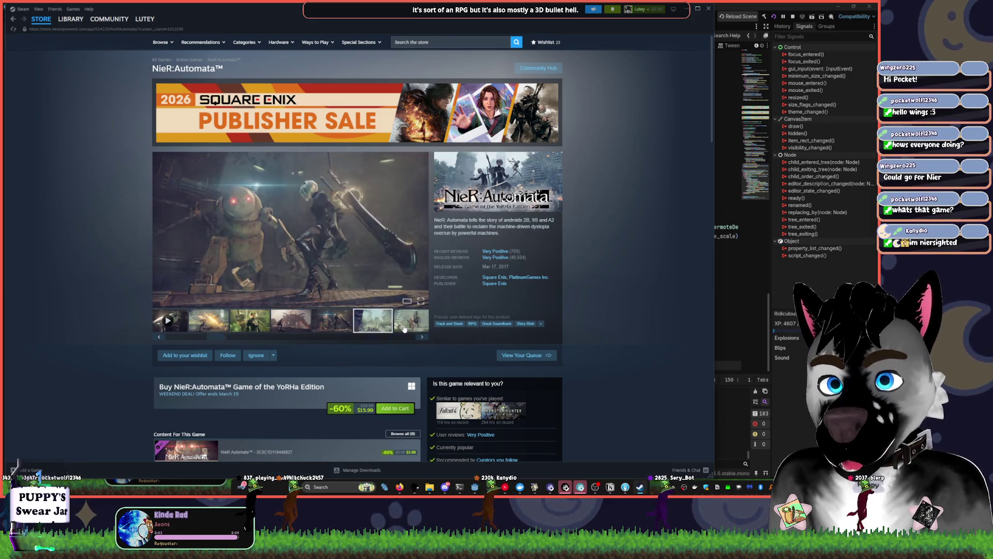
{"action": "left_click", "coordinate": [218, 327]}
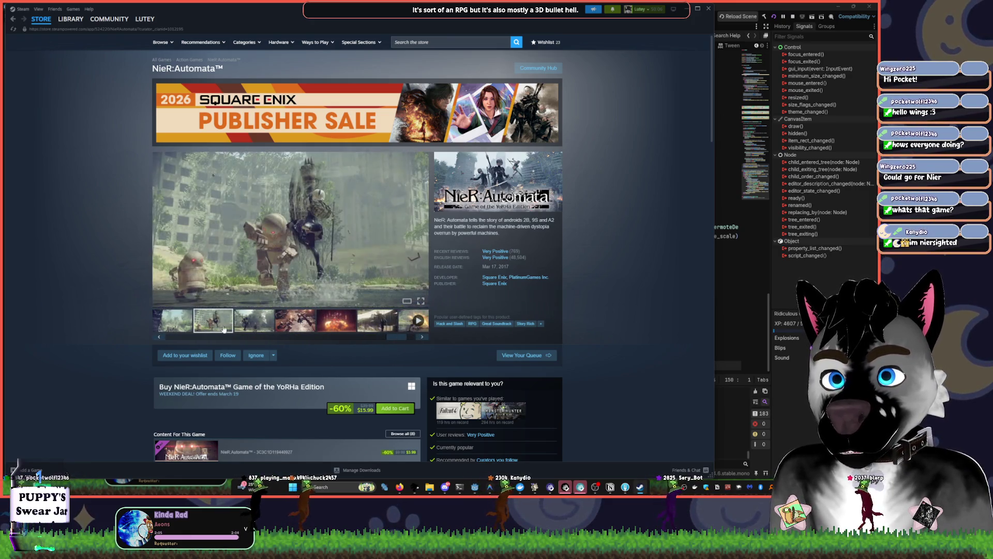
{"action": "left_click", "coordinate": [256, 321]}
{"action": "left_click", "coordinate": [288, 322]}
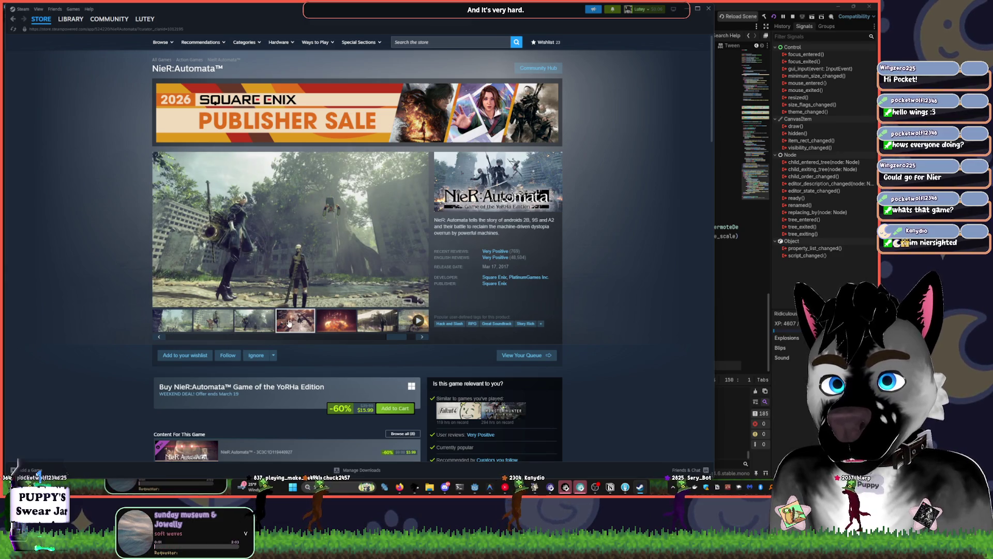
{"action": "left_click", "coordinate": [329, 331]}
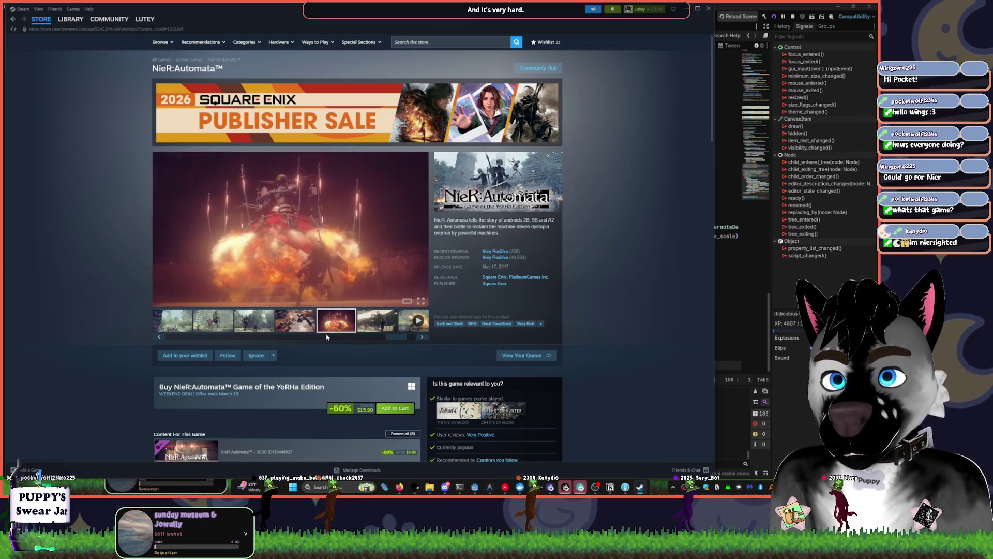
{"action": "left_click", "coordinate": [366, 330]}
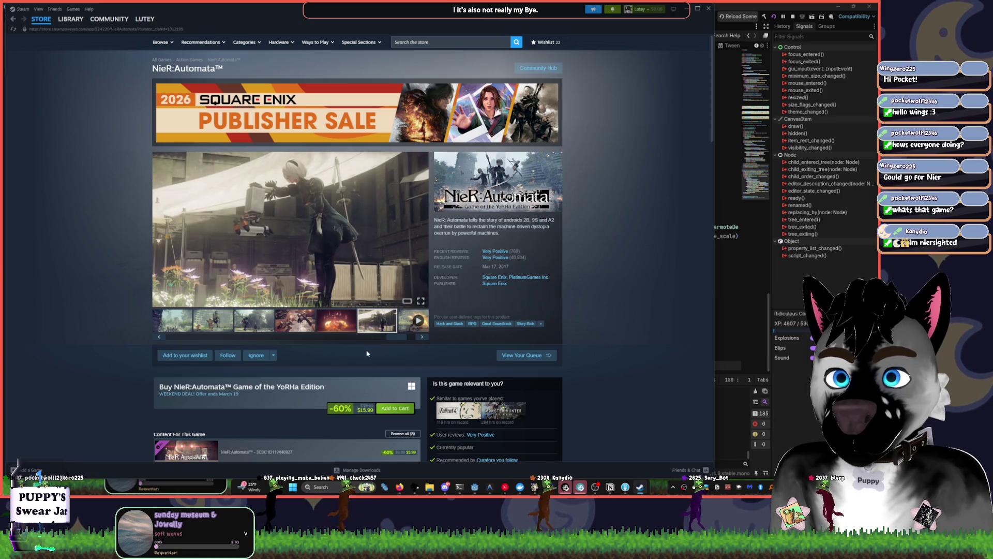
Play the NieR:Automata trailer, revisit earlier screenshots, then return to the Square Enix sale page
{"action": "left_click", "coordinate": [422, 336]}
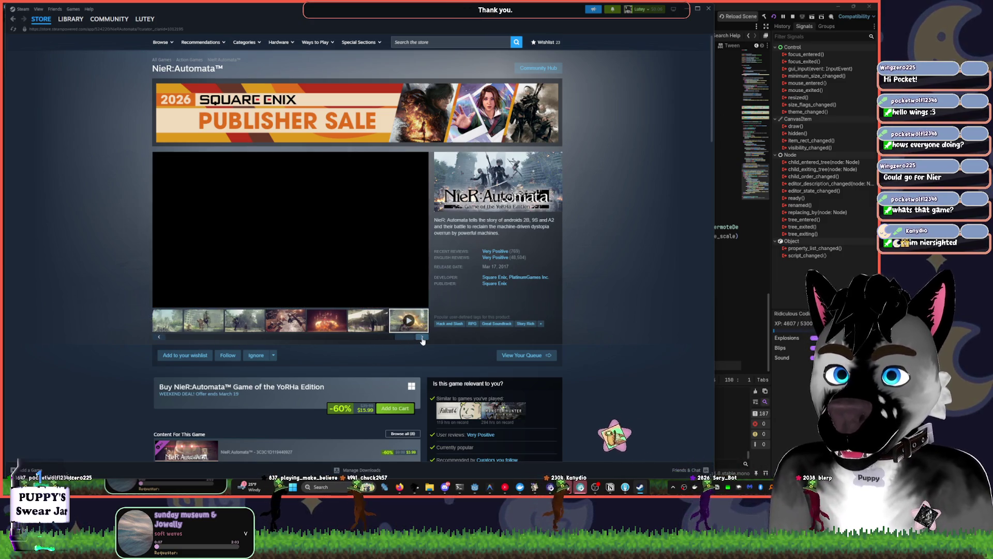
{"action": "left_click", "coordinate": [351, 330]}
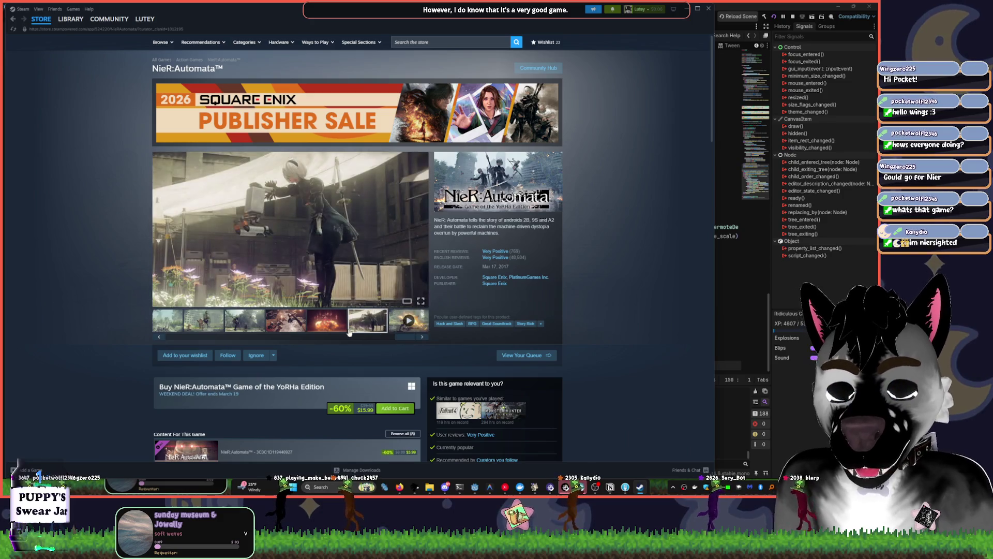
{"action": "left_click", "coordinate": [302, 321]}
{"action": "left_click", "coordinate": [244, 321]}
{"action": "left_click", "coordinate": [203, 321]}
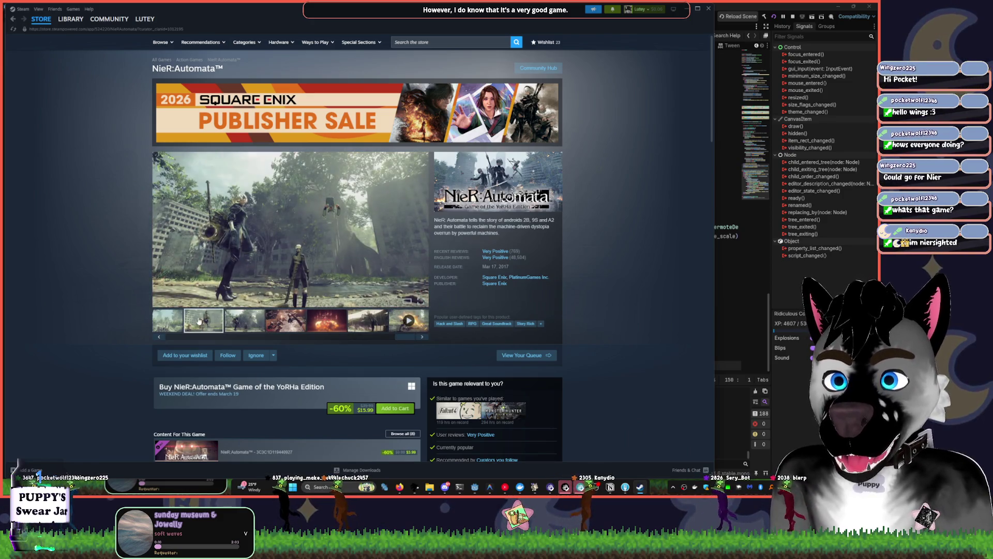
{"action": "left_click", "coordinate": [177, 323]}
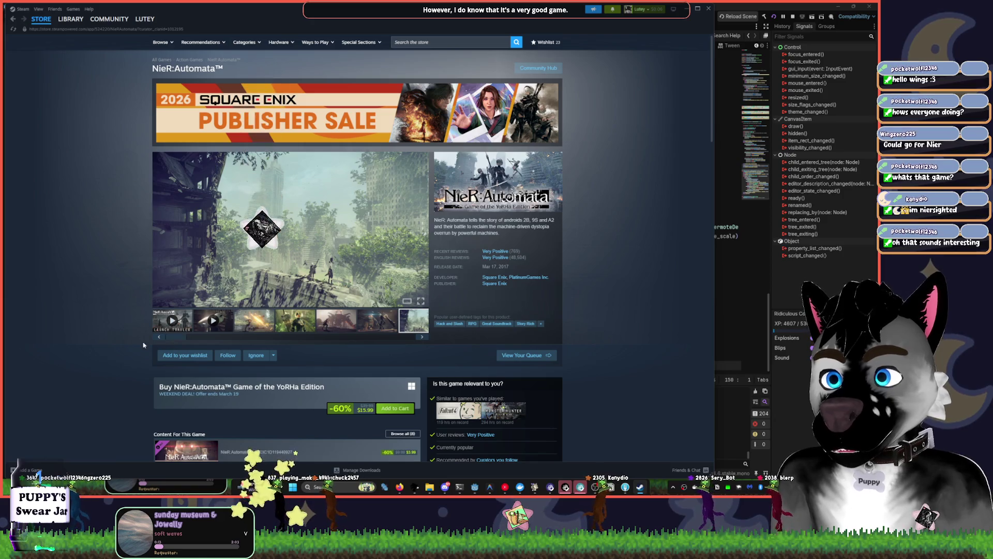
{"action": "left_click", "coordinate": [251, 338]}
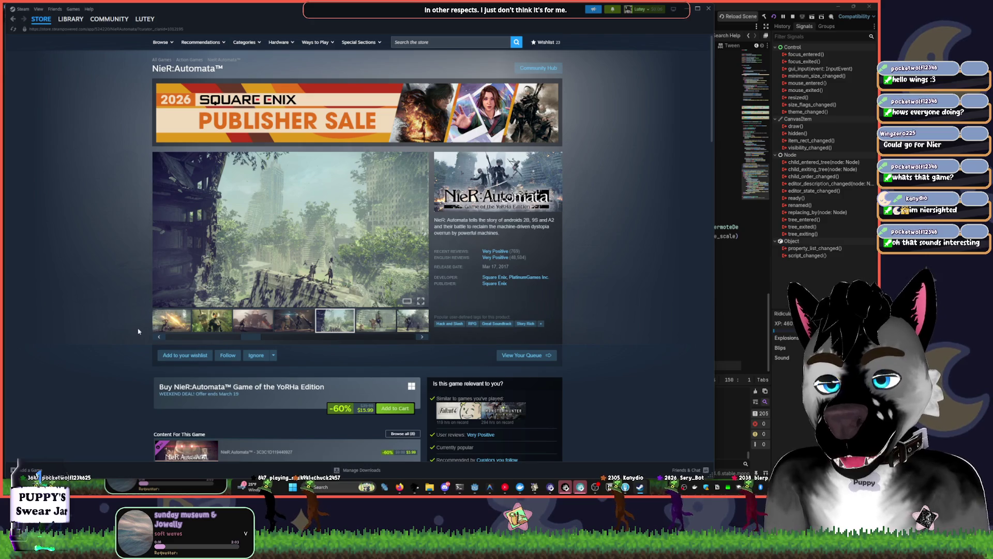
{"action": "key", "text": "alt+Left"}
Scroll down through the Square Enix publisher sale listings
{"action": "scroll", "coordinate": [150, 329], "scroll_direction": "down", "scroll_amount": 5}
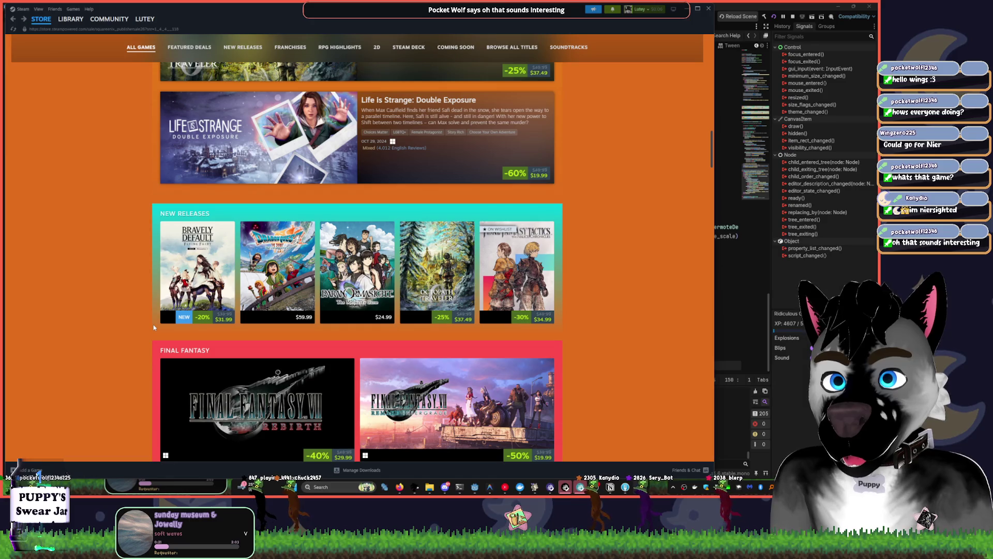
{"action": "scroll", "coordinate": [150, 328], "scroll_direction": "down", "scroll_amount": 6}
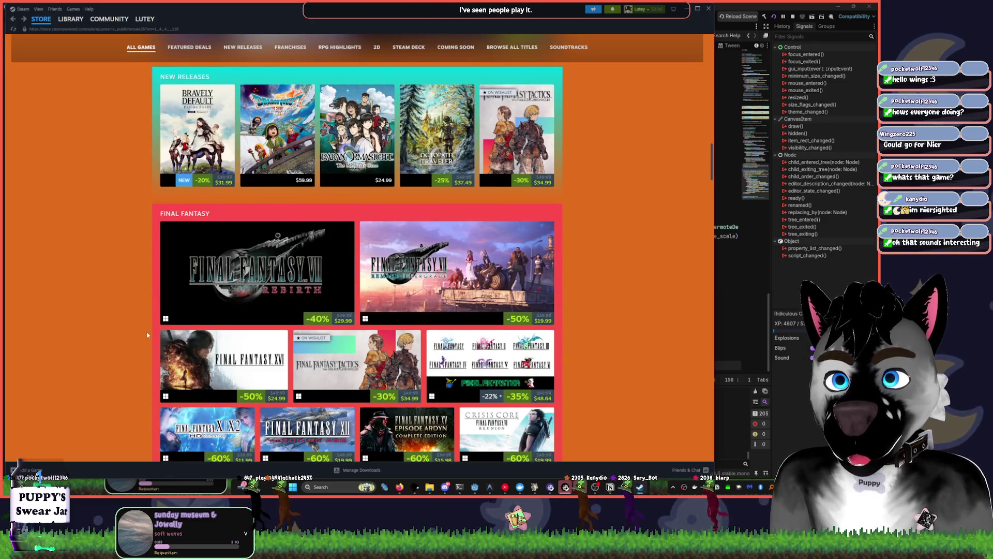
{"action": "mouse_move", "coordinate": [184, 130]}
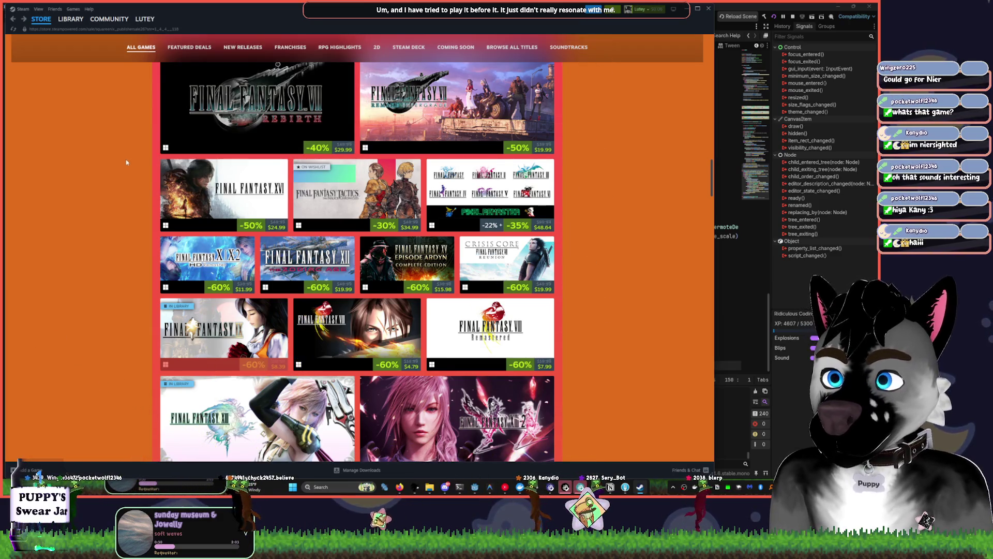
{"action": "scroll", "coordinate": [128, 163], "scroll_direction": "down", "scroll_amount": 3}
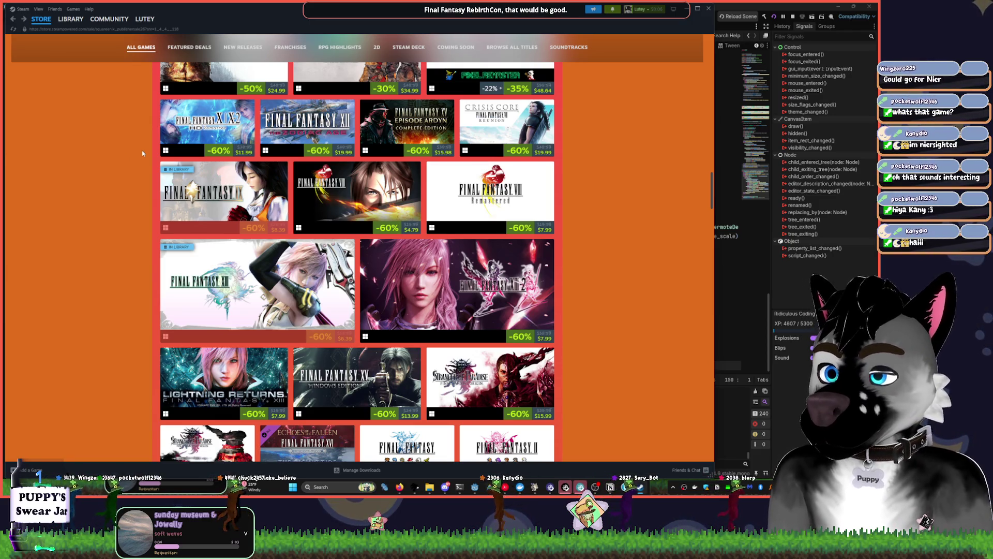
{"action": "scroll", "coordinate": [142, 153], "scroll_direction": "down", "scroll_amount": 2}
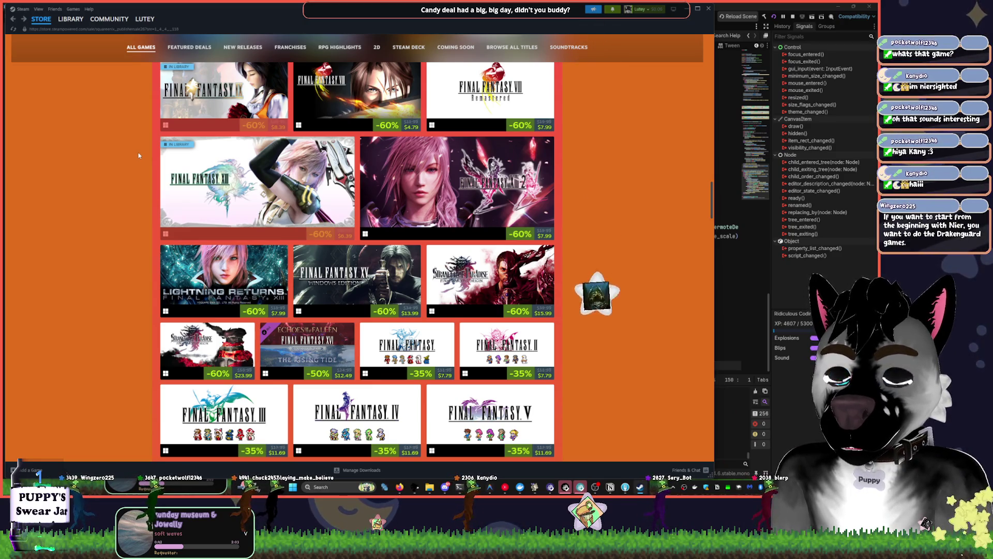
{"action": "mouse_move", "coordinate": [444, 224]}
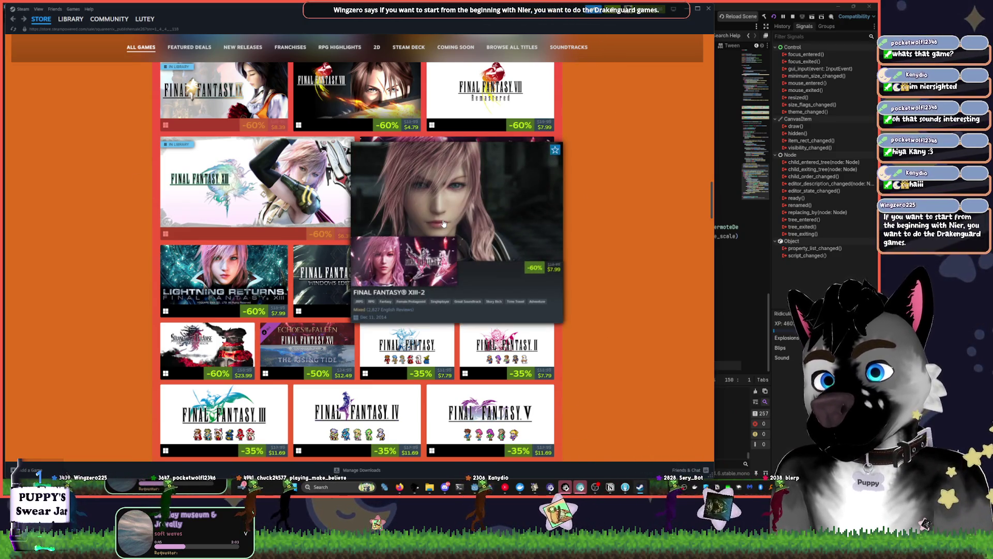
{"action": "scroll", "coordinate": [130, 265], "scroll_direction": "down", "scroll_amount": 2}
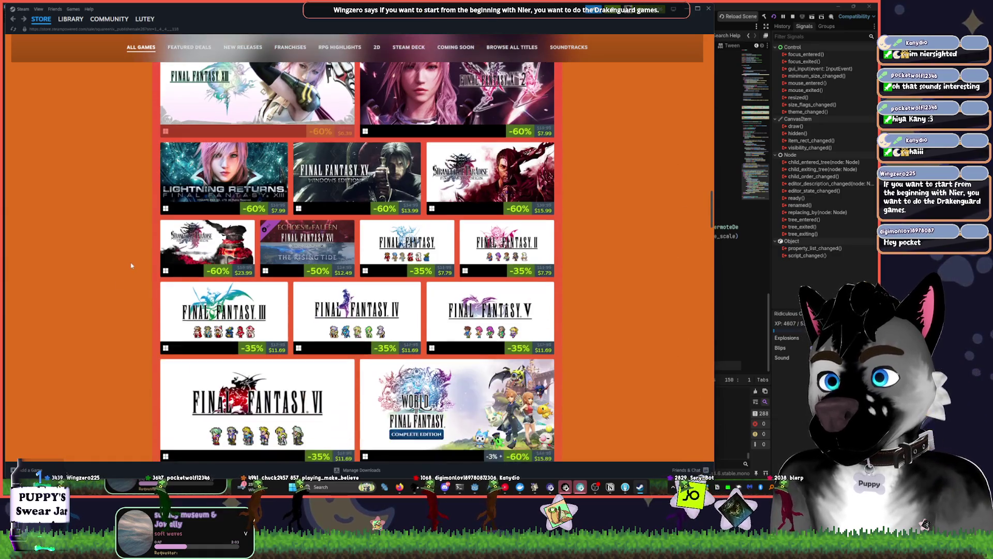
{"action": "scroll", "coordinate": [131, 266], "scroll_direction": "down", "scroll_amount": 8}
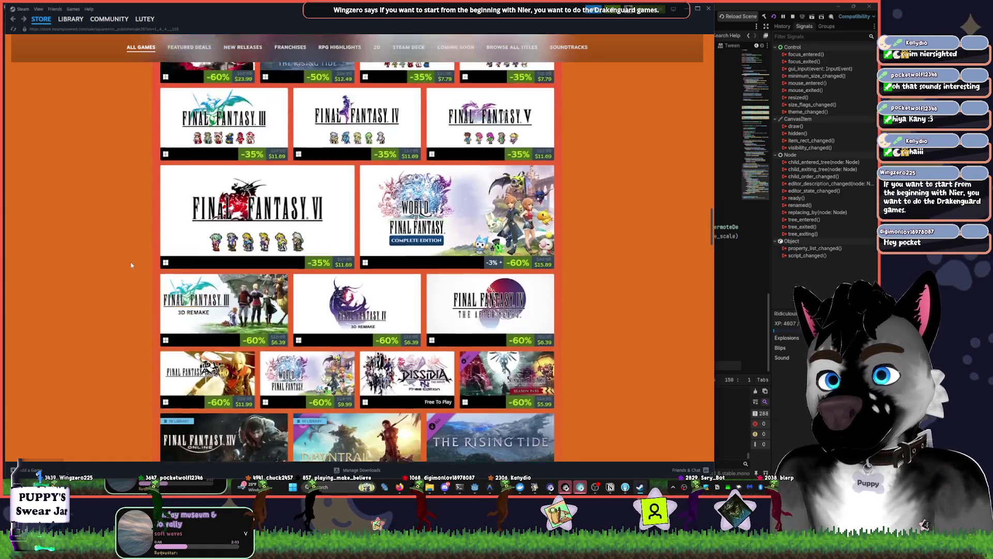
{"action": "scroll", "coordinate": [131, 265], "scroll_direction": "down", "scroll_amount": 3}
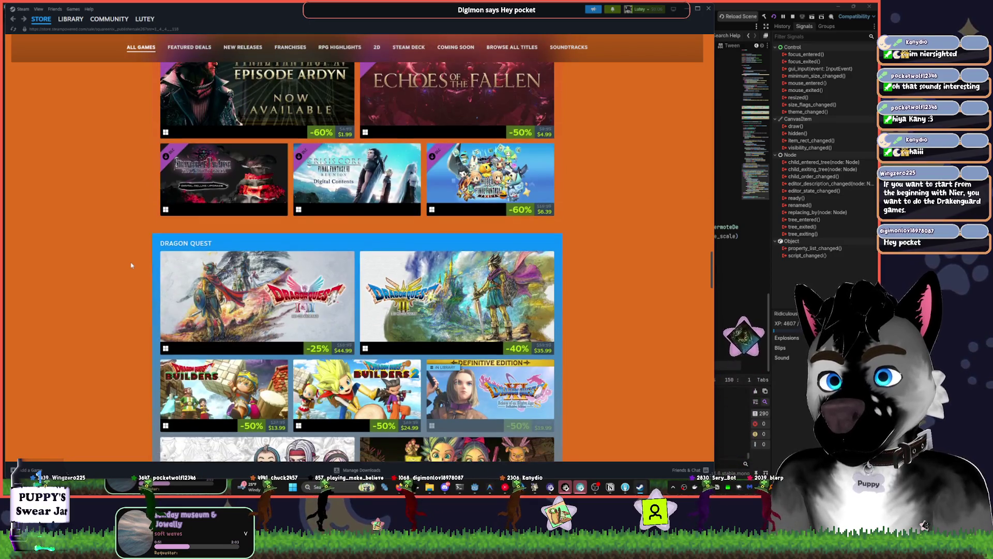
{"action": "scroll", "coordinate": [131, 265], "scroll_direction": "down", "scroll_amount": 3}
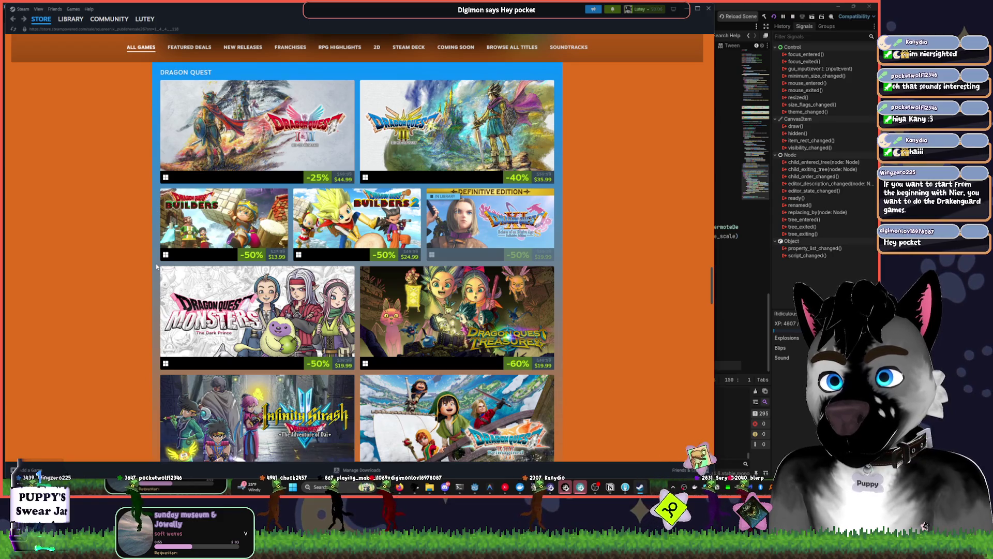
{"action": "scroll", "coordinate": [157, 267], "scroll_direction": "down", "scroll_amount": 4}
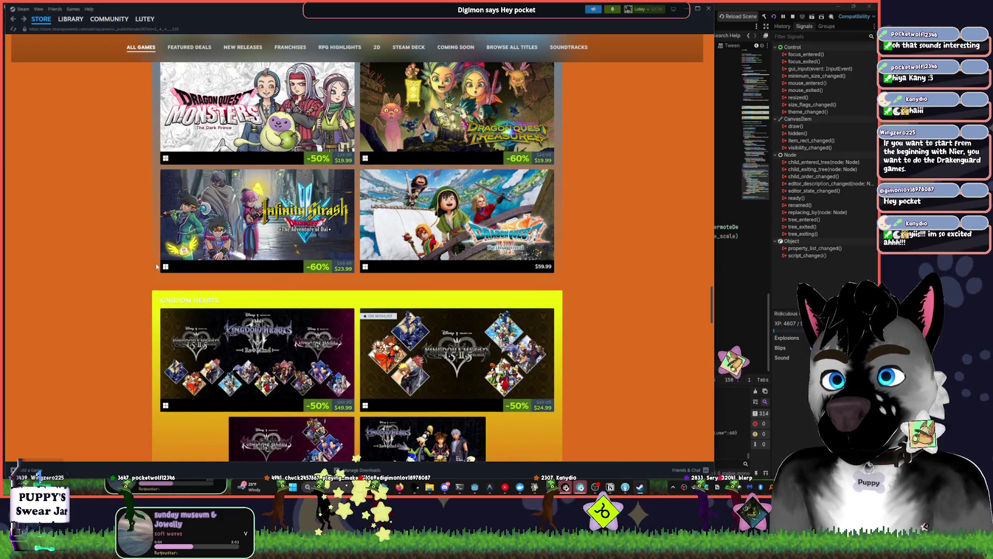
{"action": "scroll", "coordinate": [157, 267], "scroll_direction": "down", "scroll_amount": 8}
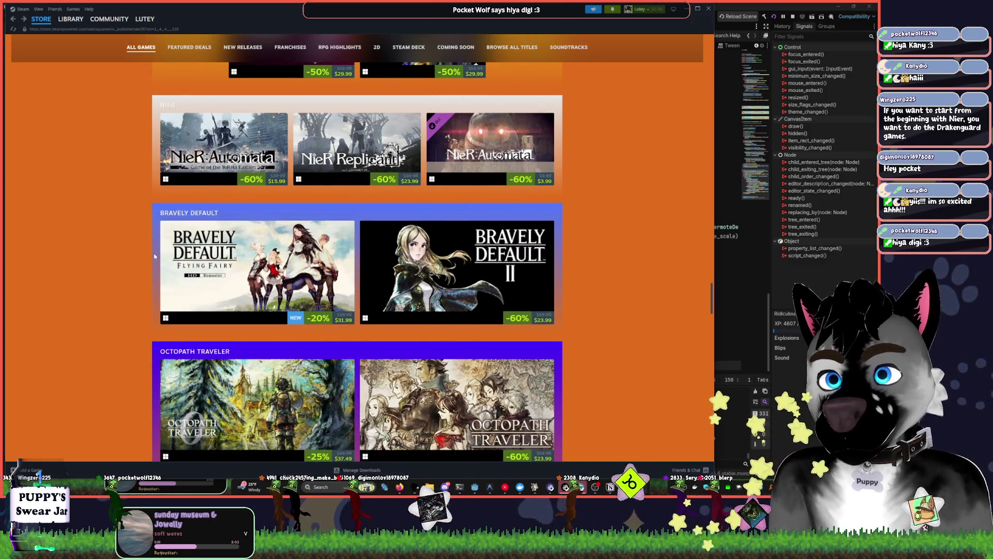
{"action": "scroll", "coordinate": [132, 289], "scroll_direction": "down", "scroll_amount": 1}
{"action": "scroll", "coordinate": [132, 289], "scroll_direction": "down", "scroll_amount": 12}
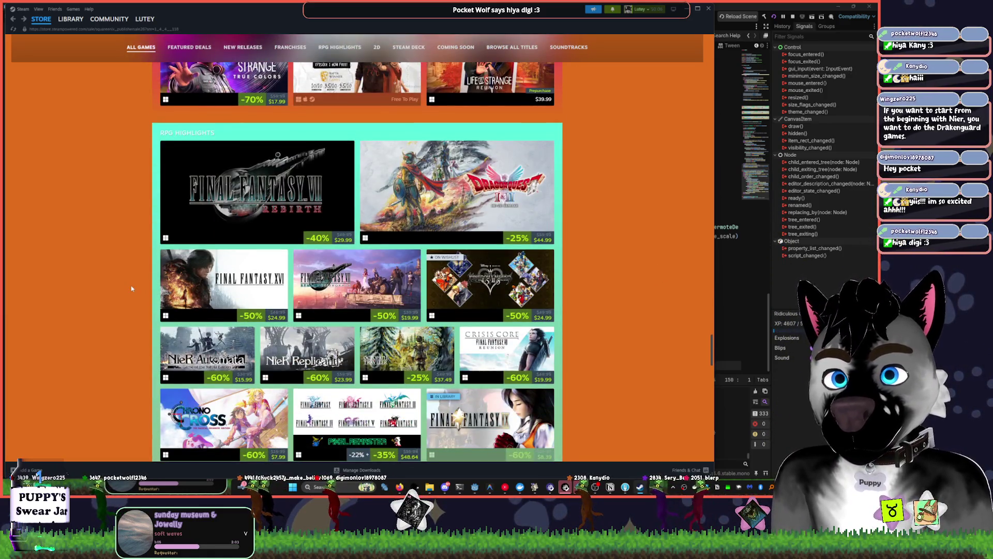
{"action": "scroll", "coordinate": [132, 289], "scroll_direction": "up", "scroll_amount": 4}
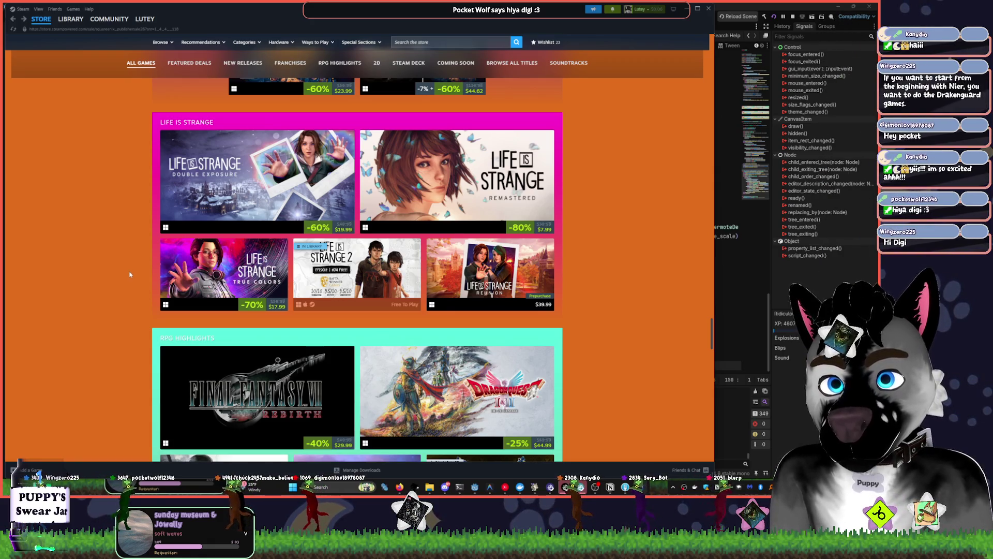
{"action": "scroll", "coordinate": [129, 271], "scroll_direction": "down", "scroll_amount": 3}
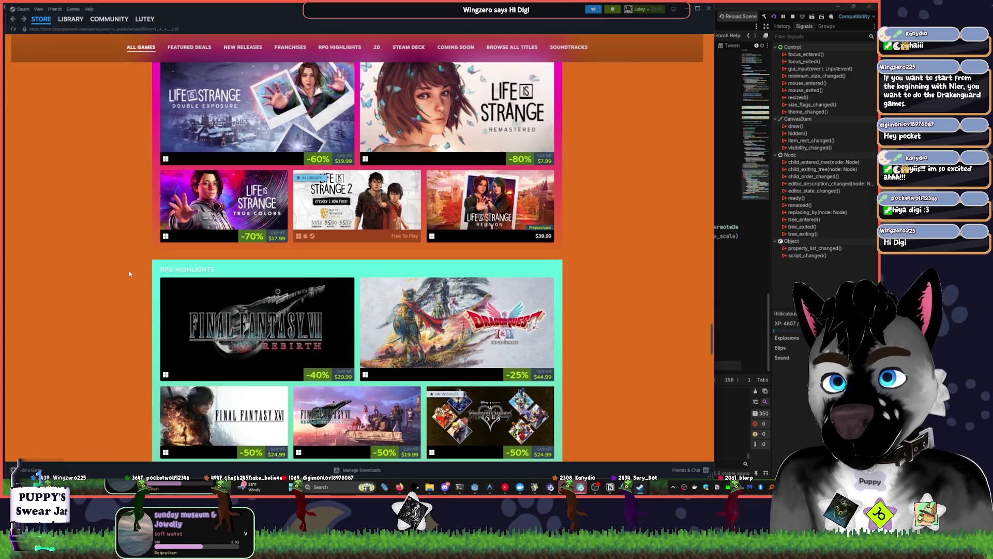
{"action": "scroll", "coordinate": [233, 222], "scroll_direction": "up", "scroll_amount": 2}
{"action": "mouse_move", "coordinate": [428, 160]}
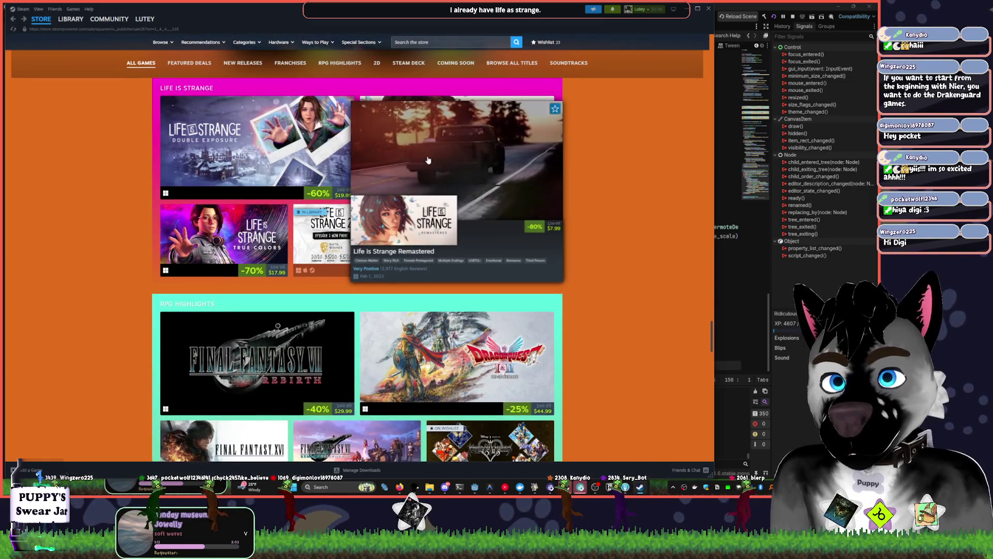
{"action": "scroll", "coordinate": [613, 191], "scroll_direction": "down", "scroll_amount": 3}
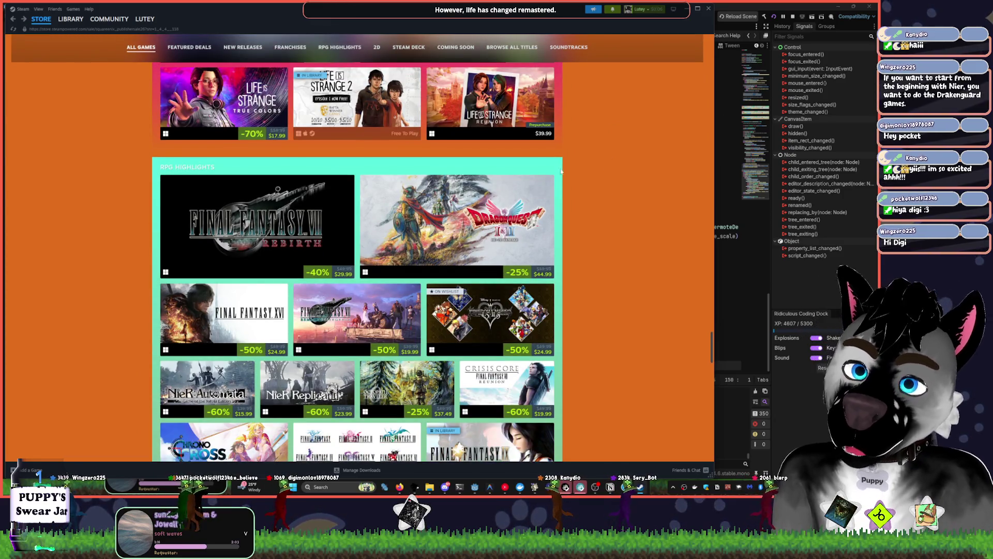
{"action": "scroll", "coordinate": [615, 295], "scroll_direction": "down", "scroll_amount": 2}
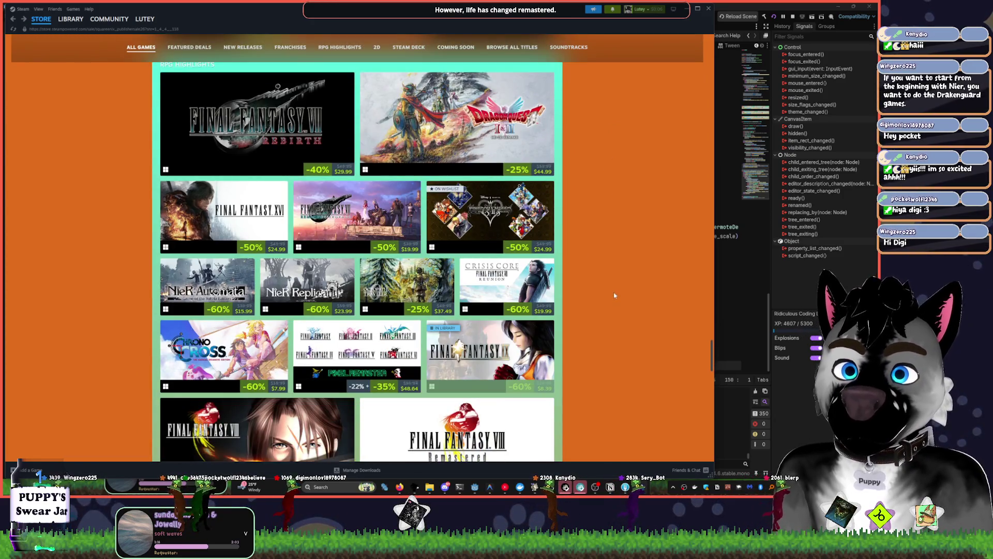
{"action": "scroll", "coordinate": [613, 292], "scroll_direction": "down", "scroll_amount": 5}
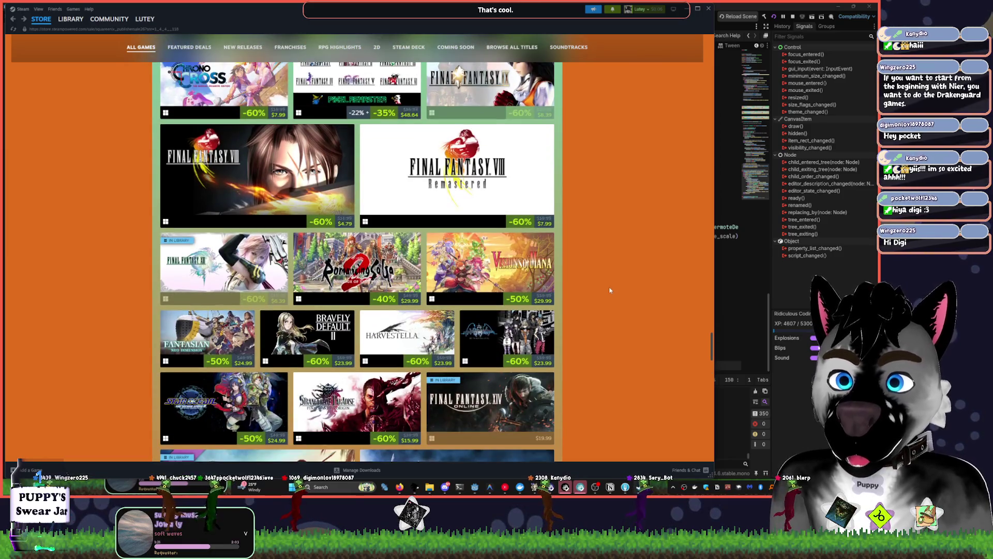
{"action": "scroll", "coordinate": [609, 291], "scroll_direction": "down", "scroll_amount": 9}
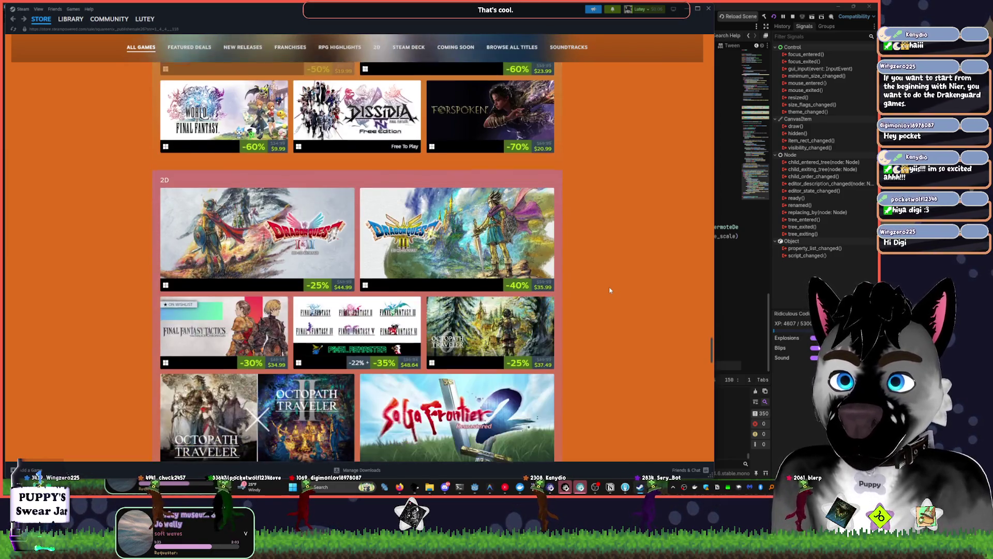
{"action": "scroll", "coordinate": [610, 290], "scroll_direction": "down", "scroll_amount": 14}
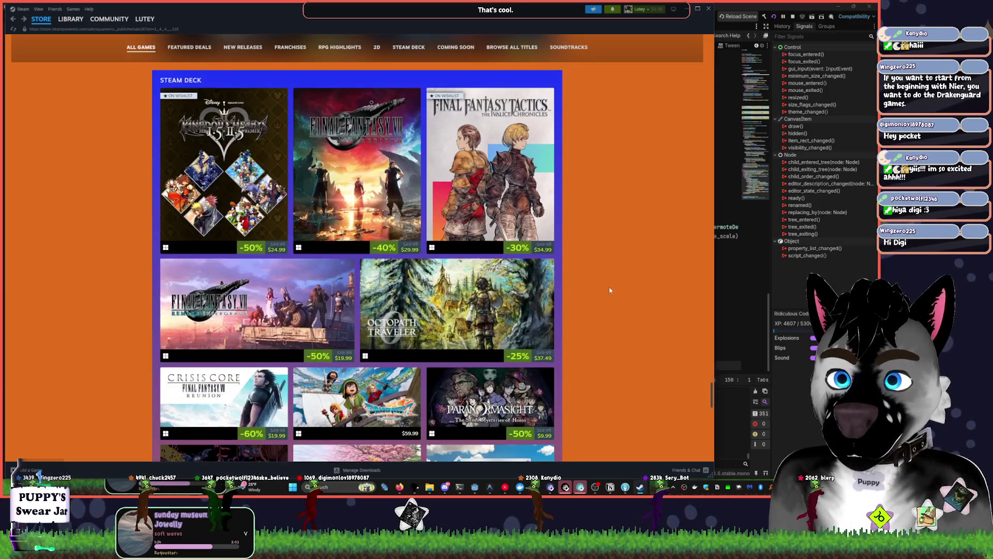
{"action": "scroll", "coordinate": [609, 290], "scroll_direction": "down", "scroll_amount": 12}
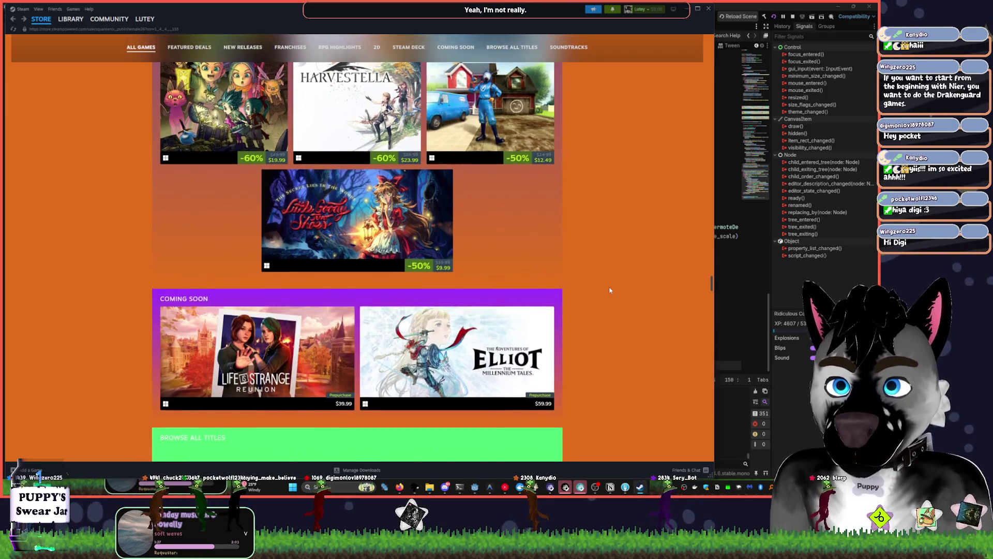
{"action": "scroll", "coordinate": [610, 290], "scroll_direction": "down", "scroll_amount": 4}
{"action": "scroll", "coordinate": [610, 290], "scroll_direction": "down", "scroll_amount": 3}
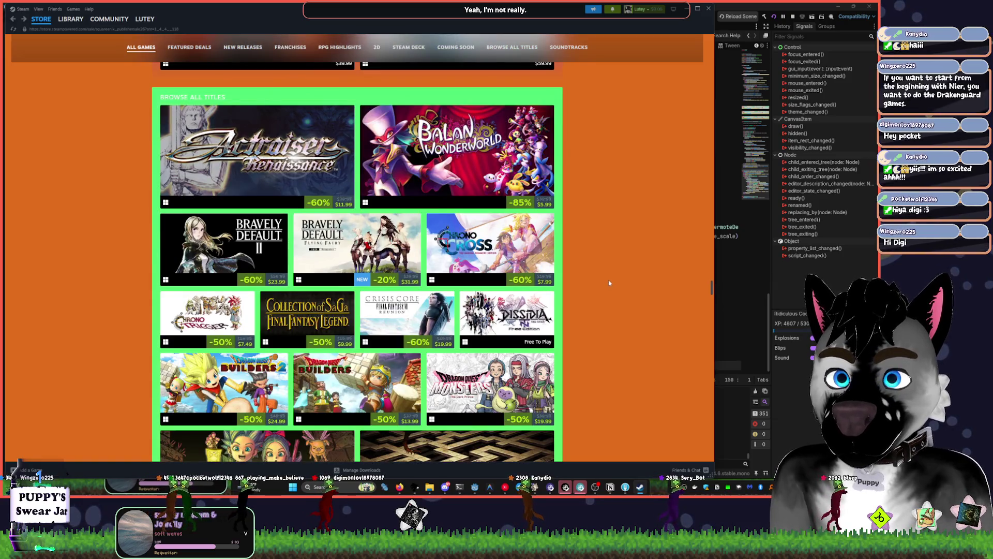
{"action": "scroll", "coordinate": [609, 282], "scroll_direction": "down", "scroll_amount": 7}
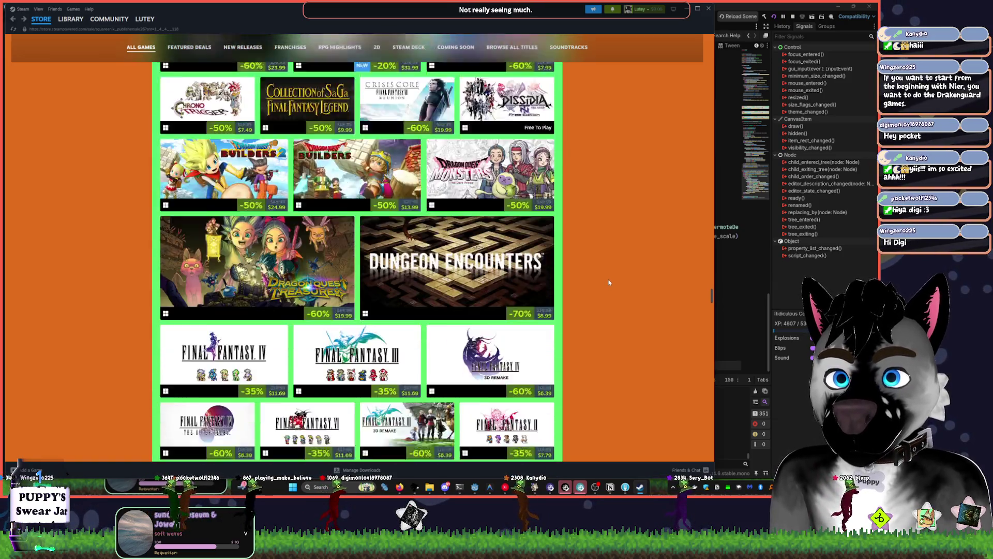
{"action": "scroll", "coordinate": [608, 282], "scroll_direction": "up", "scroll_amount": 3}
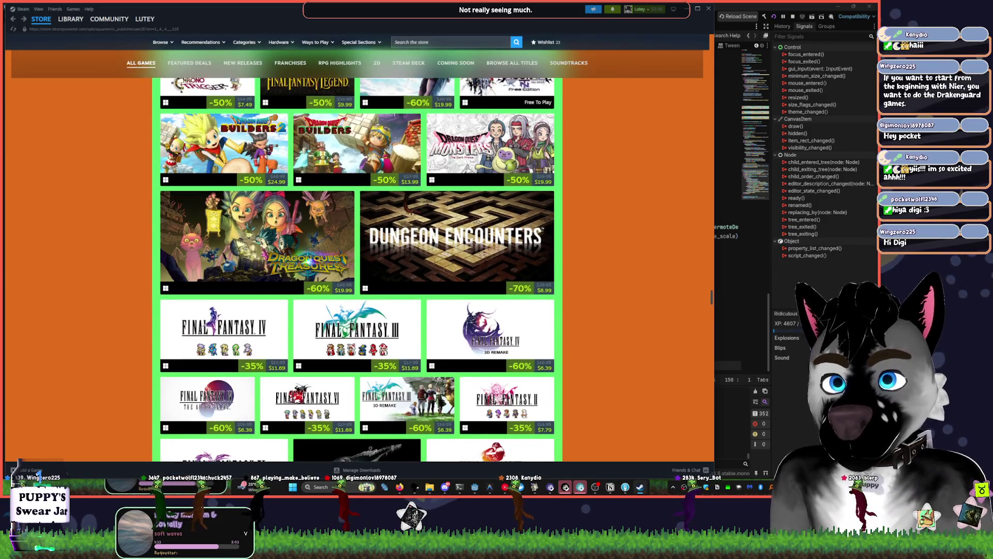
{"action": "mouse_move", "coordinate": [471, 240]}
Go back to the Steam store front page, scroll it, and close the Steam window
{"action": "key", "text": "alt+Left"}
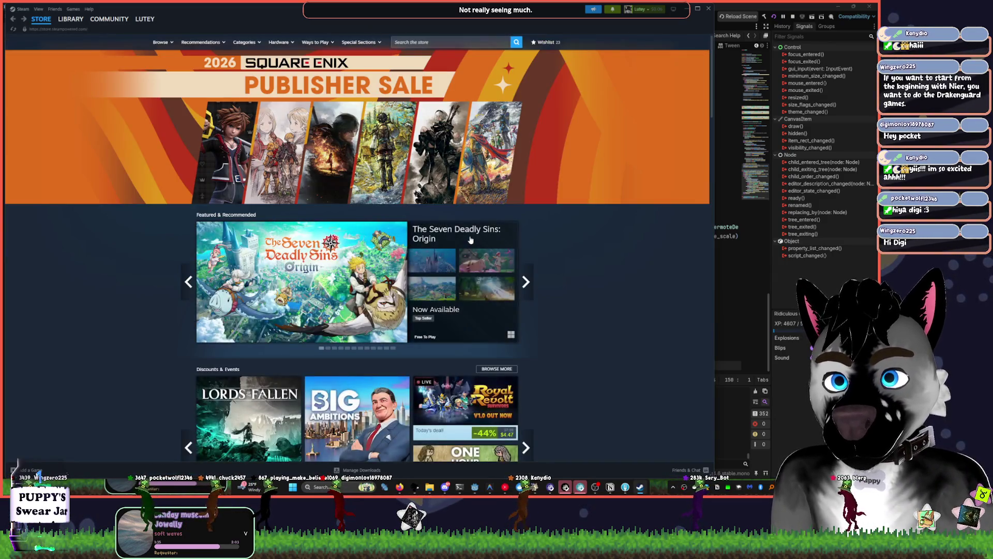
{"action": "scroll", "coordinate": [601, 270], "scroll_direction": "down", "scroll_amount": 4}
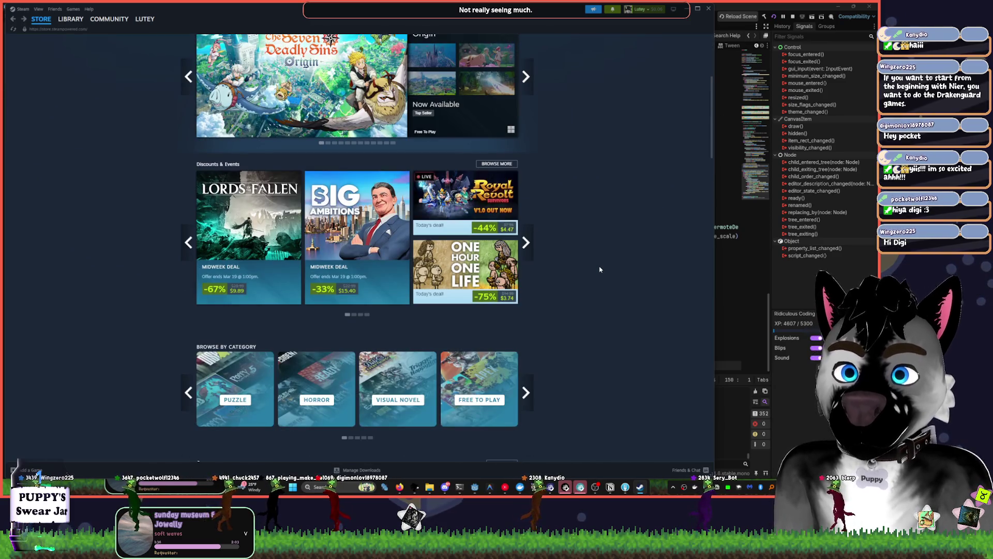
{"action": "scroll", "coordinate": [599, 270], "scroll_direction": "down", "scroll_amount": 10}
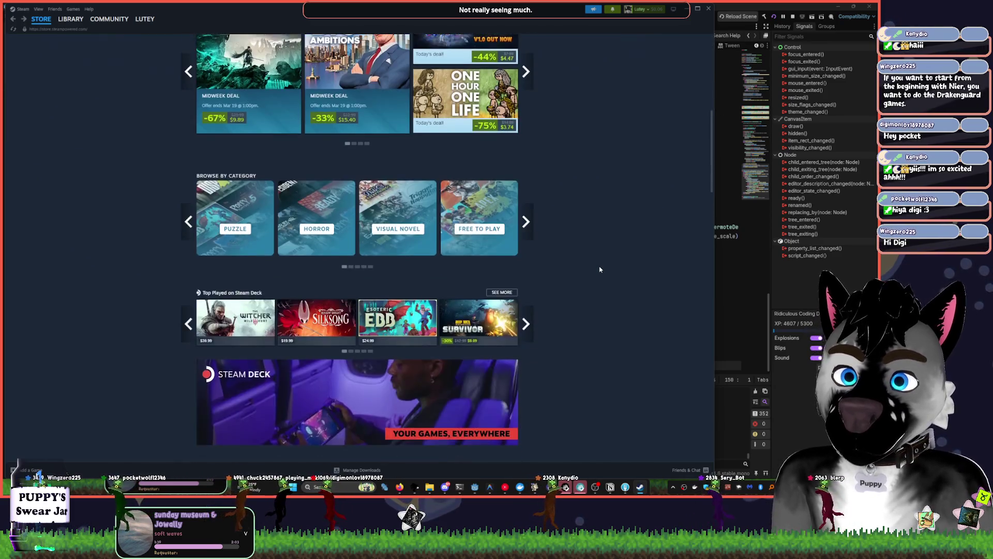
{"action": "left_click", "coordinate": [709, 9]}
{"action": "left_click", "coordinate": [575, 210]}
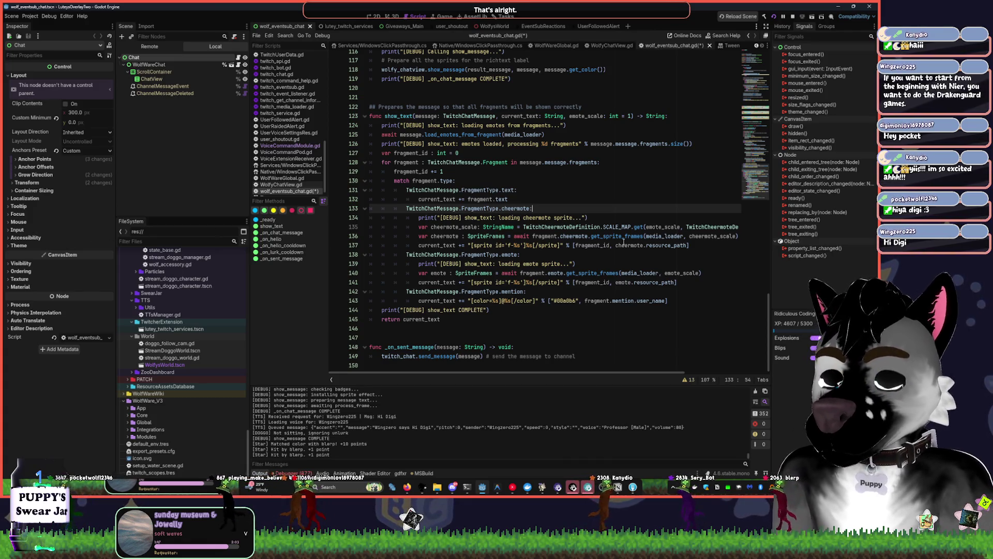
{"action": "left_click", "coordinate": [513, 487]}
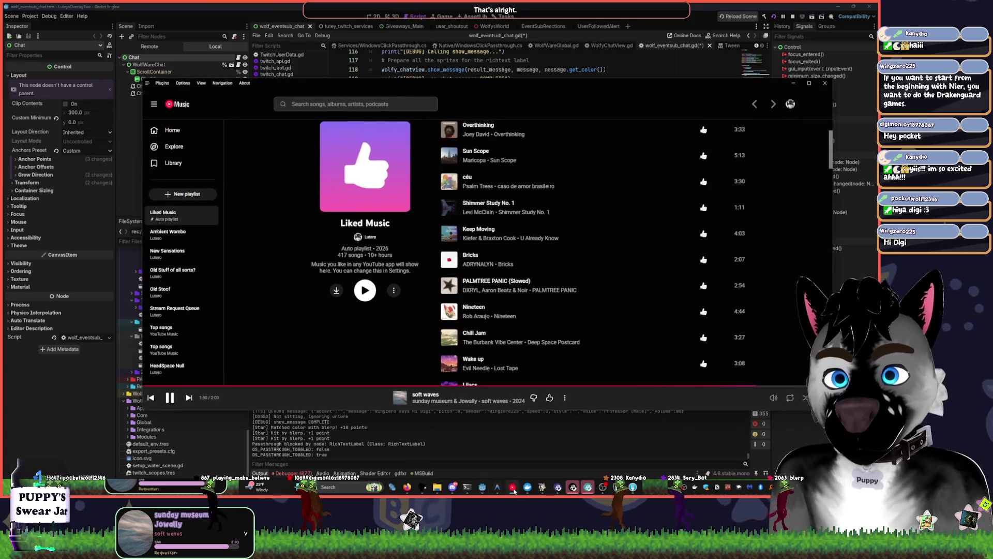
{"action": "left_click", "coordinate": [513, 490]}
{"action": "left_click", "coordinate": [530, 189]}
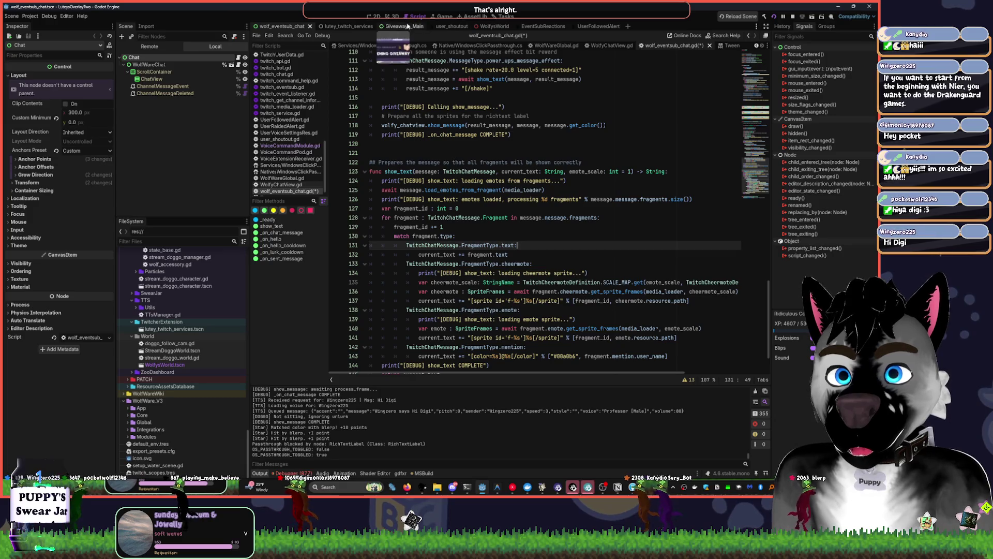
{"action": "scroll", "coordinate": [549, 161], "scroll_direction": "up", "scroll_amount": 8}
{"action": "scroll", "coordinate": [548, 162], "scroll_direction": "up", "scroll_amount": 20}
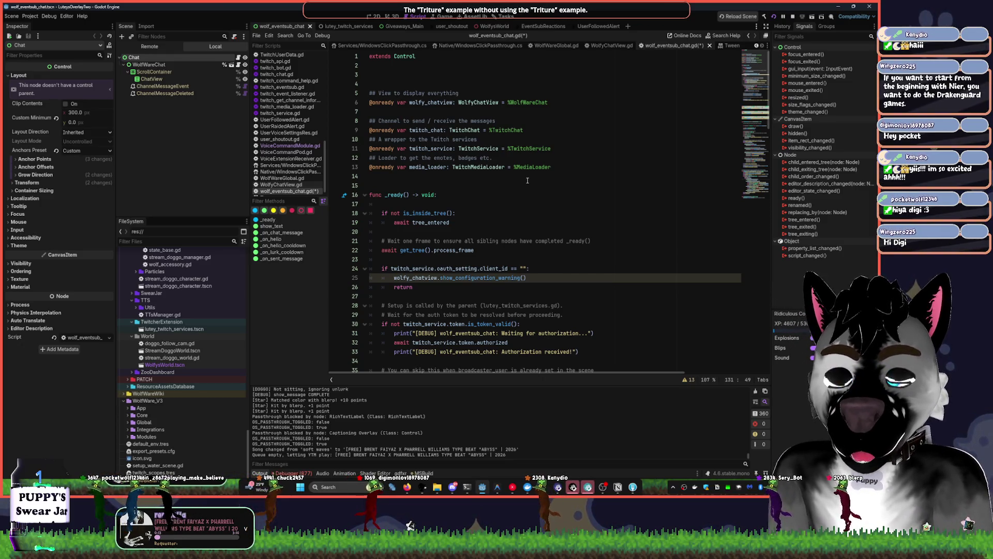
Scroll through wolf_eventsub_chat.gd, checking lines 113, 105, 100 and 97
{"action": "scroll", "coordinate": [529, 187], "scroll_direction": "down", "scroll_amount": 3}
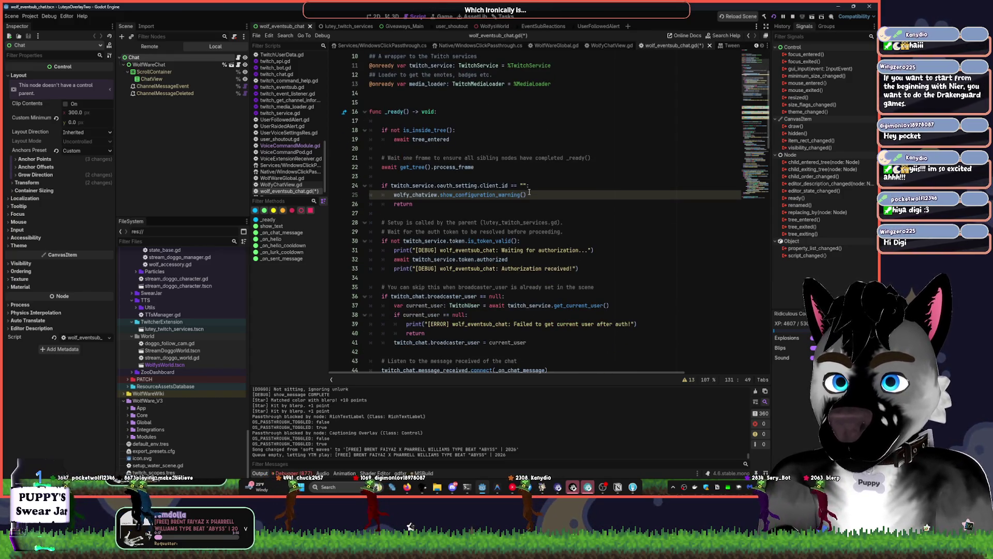
{"action": "scroll", "coordinate": [524, 274], "scroll_direction": "down", "scroll_amount": 4}
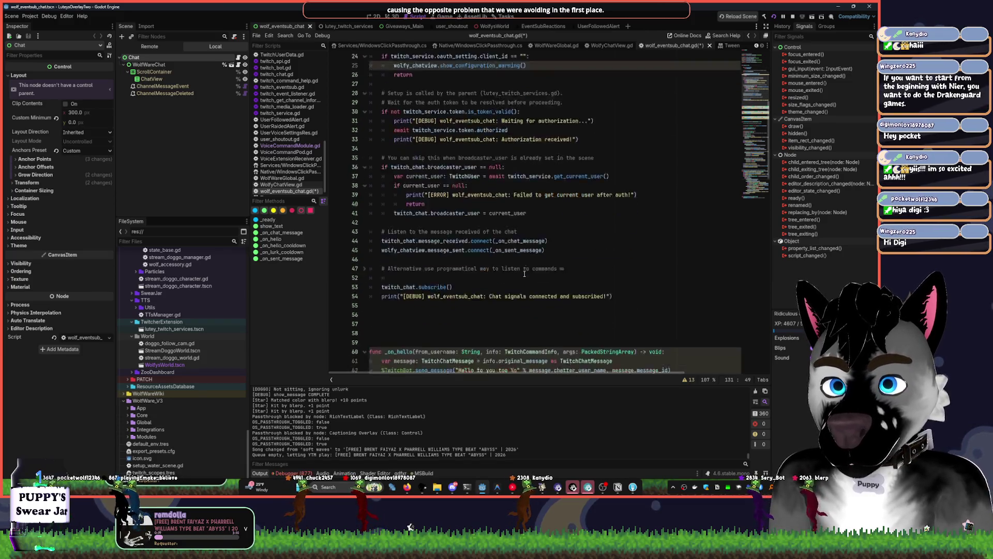
{"action": "scroll", "coordinate": [524, 274], "scroll_direction": "down", "scroll_amount": 20}
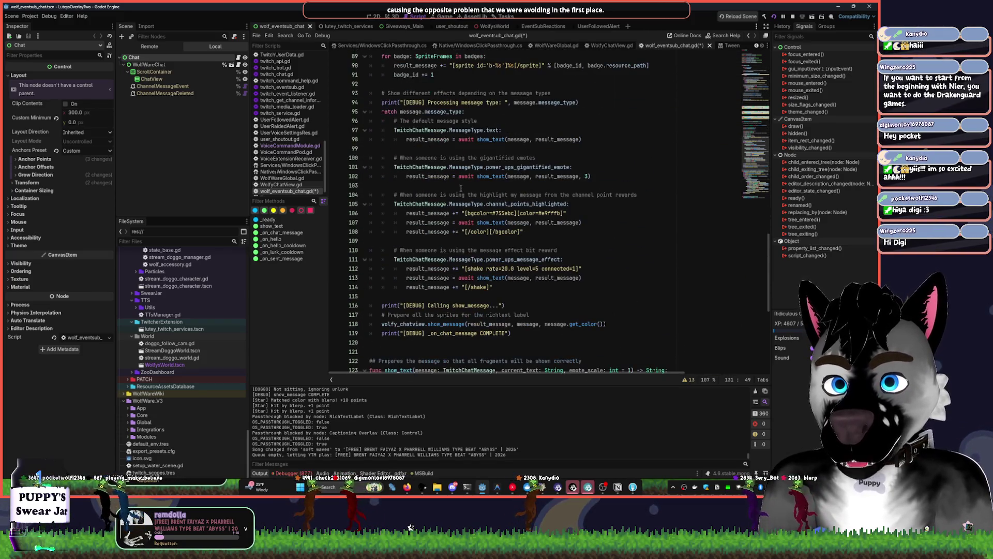
{"action": "left_click", "coordinate": [490, 278]}
{"action": "left_click", "coordinate": [473, 204]}
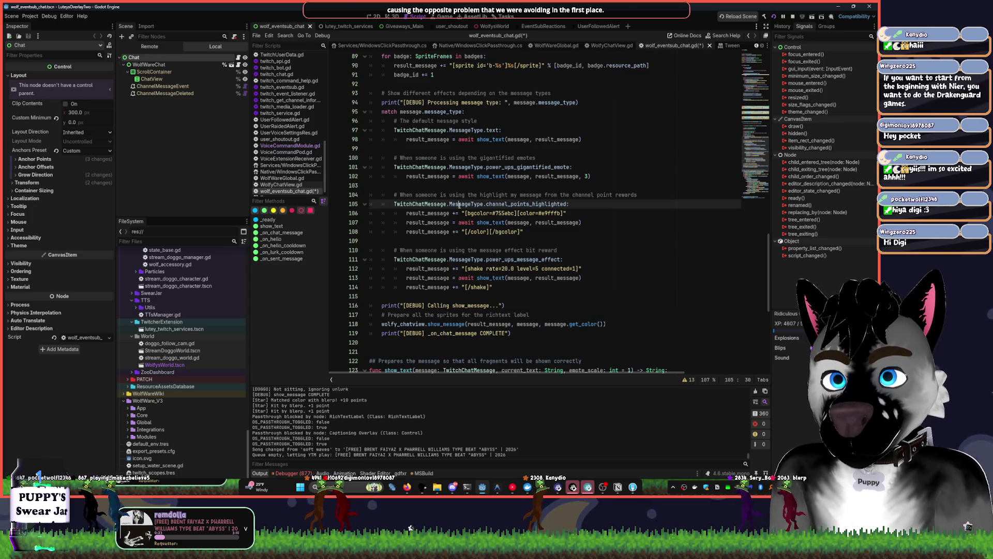
{"action": "left_click", "coordinate": [468, 158]}
{"action": "left_click", "coordinate": [474, 131]}
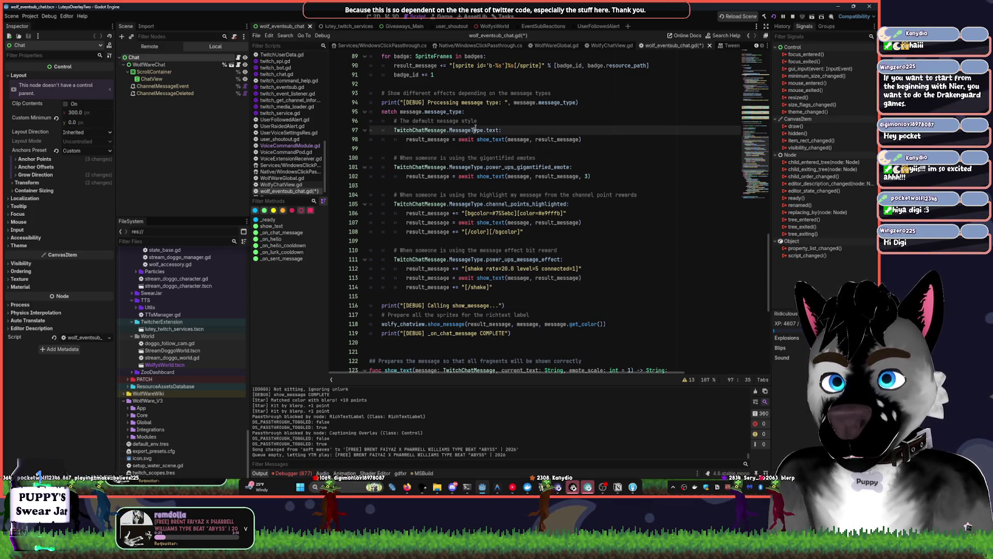
Collapse the _on_chat_message and show_text functions
{"action": "scroll", "coordinate": [413, 111], "scroll_direction": "up", "scroll_amount": 2}
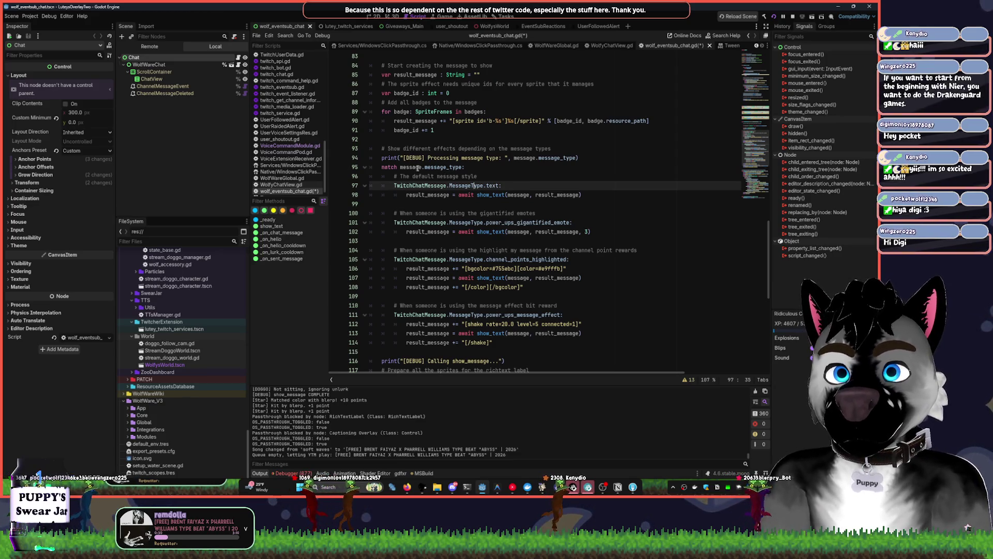
{"action": "scroll", "coordinate": [418, 167], "scroll_direction": "up", "scroll_amount": 3}
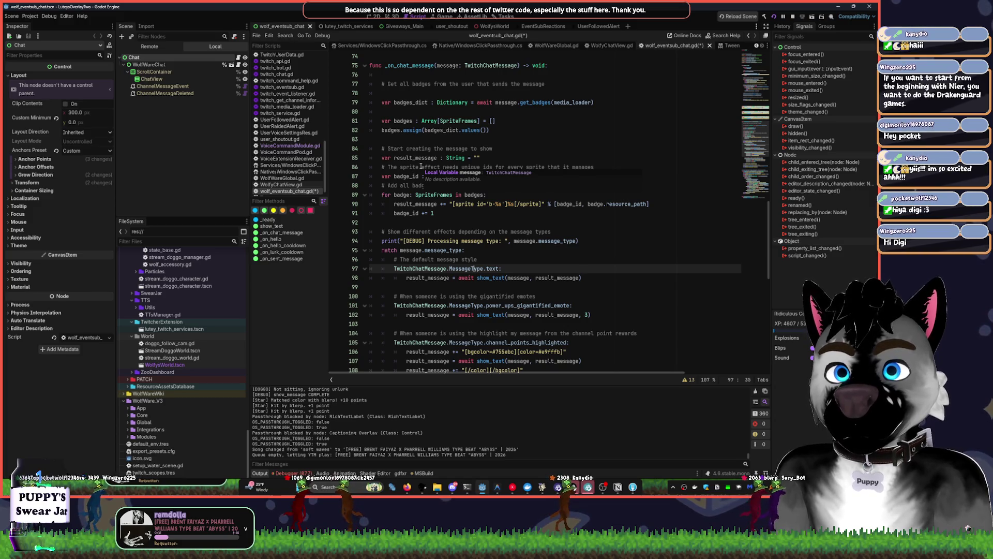
{"action": "left_click", "coordinate": [364, 66]}
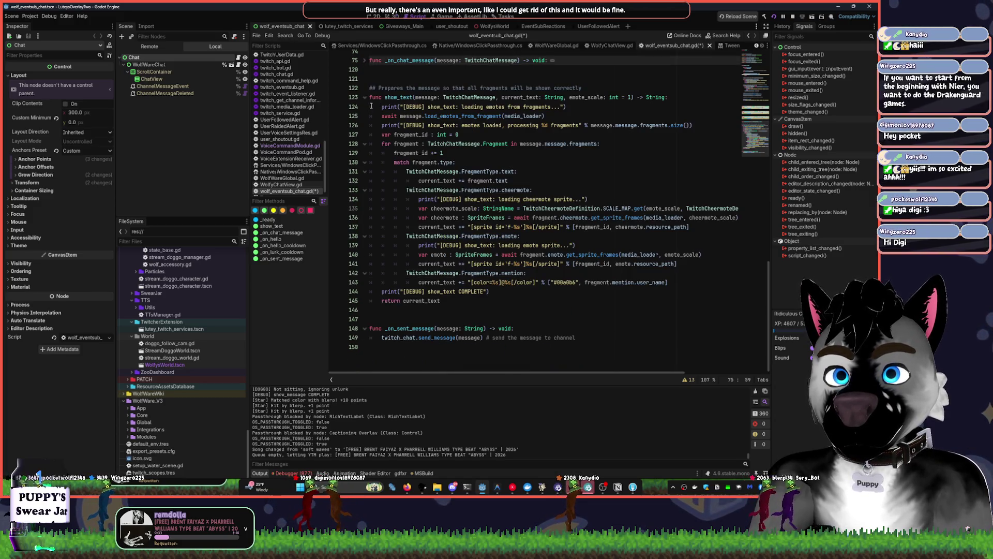
{"action": "left_click", "coordinate": [364, 97]}
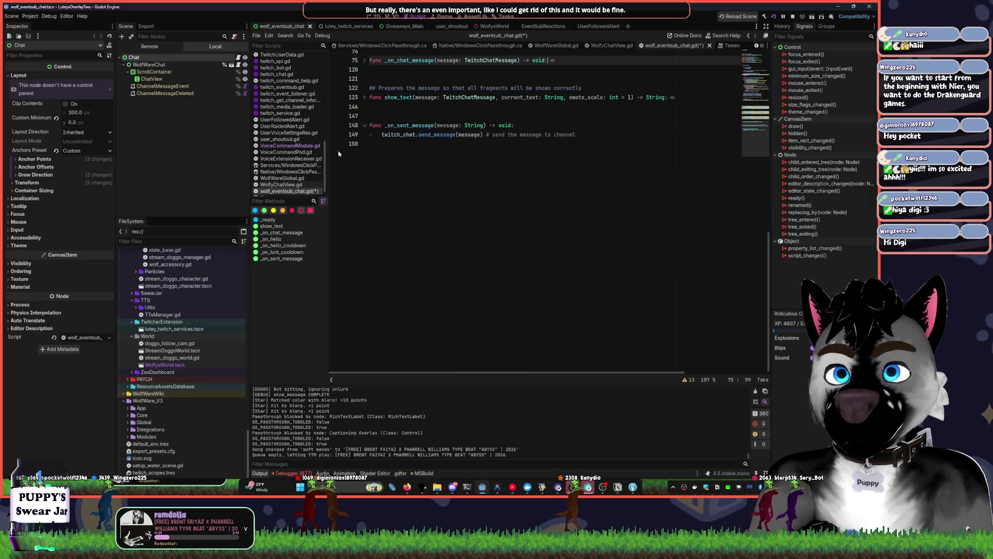
Close the wolf_eventsub_chat.gd script, confirming on the second attempt
{"action": "middle_click", "coordinate": [292, 191]}
{"action": "left_click", "coordinate": [458, 261]}
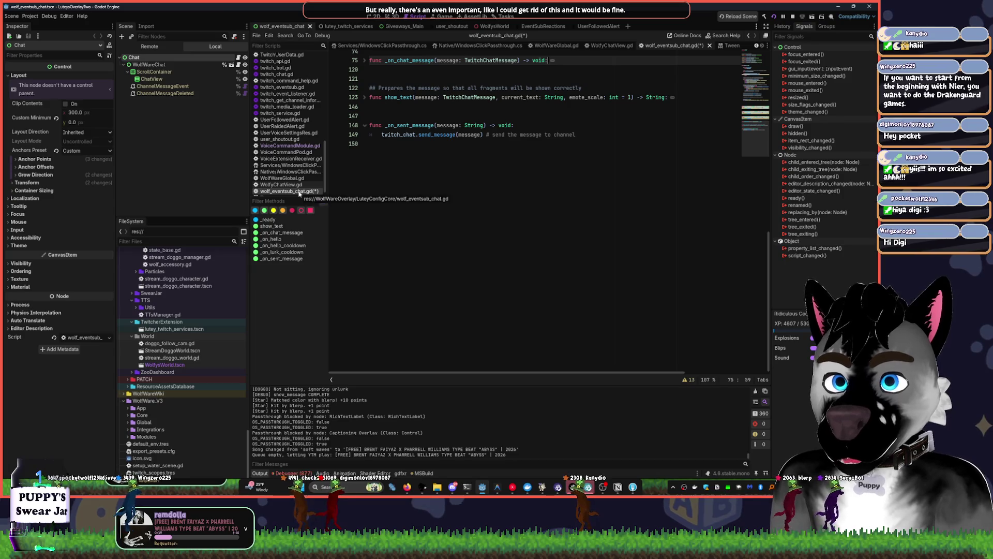
{"action": "middle_click", "coordinate": [299, 191]}
{"action": "left_click", "coordinate": [407, 260]}
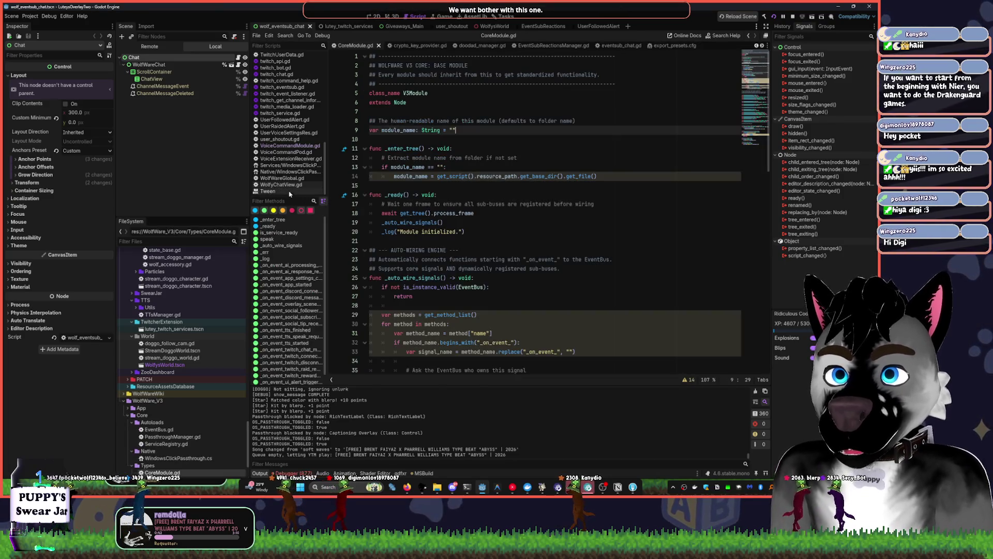
Open WolfyChatView.gd, jump to _subscribe_to_deletion_event, and place the caret on empty line 19
{"action": "left_click", "coordinate": [284, 191]}
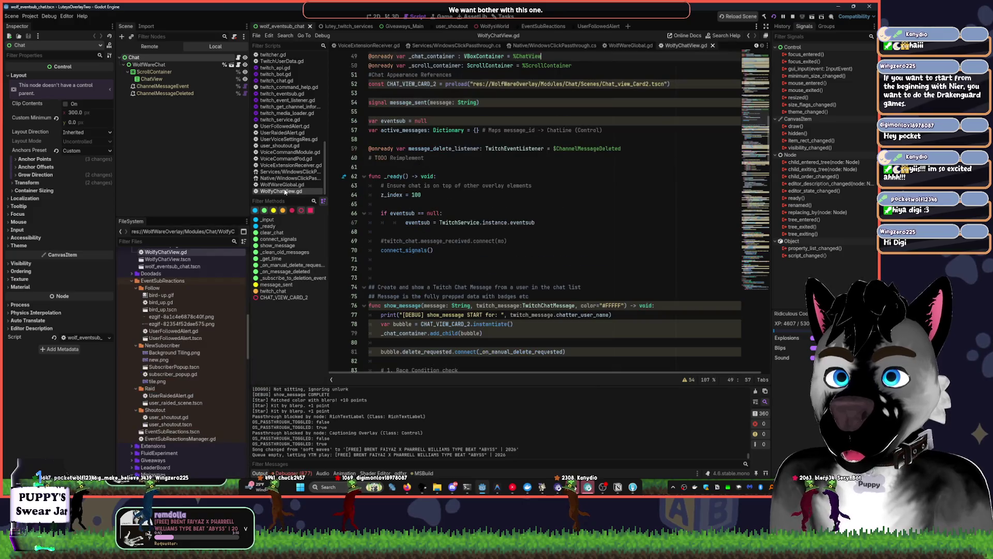
{"action": "left_click", "coordinate": [293, 279]}
{"action": "scroll", "coordinate": [433, 220], "scroll_direction": "up", "scroll_amount": 5}
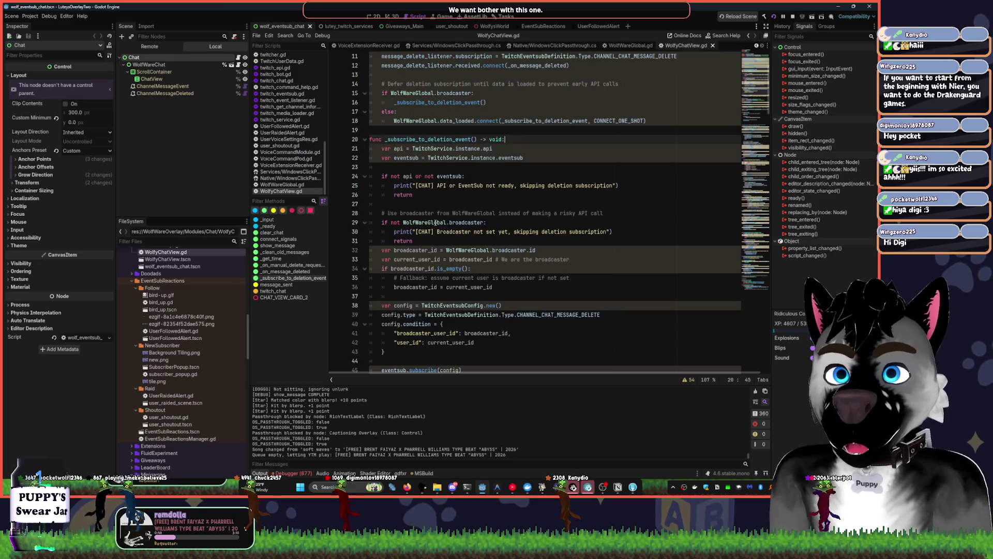
{"action": "left_click", "coordinate": [364, 195]}
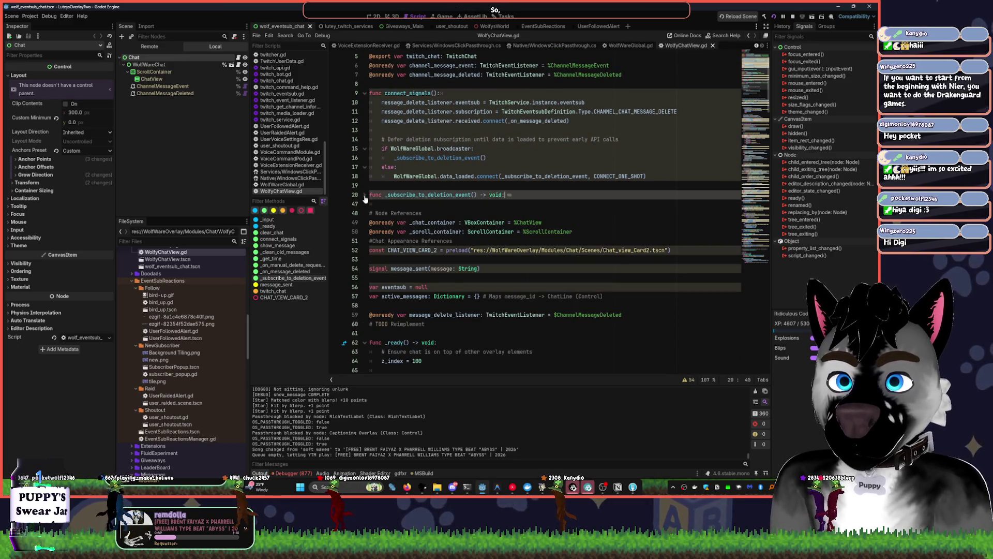
{"action": "left_click", "coordinate": [364, 196]}
{"action": "left_click", "coordinate": [449, 231]}
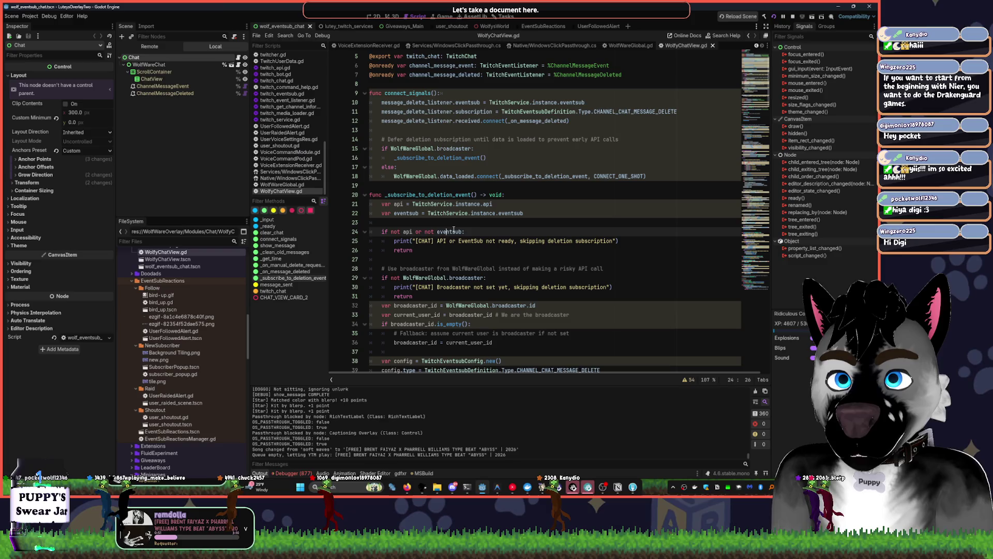
{"action": "left_click", "coordinate": [389, 184]}
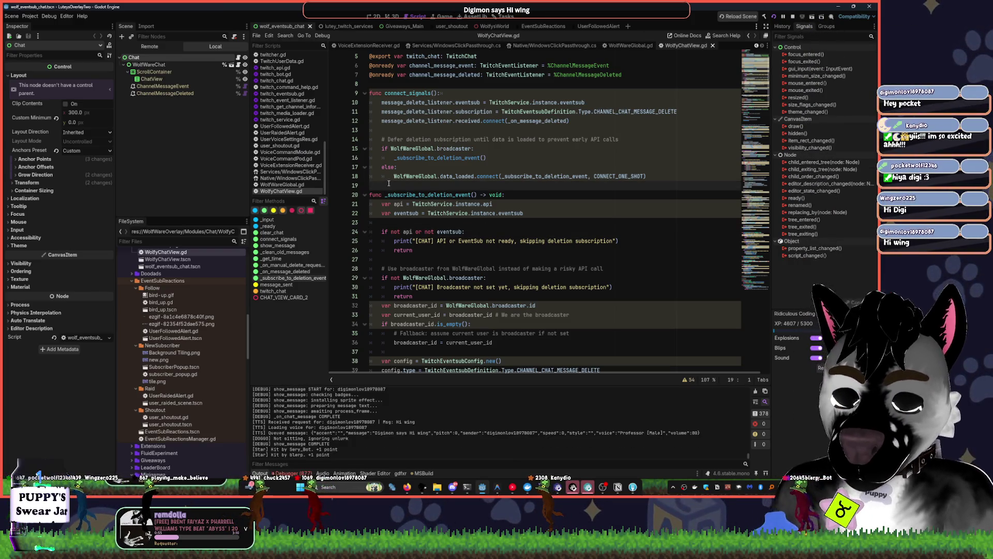
Insert a new line above the function and type '## Handles message deletion'
{"action": "key", "text": "Return"}
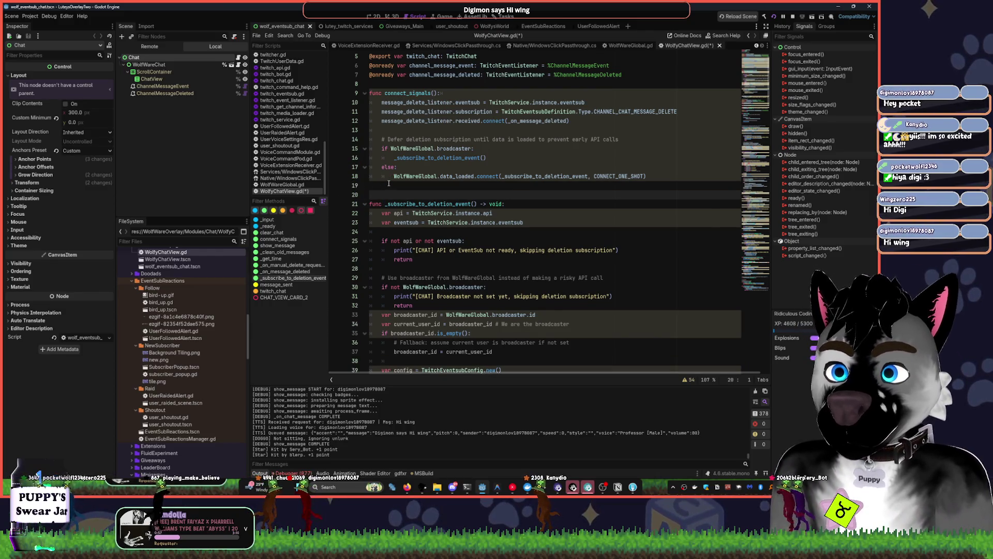
{"action": "type", "text": "##"}
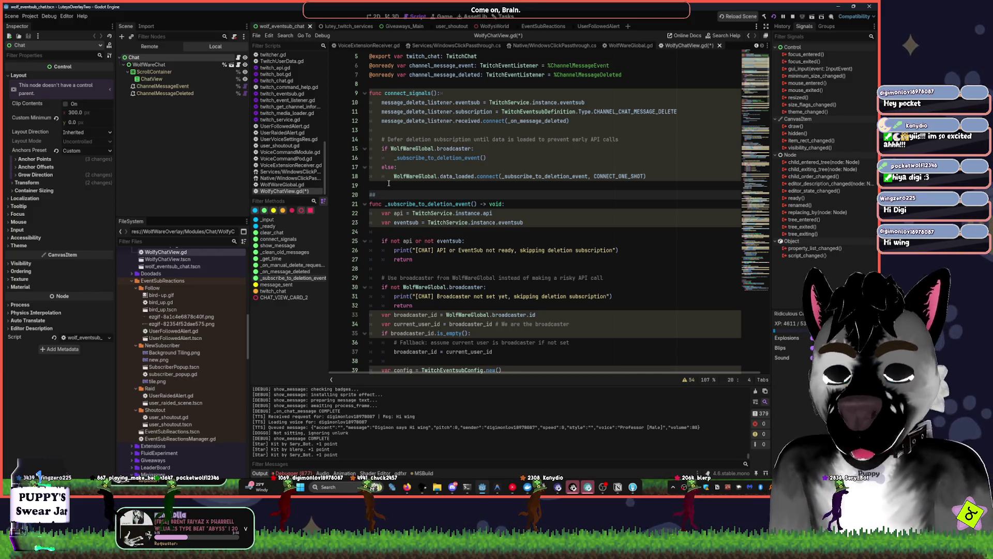
{"action": "type", "text": "Handles "}
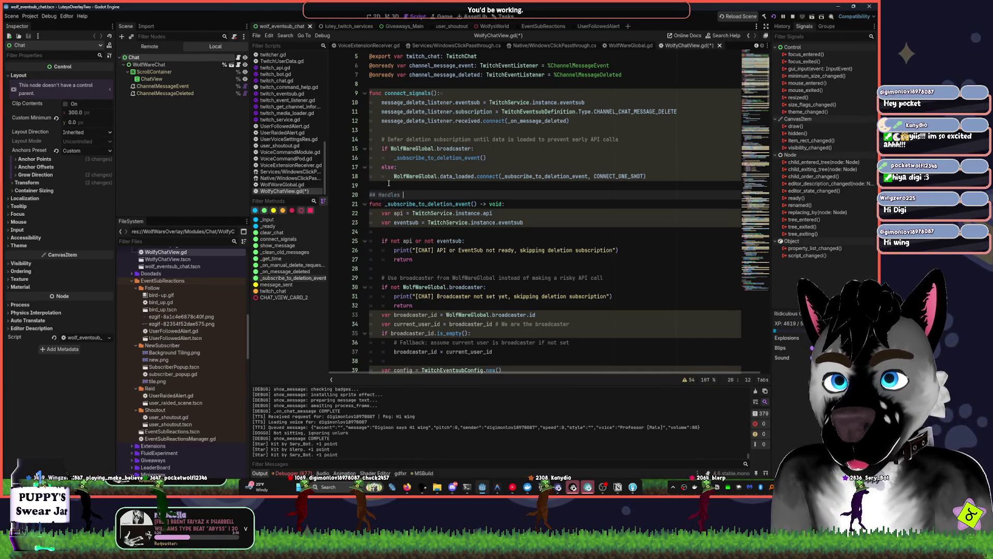
{"action": "type", "text": "mag"}
{"action": "key", "text": "BackSpace"}
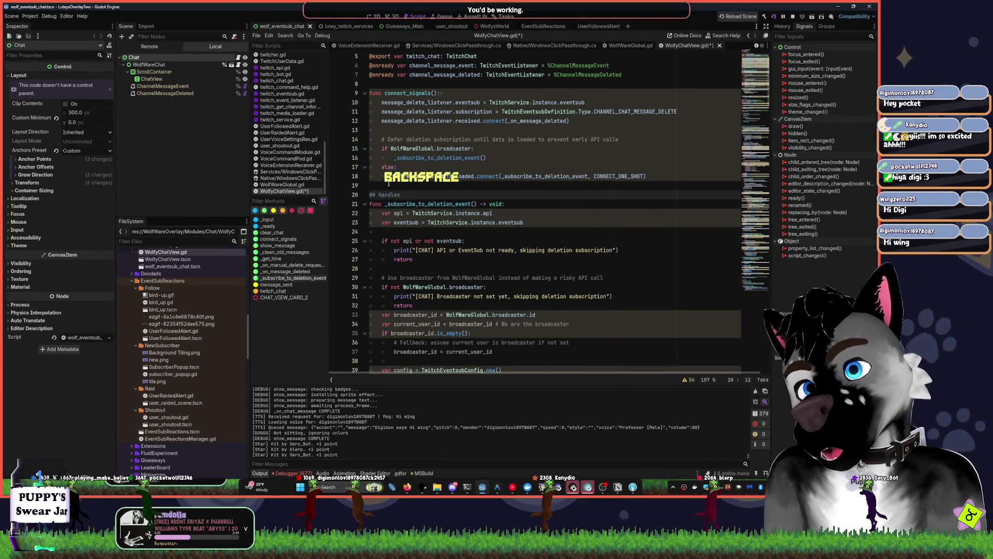
{"action": "type", "text": "ssage del"}
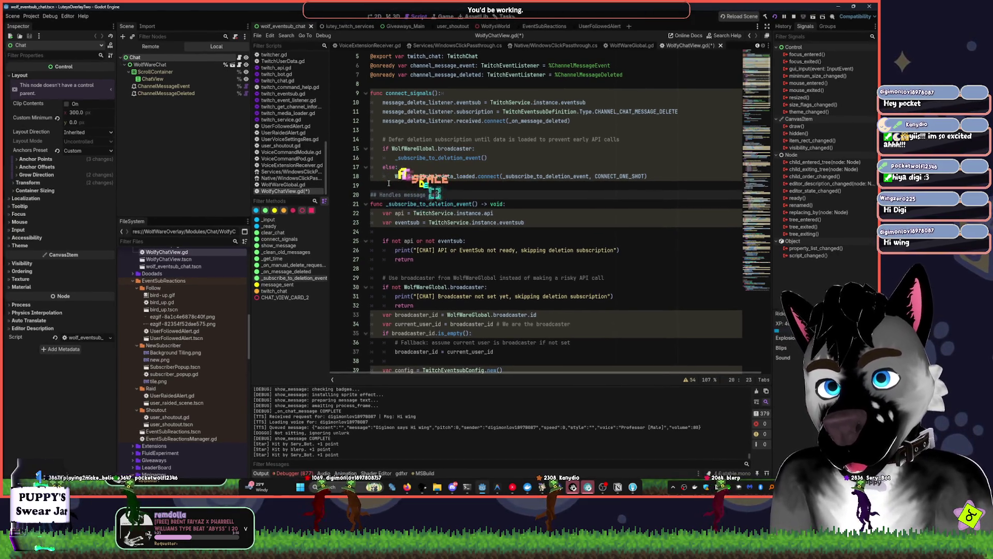
{"action": "type", "text": "etion"}
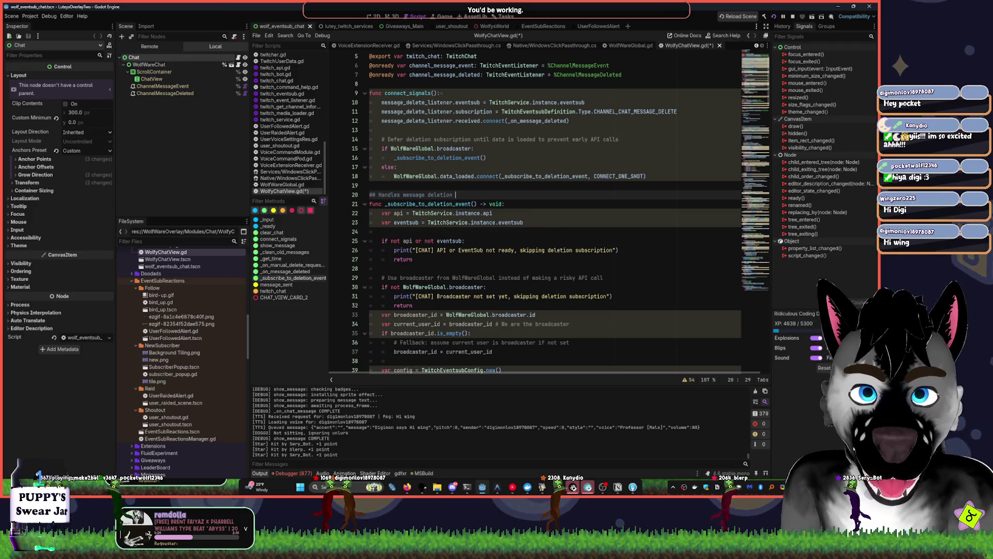
Turn off Blips in the Ridiculous Coding dock and extend the comment with 'events from Twitch Eventsub'
{"action": "left_click", "coordinate": [816, 347]}
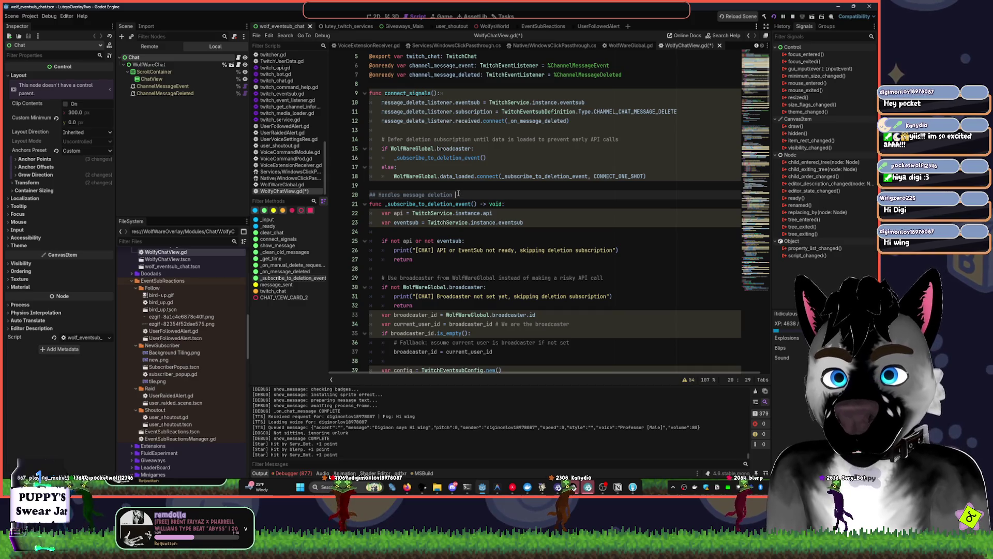
{"action": "type", "text": "events"}
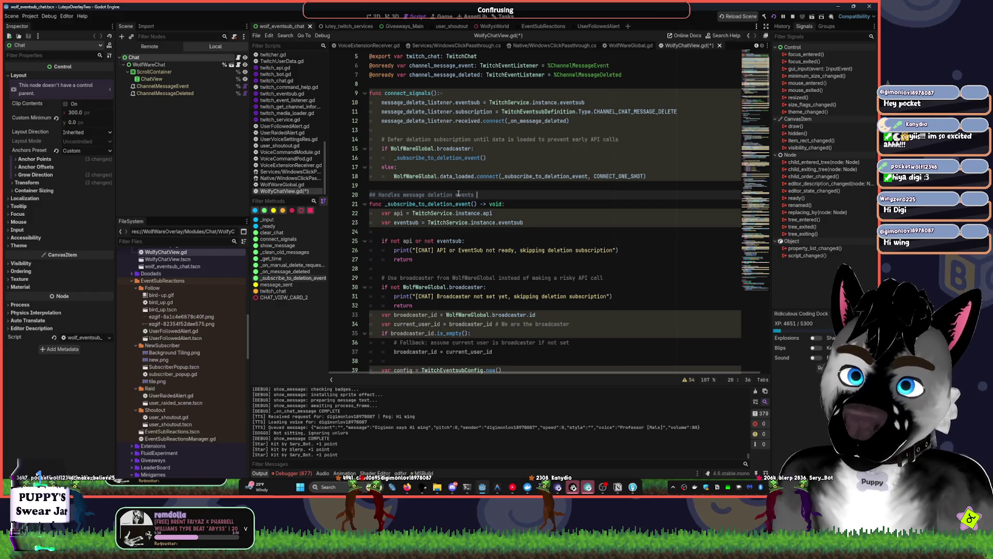
{"action": "type", "text": "from Twitch Eventsub"}
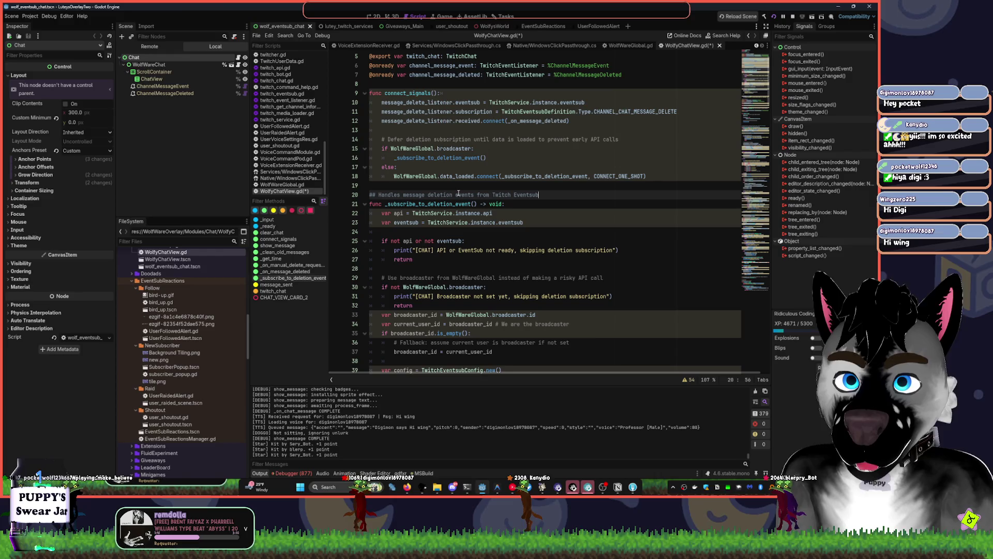
{"action": "key", "text": "ctrl+Left"}
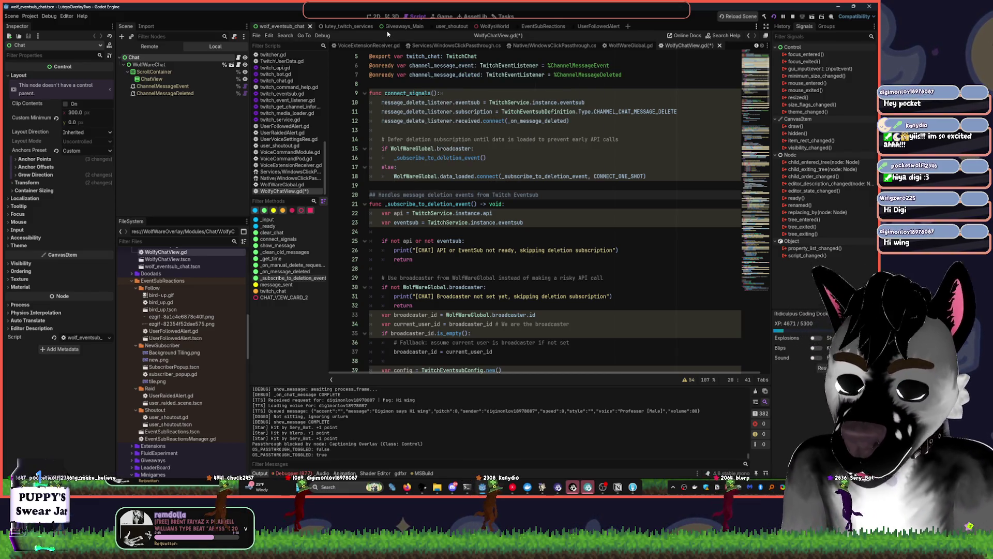
{"action": "left_click", "coordinate": [593, 225]}
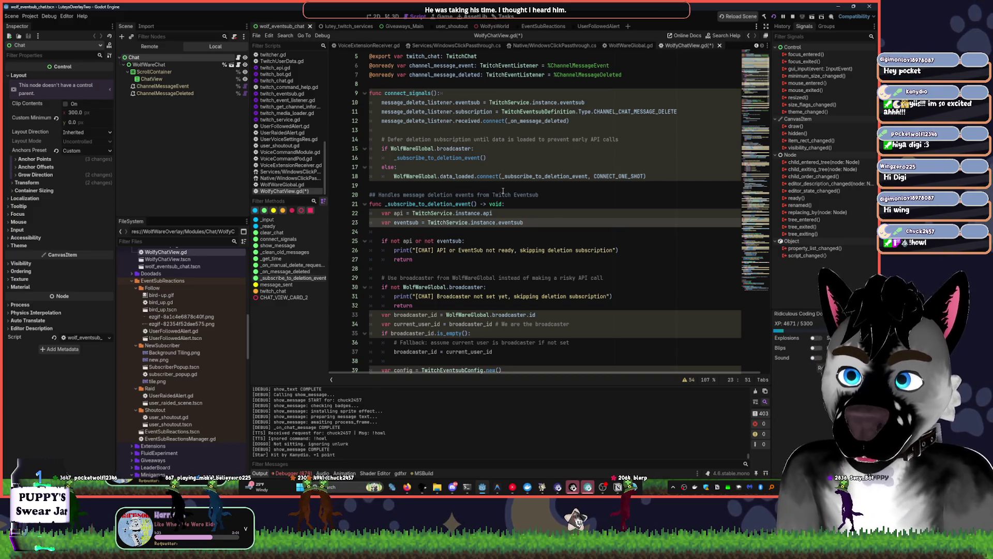
{"action": "key", "text": "Down"}
{"action": "key", "text": "Down"}
Delete the blank line 24 and replace both print calls with Log.error()
{"action": "scroll", "coordinate": [570, 171], "scroll_direction": "down", "scroll_amount": 2}
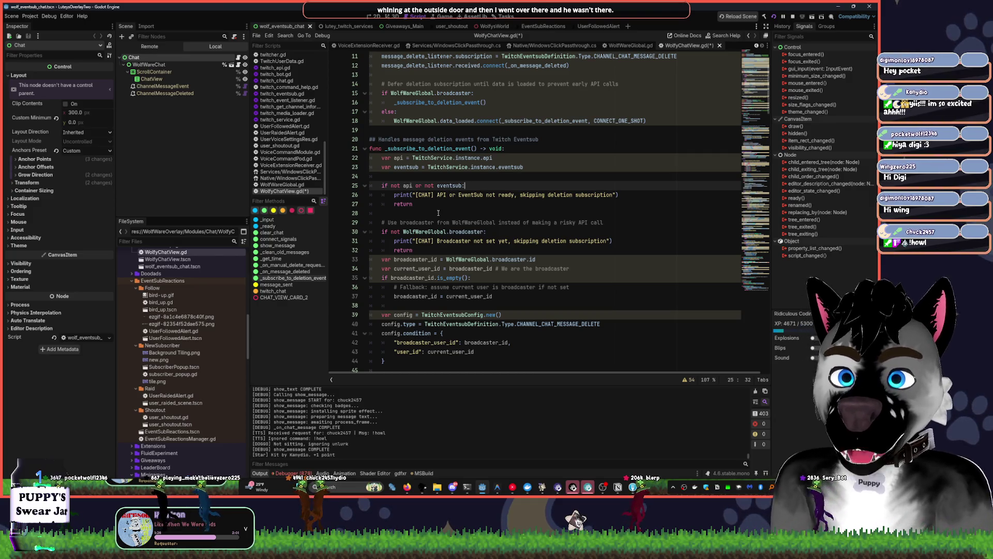
{"action": "left_click", "coordinate": [532, 171]}
{"action": "key", "text": "Delete"}
{"action": "double_click", "coordinate": [406, 185]}
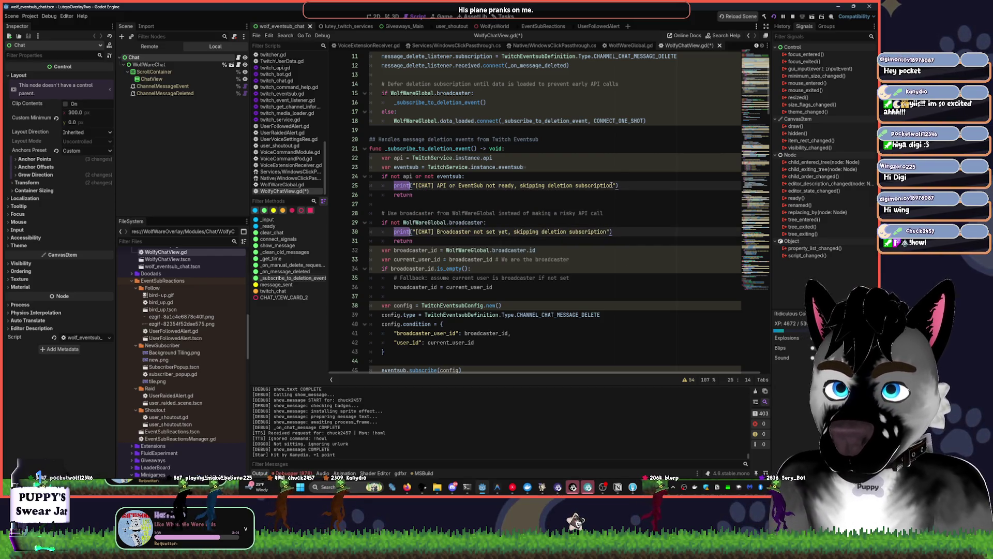
{"action": "key", "text": "ctrl+d"}
{"action": "key", "text": "BackSpace"}
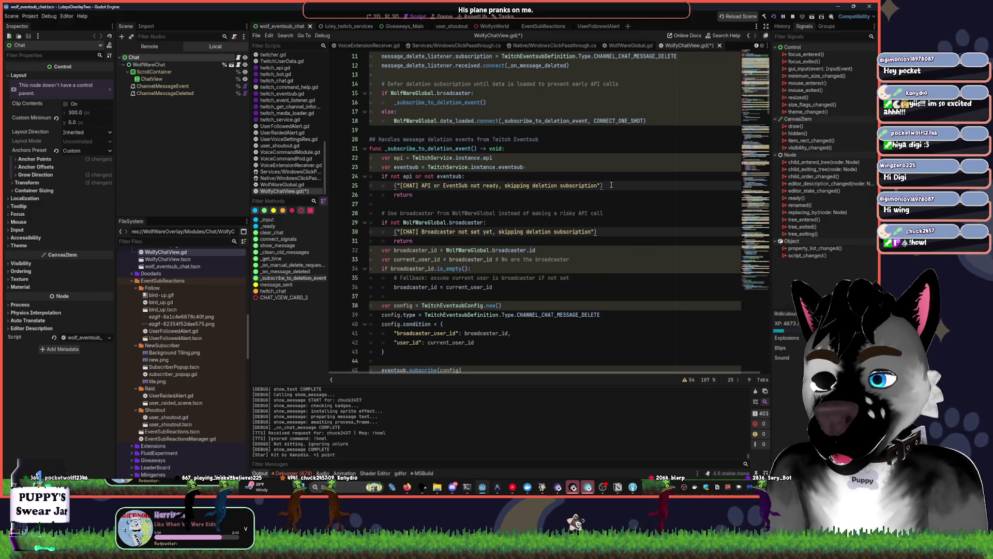
{"action": "type", "text": "Log.pr"}
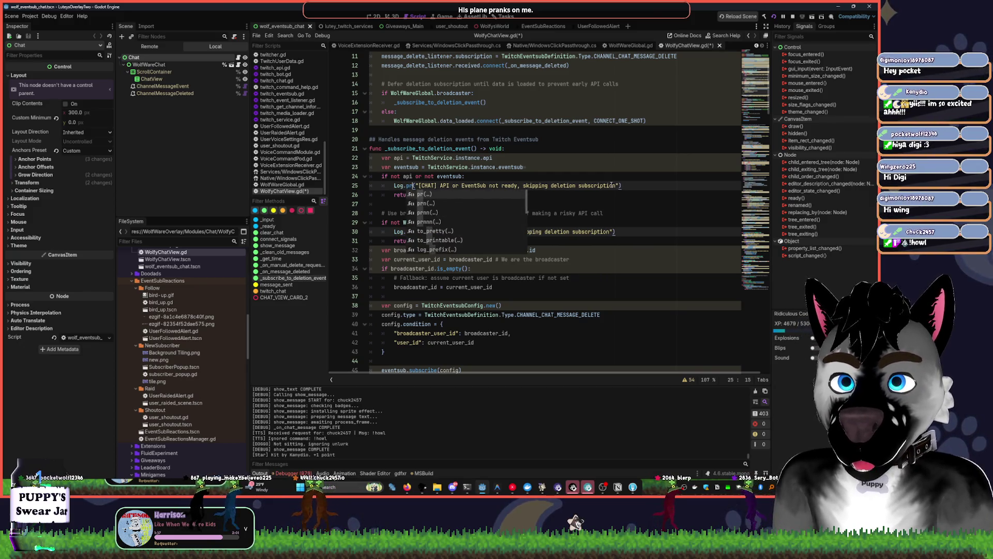
{"action": "left_click", "coordinate": [406, 186]}
{"action": "key", "text": "BackSpace"}
{"action": "key", "text": "BackSpace"}
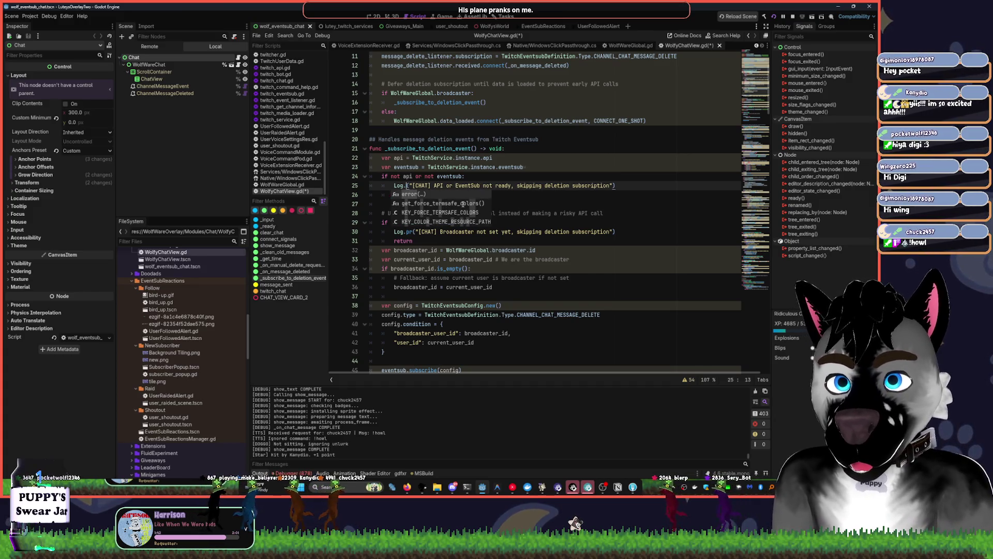
{"action": "type", "text": "erro"}
{"action": "key", "text": "Return"}
Change the calls on lines 25 and 30 to Log.warn
{"action": "left_click", "coordinate": [559, 178]}
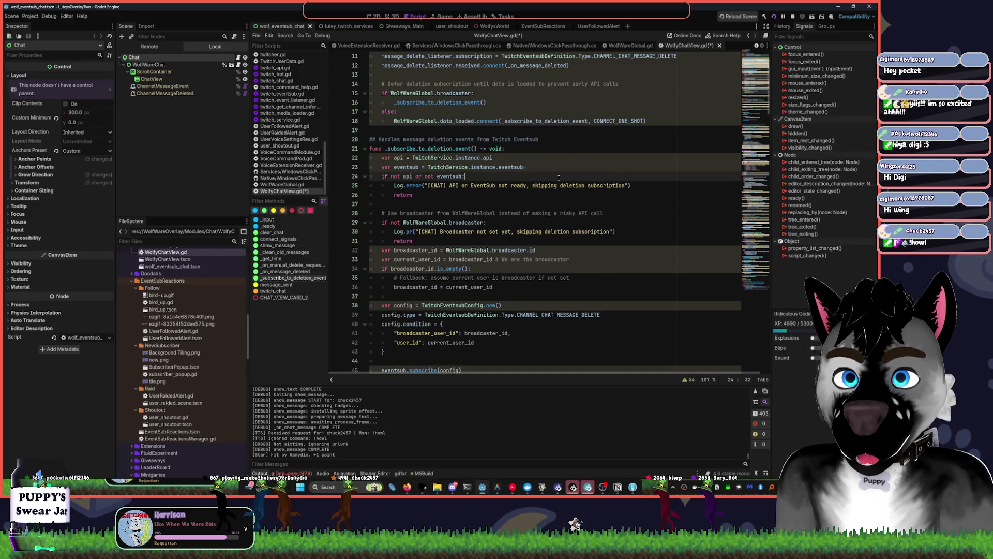
{"action": "double_click", "coordinate": [413, 185]}
{"action": "type", "text": "warning"}
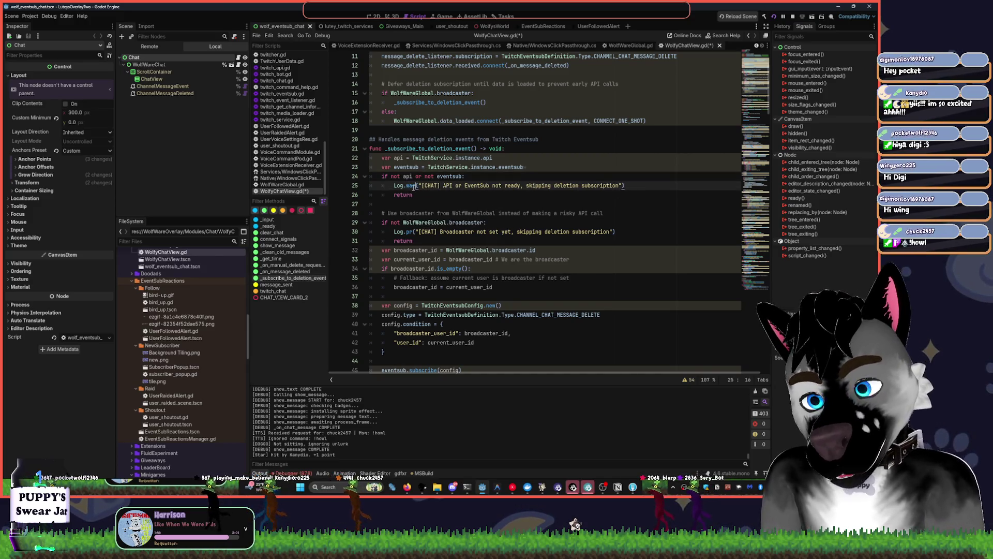
{"action": "left_click", "coordinate": [499, 158]}
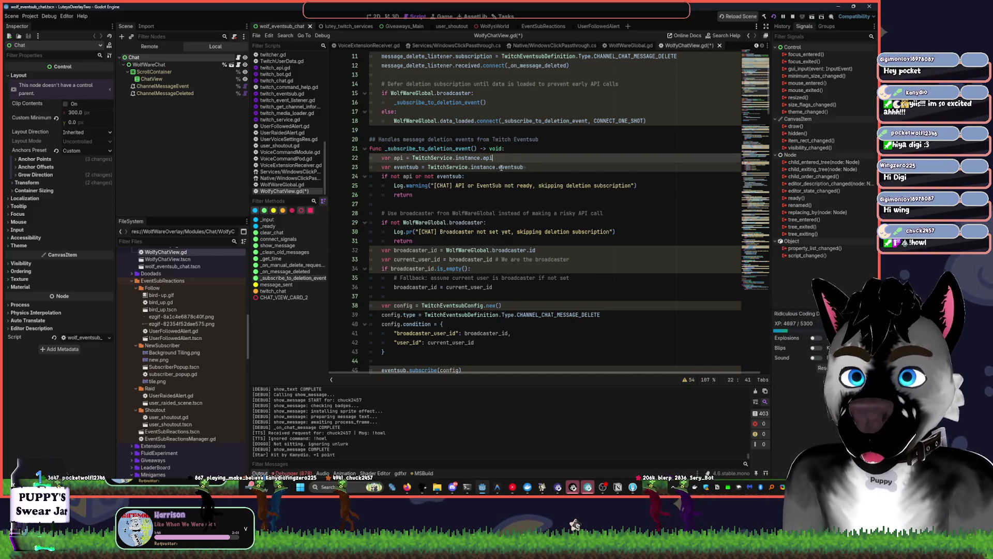
{"action": "double_click", "coordinate": [419, 185]}
{"action": "type", "text": "warn"}
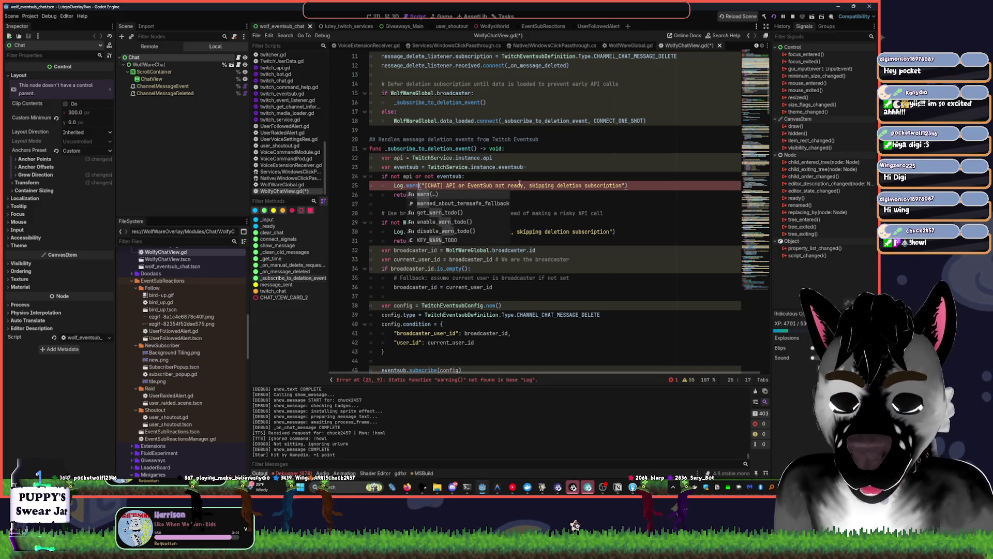
{"action": "left_click", "coordinate": [565, 148]}
{"action": "double_click", "coordinate": [409, 231]}
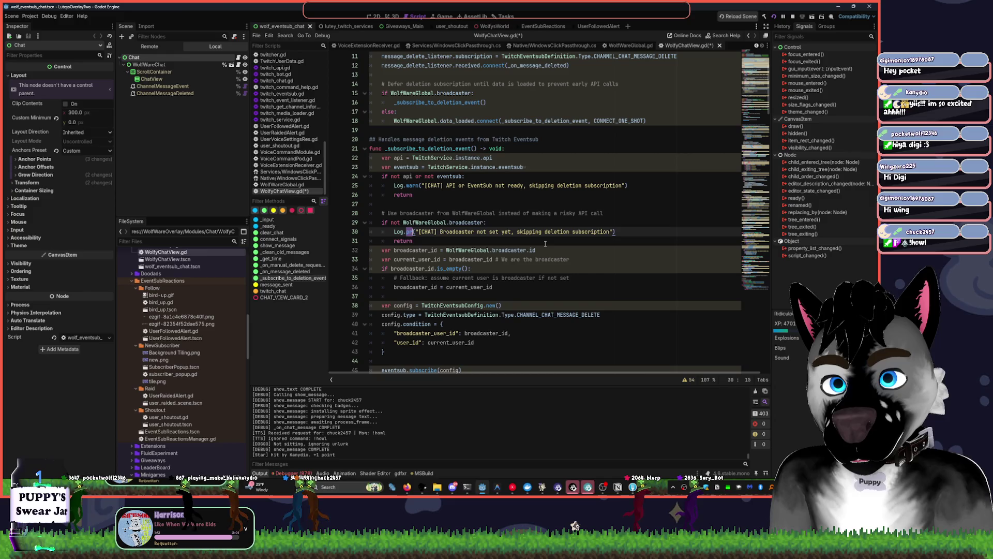
{"action": "type", "text": "warn"}
{"action": "left_click", "coordinate": [565, 148]}
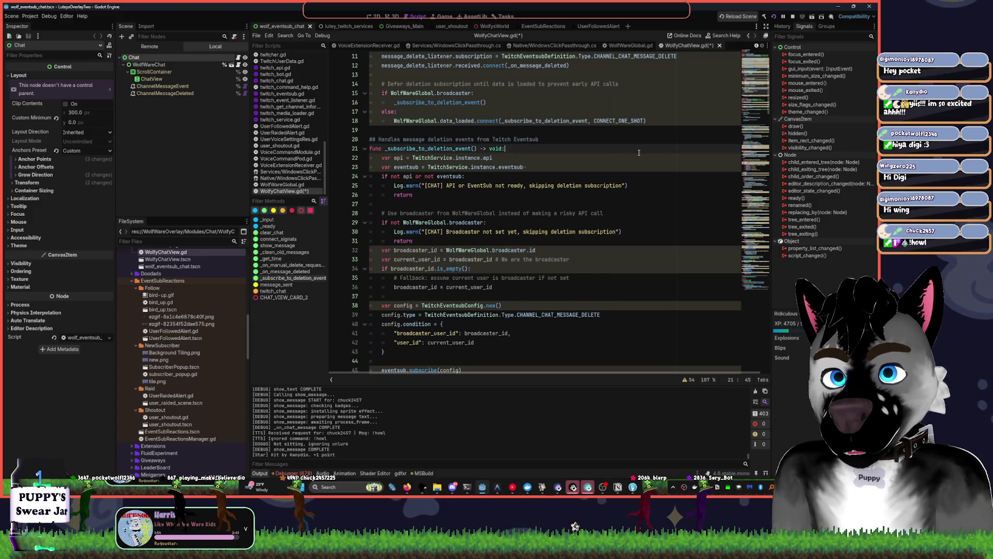
Scroll to the end of the file to the deprecated _get_time comment
{"action": "scroll", "coordinate": [559, 196], "scroll_direction": "down", "scroll_amount": 2}
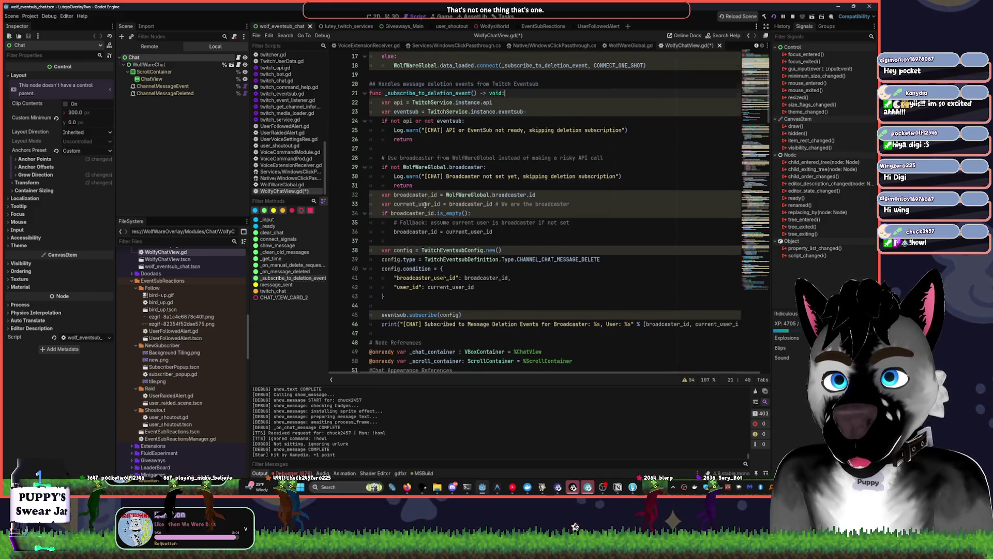
{"action": "scroll", "coordinate": [738, 140], "scroll_direction": "down", "scroll_amount": 15}
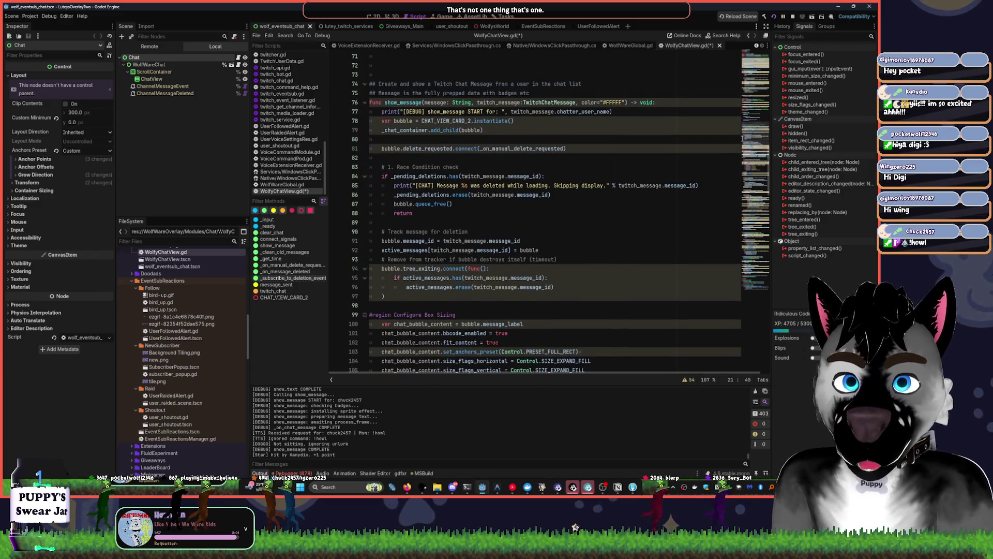
{"action": "scroll", "coordinate": [738, 140], "scroll_direction": "down", "scroll_amount": 20}
{"action": "left_click", "coordinate": [581, 272]}
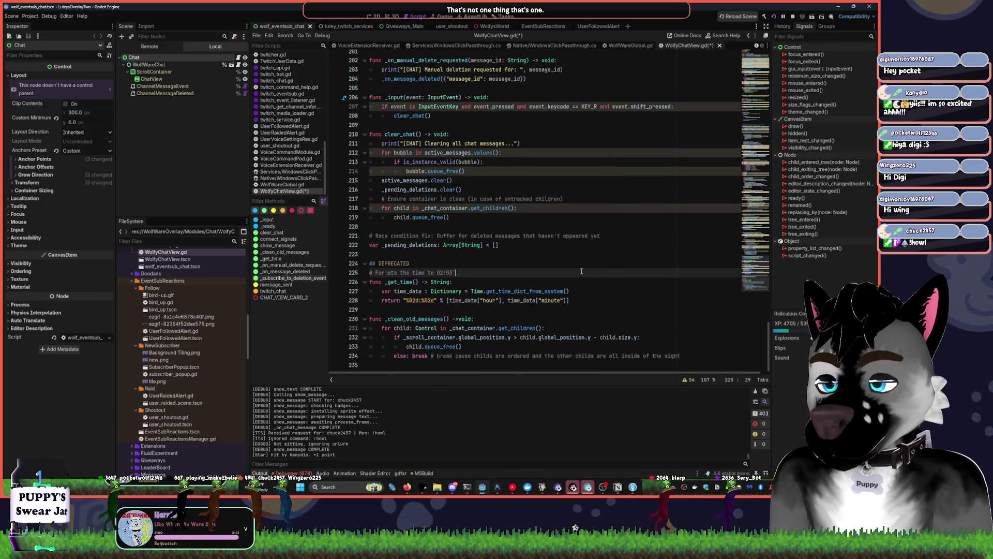
Search all project files for print_rich( and open Song_Request.gd at line 55
{"action": "key", "text": "F1"}
{"action": "key", "text": "Escape"}
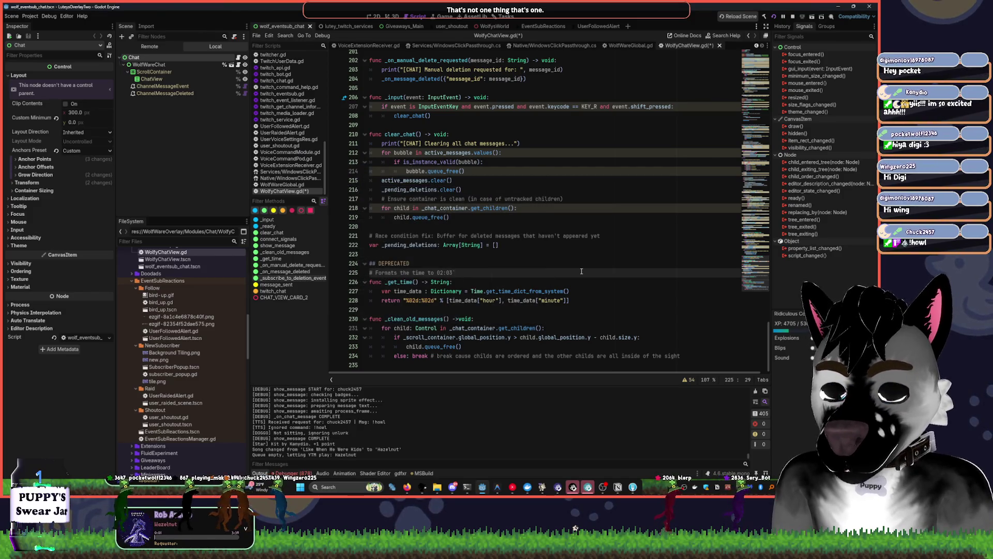
{"action": "key", "text": "ctrl+shift+f"}
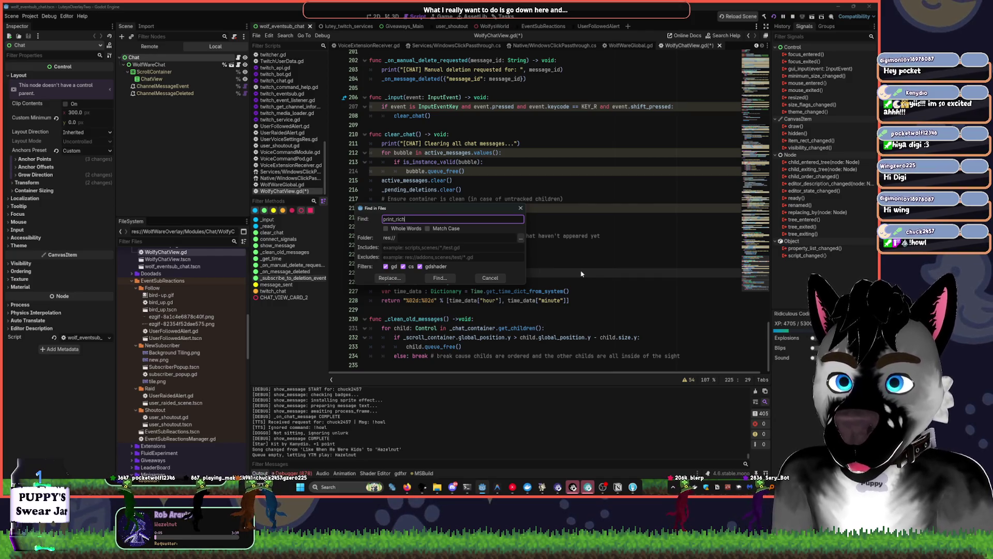
{"action": "type", "text": "("}
{"action": "key", "text": "Return"}
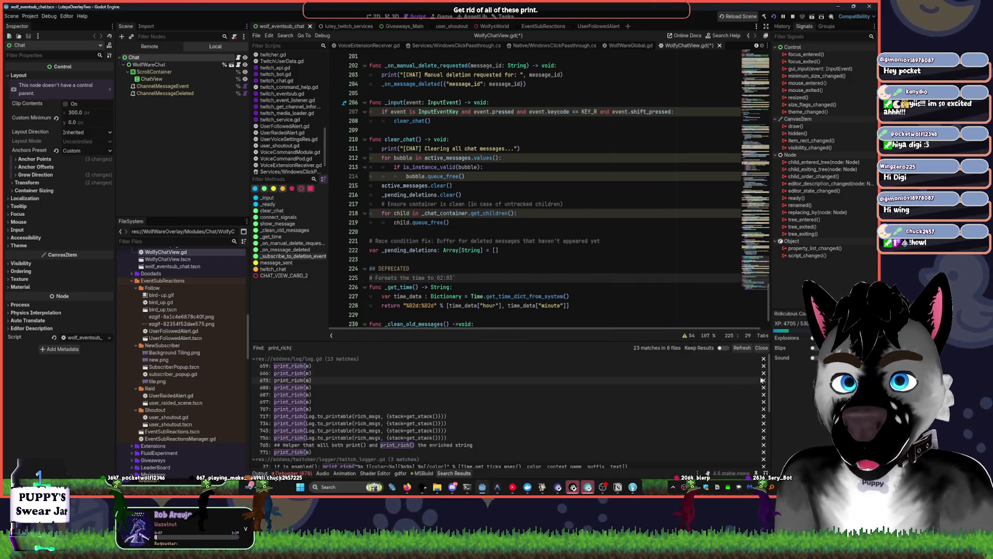
{"action": "scroll", "coordinate": [760, 381], "scroll_direction": "down", "scroll_amount": 5}
{"action": "left_click", "coordinate": [368, 462]}
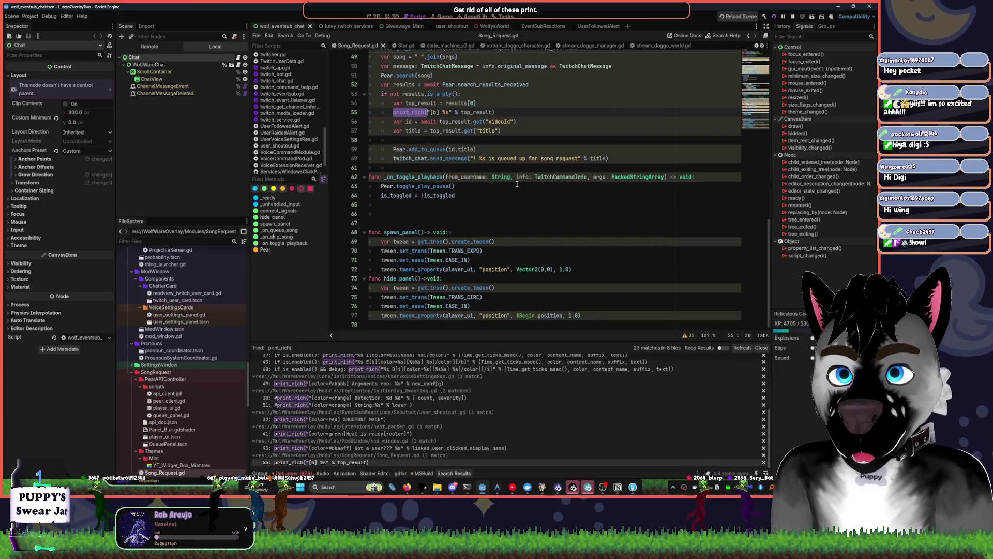
Add blank lines before and after the print_rich line in _on_queue_song
{"action": "scroll", "coordinate": [517, 195], "scroll_direction": "up", "scroll_amount": 5}
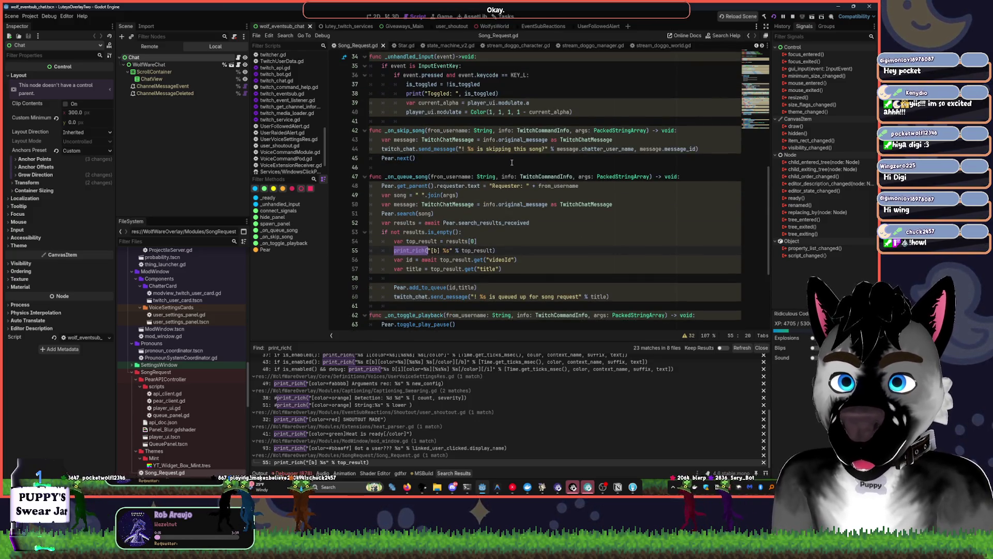
{"action": "left_click", "coordinate": [394, 250]}
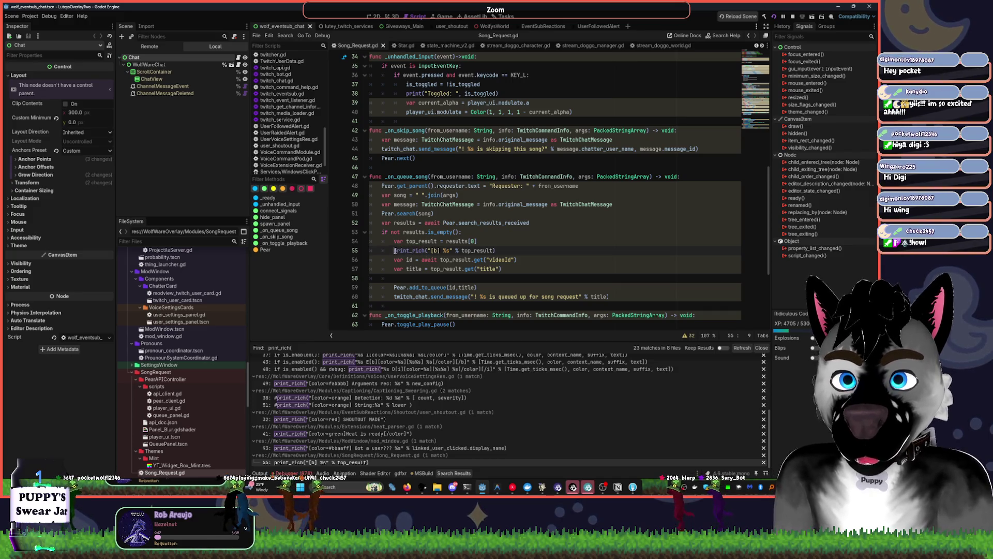
{"action": "mouse_move", "coordinate": [411, 256]}
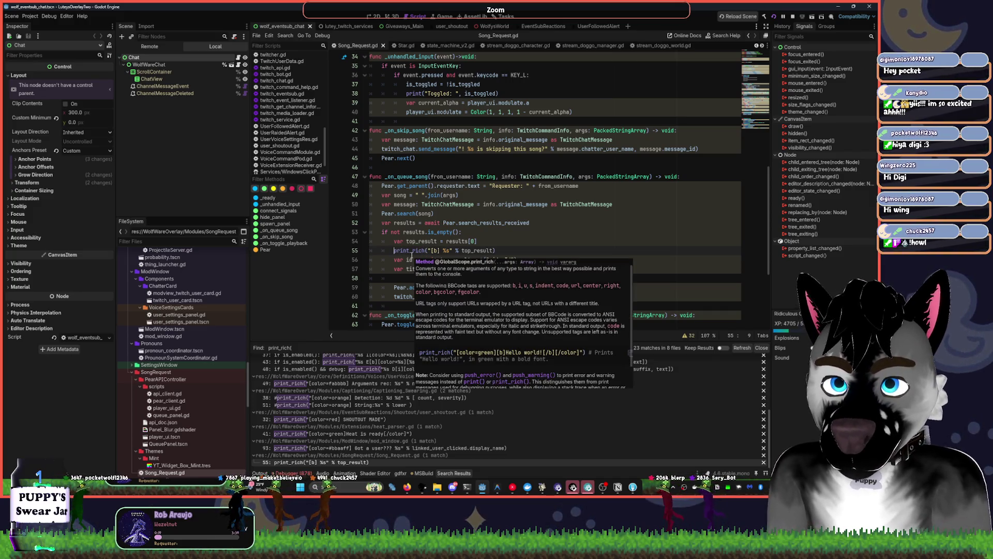
{"action": "key", "text": "Up"}
{"action": "key", "text": "Return"}
{"action": "key", "text": "ctrl+z"}
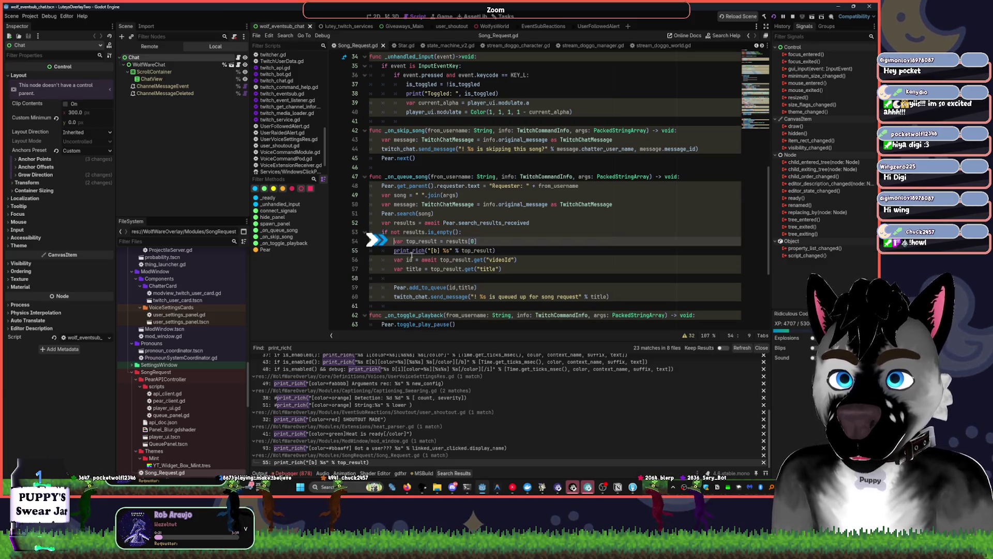
{"action": "key", "text": "ctrl+shift+z"}
{"action": "key", "text": "ctrl+z"}
{"action": "key", "text": "Return"}
{"action": "key", "text": "Down"}
{"action": "key", "text": "End"}
{"action": "key", "text": "Return"}
{"action": "key", "text": "Up"}
Open mod_window.gd at the line 93 print_rich result and select the on_something function name
{"action": "type", "text": "#"}
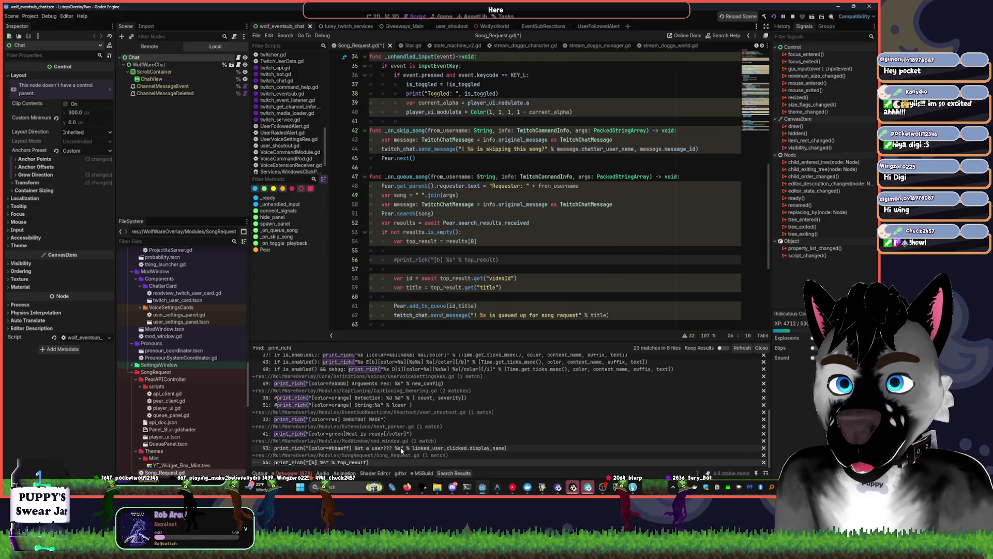
{"action": "left_click", "coordinate": [403, 448]}
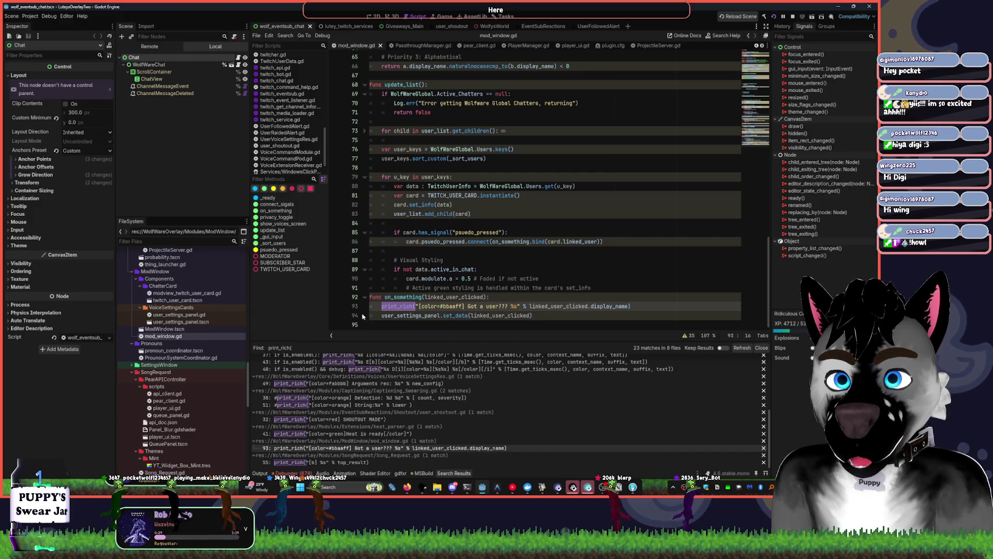
{"action": "double_click", "coordinate": [403, 297]}
{"action": "scroll", "coordinate": [539, 264], "scroll_direction": "up", "scroll_amount": 8}
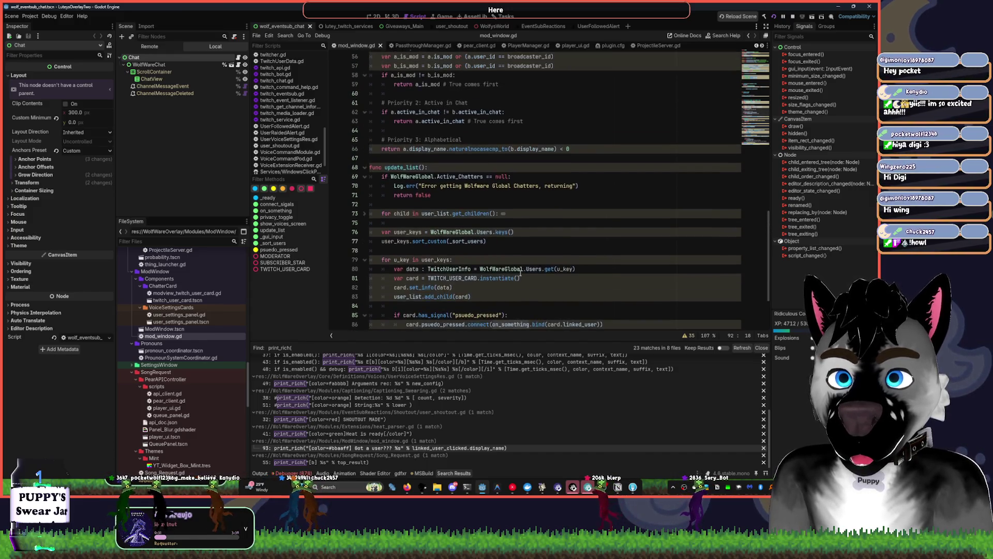
{"action": "scroll", "coordinate": [539, 264], "scroll_direction": "down", "scroll_amount": 8}
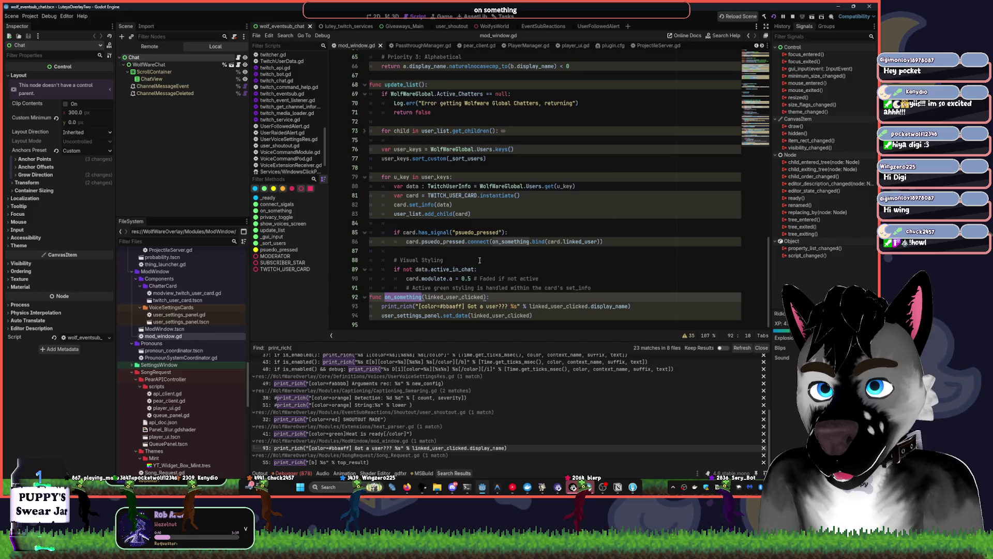
{"action": "scroll", "coordinate": [435, 282], "scroll_direction": "up", "scroll_amount": 7}
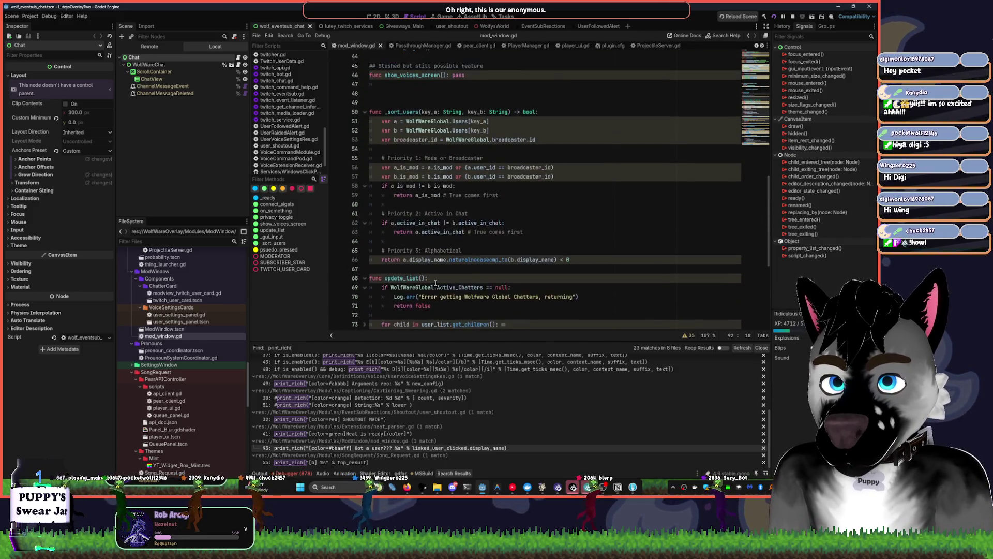
{"action": "scroll", "coordinate": [435, 283], "scroll_direction": "up", "scroll_amount": 9}
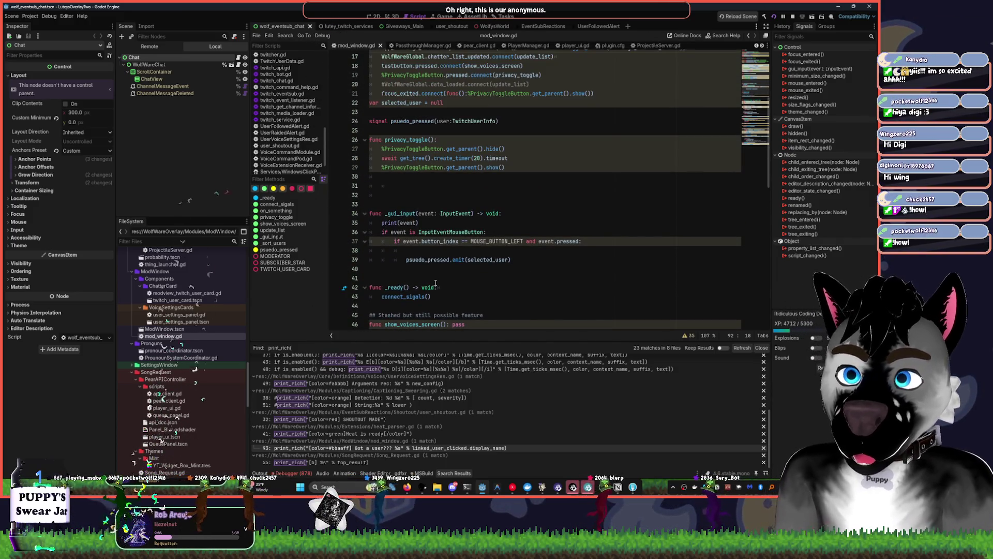
Search the project for on_something and jump to its psuedo_pressed connection on line 86
{"action": "key", "text": "ctrl+shift+p"}
{"action": "key", "text": "Escape"}
{"action": "key", "text": "ctrl+shift+f"}
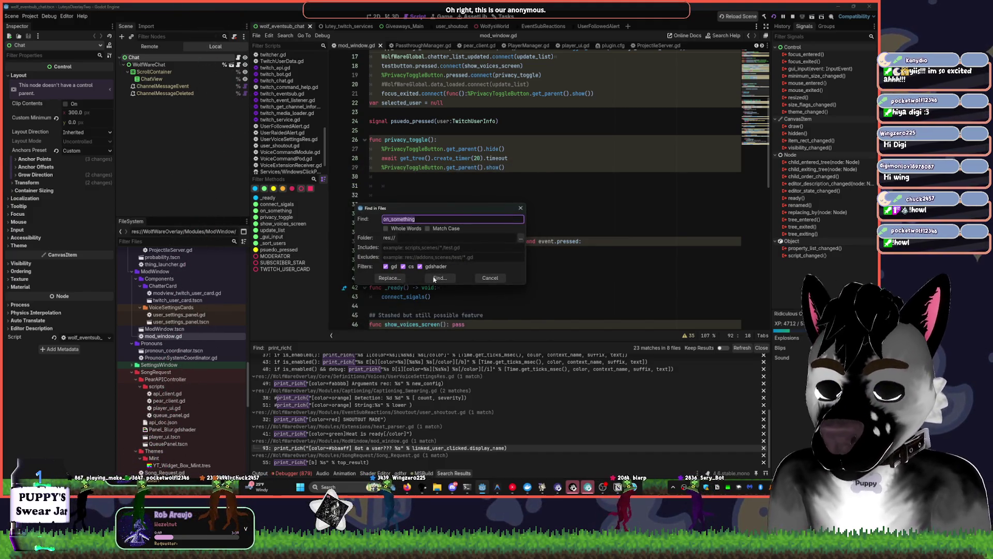
{"action": "left_click", "coordinate": [439, 277]}
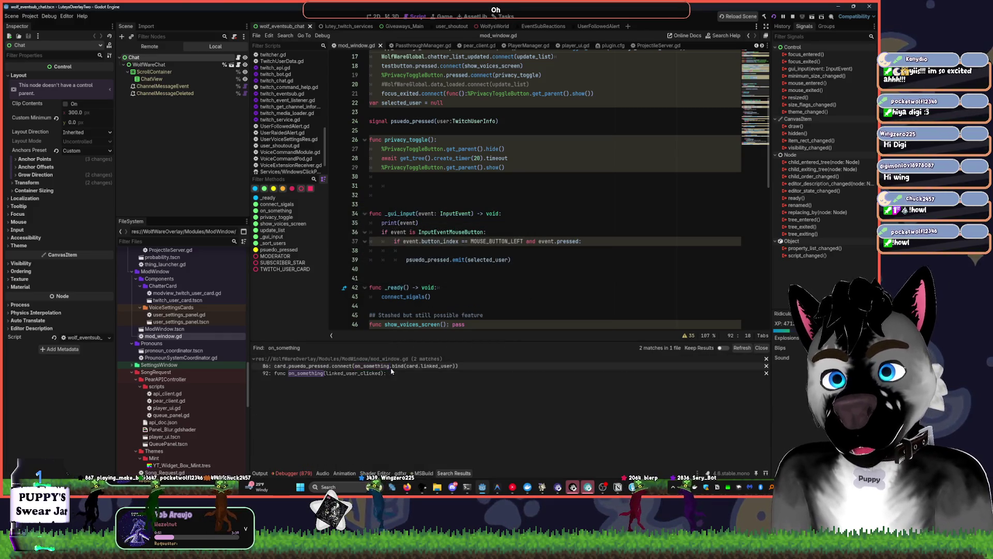
{"action": "left_click", "coordinate": [380, 366]}
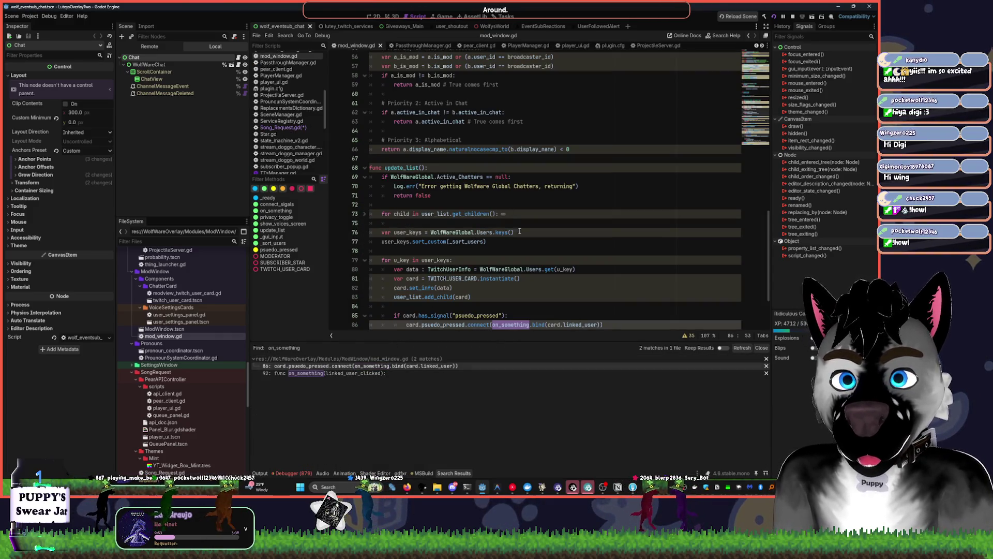
{"action": "scroll", "coordinate": [529, 300], "scroll_direction": "down", "scroll_amount": 2}
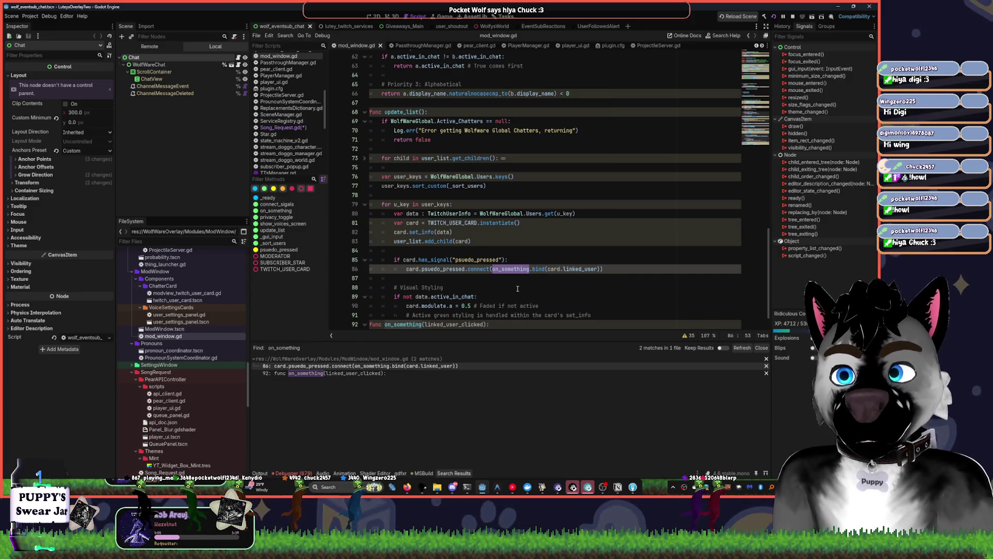
{"action": "scroll", "coordinate": [519, 288], "scroll_direction": "down", "scroll_amount": 1}
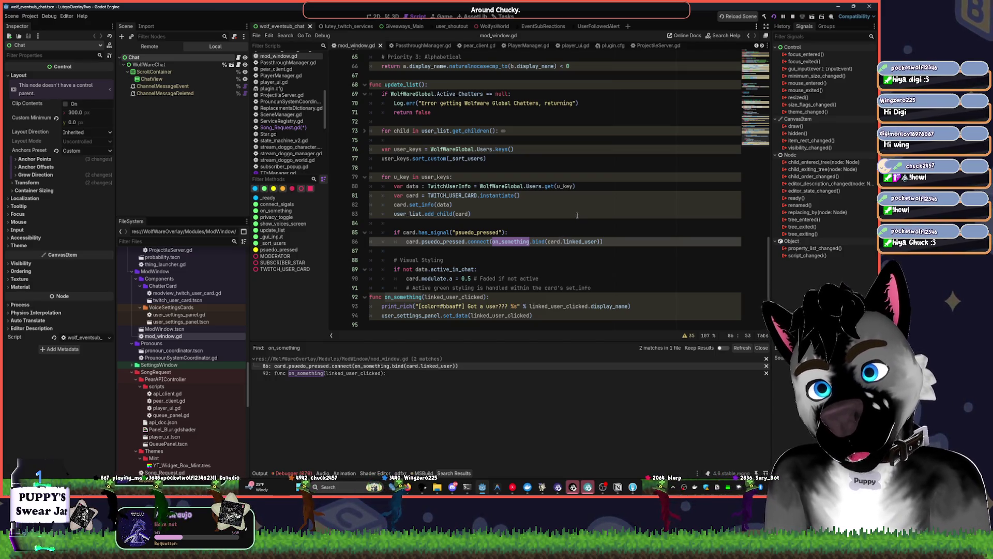
{"action": "left_click", "coordinate": [477, 297]}
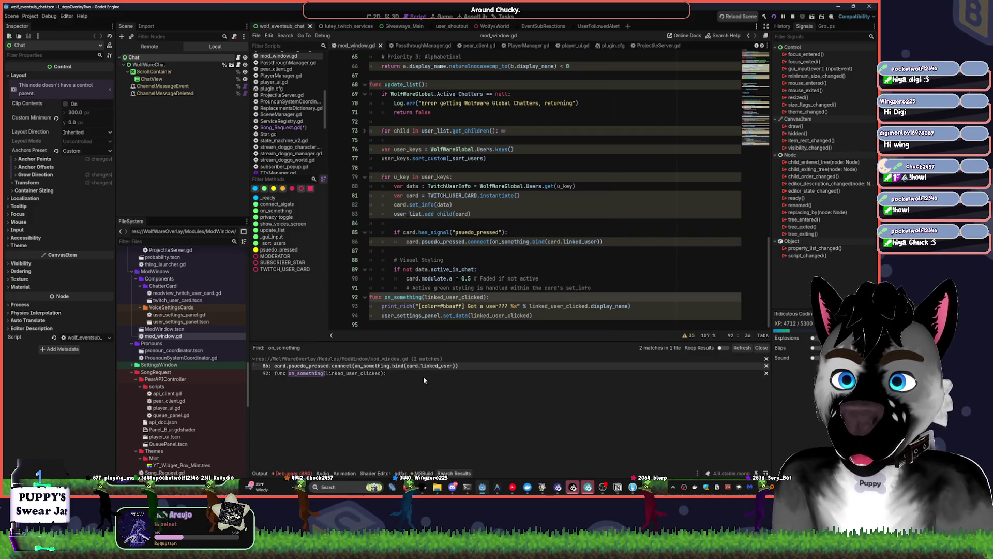
{"action": "key", "text": "ctrl+shift+f"}
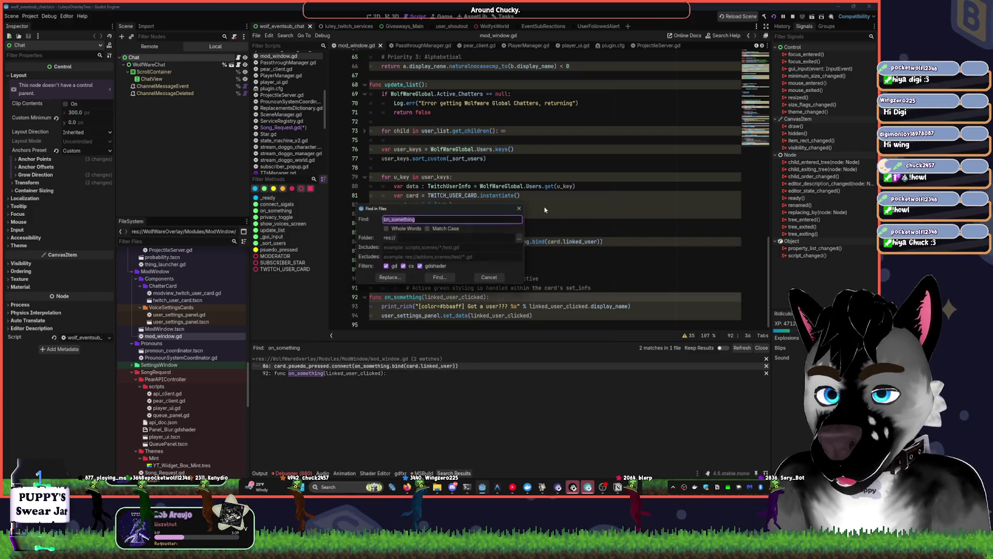
Find print_rich across all files and open Song_Request.gd at its line 55 match
{"action": "type", "text": "print_rich"}
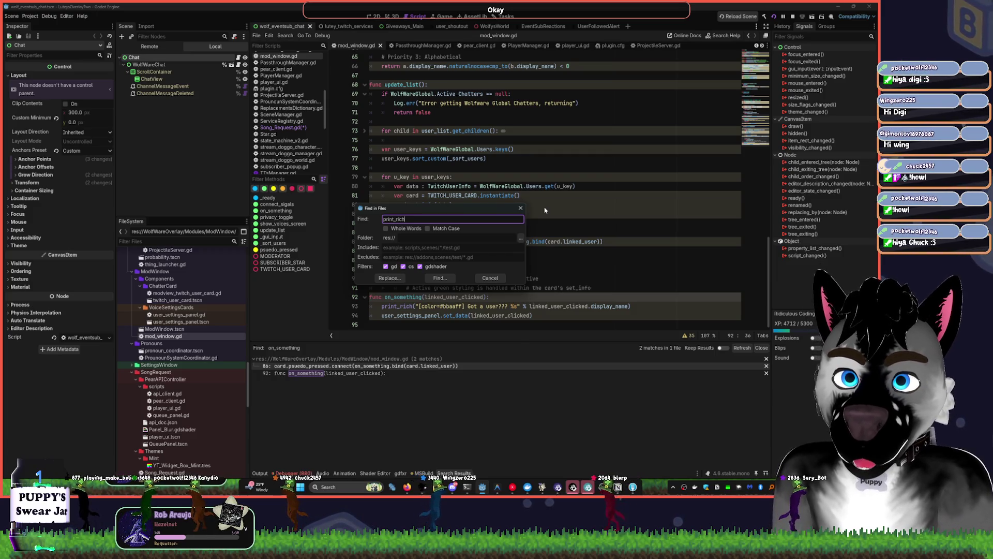
{"action": "key", "text": "Return"}
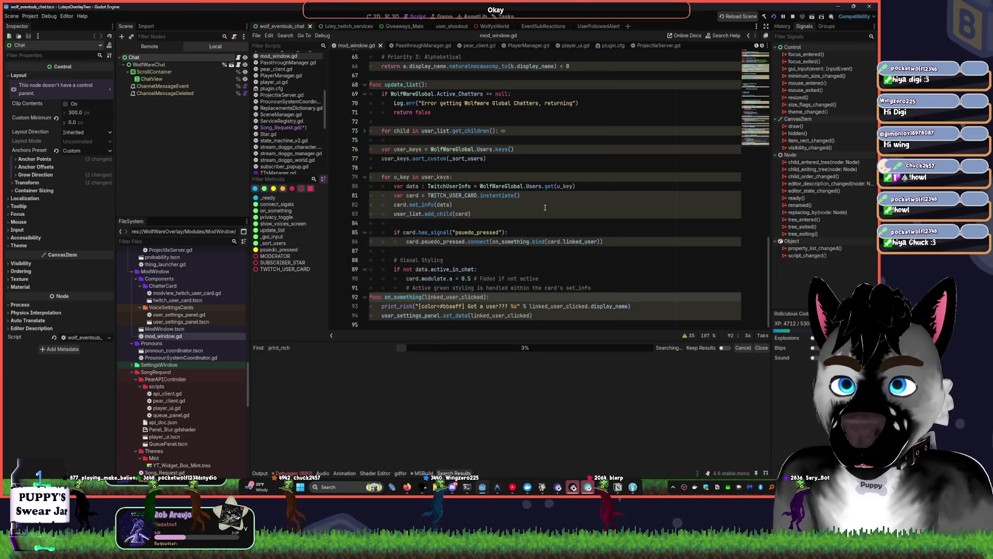
{"action": "left_click", "coordinate": [407, 462]}
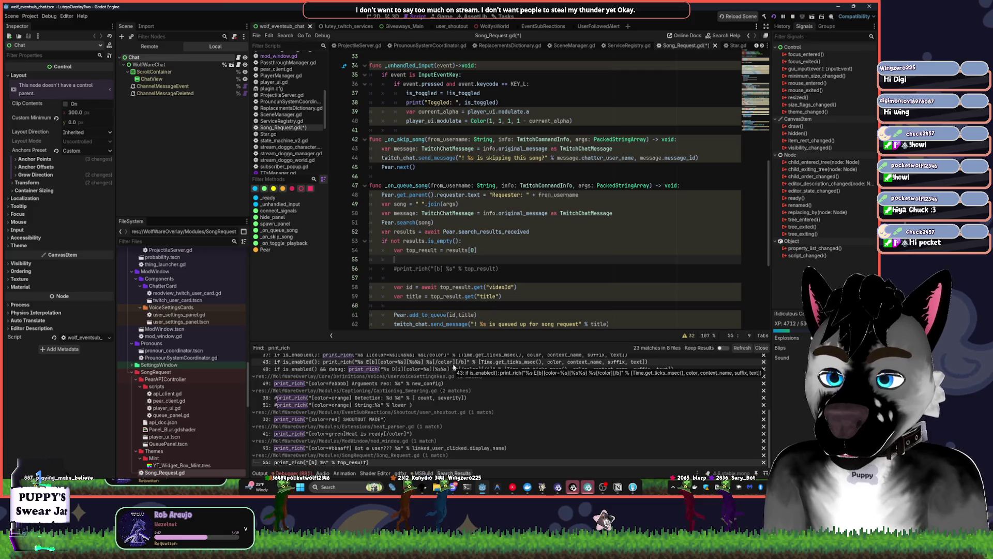
Tidy the blank lines around spawn_panel, folding its body and deleting empty line 69
{"action": "left_click", "coordinate": [523, 268]}
{"action": "scroll", "coordinate": [525, 264], "scroll_direction": "down", "scroll_amount": 1}
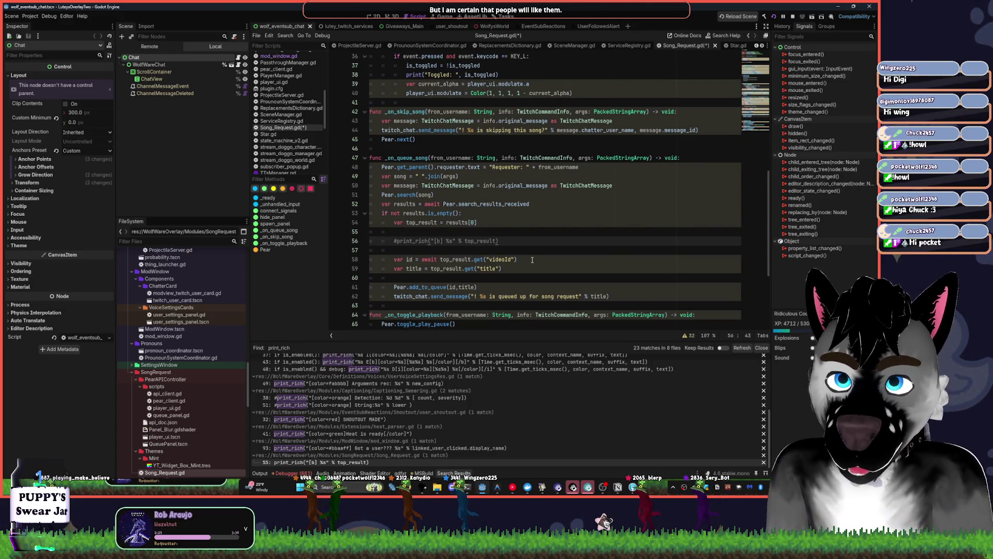
{"action": "scroll", "coordinate": [538, 249], "scroll_direction": "down", "scroll_amount": 3}
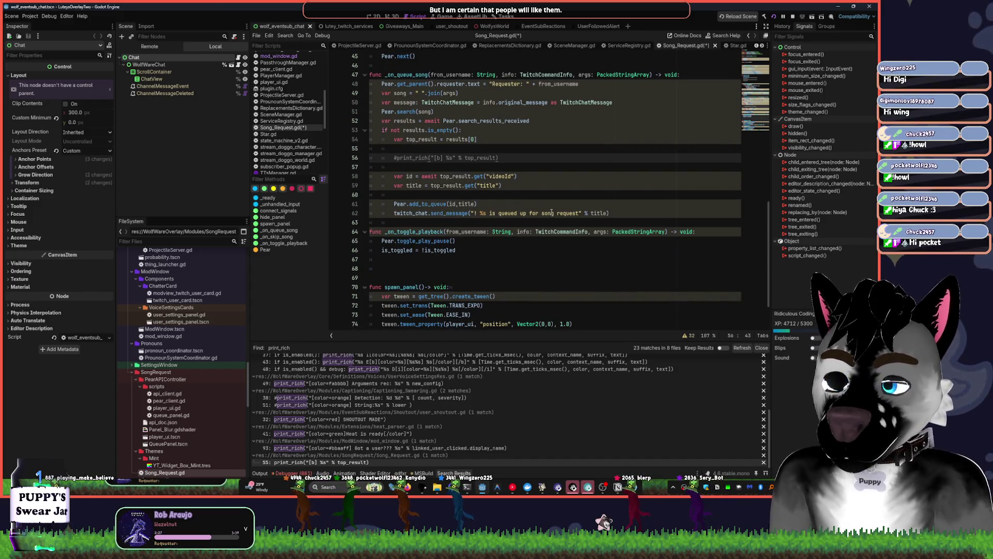
{"action": "scroll", "coordinate": [559, 207], "scroll_direction": "down", "scroll_amount": 2}
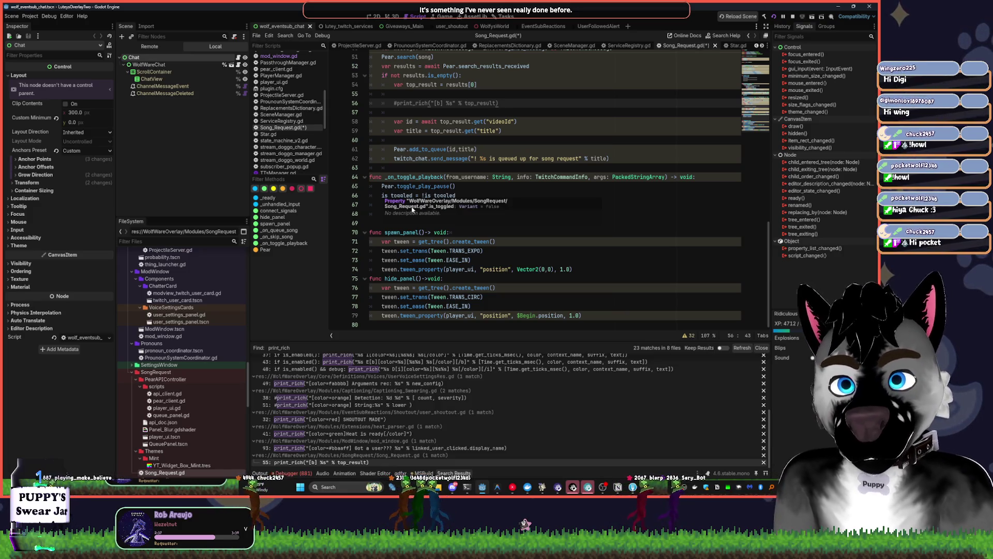
{"action": "left_click", "coordinate": [549, 253]}
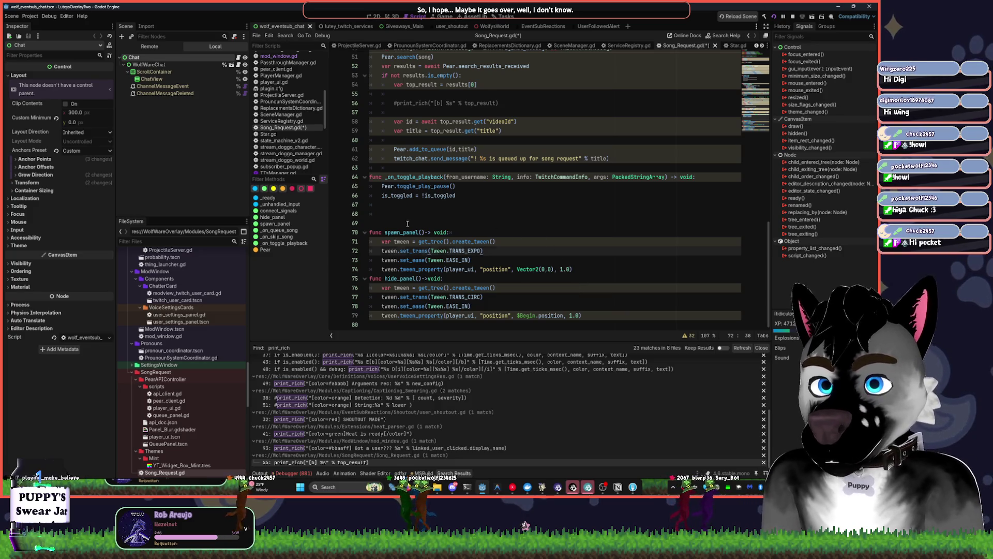
{"action": "left_click", "coordinate": [587, 273]}
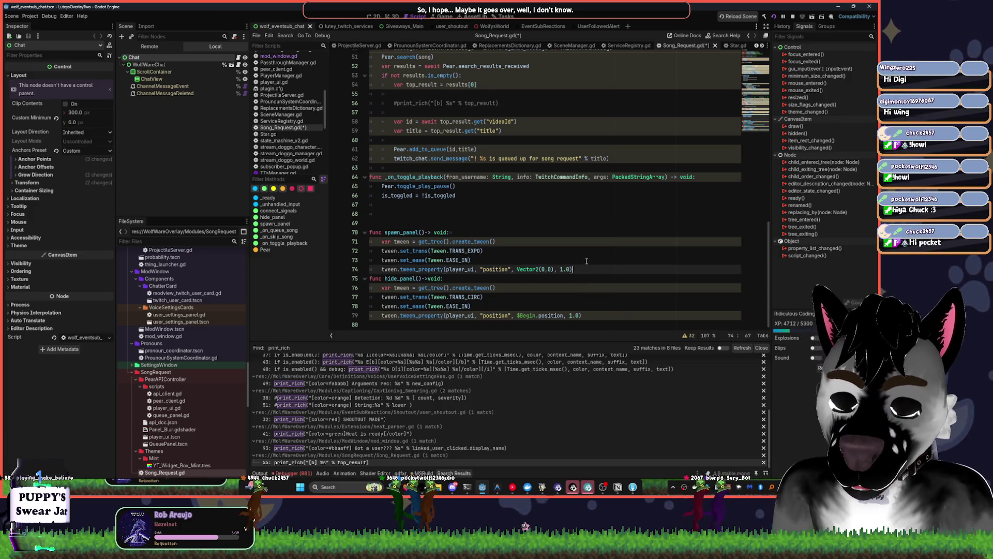
{"action": "key", "text": "Return"}
{"action": "scroll", "coordinate": [486, 234], "scroll_direction": "up", "scroll_amount": 3}
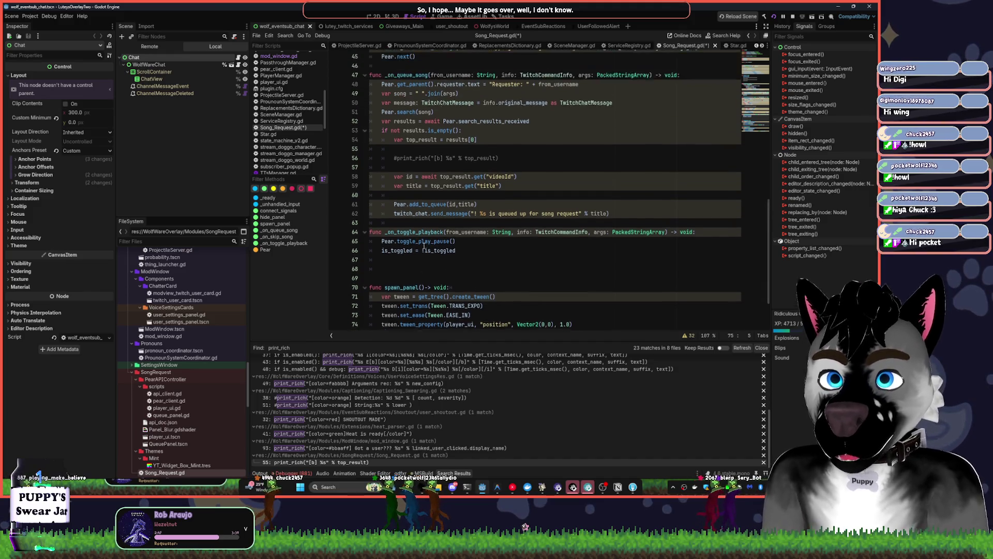
{"action": "scroll", "coordinate": [514, 246], "scroll_direction": "down", "scroll_amount": 3}
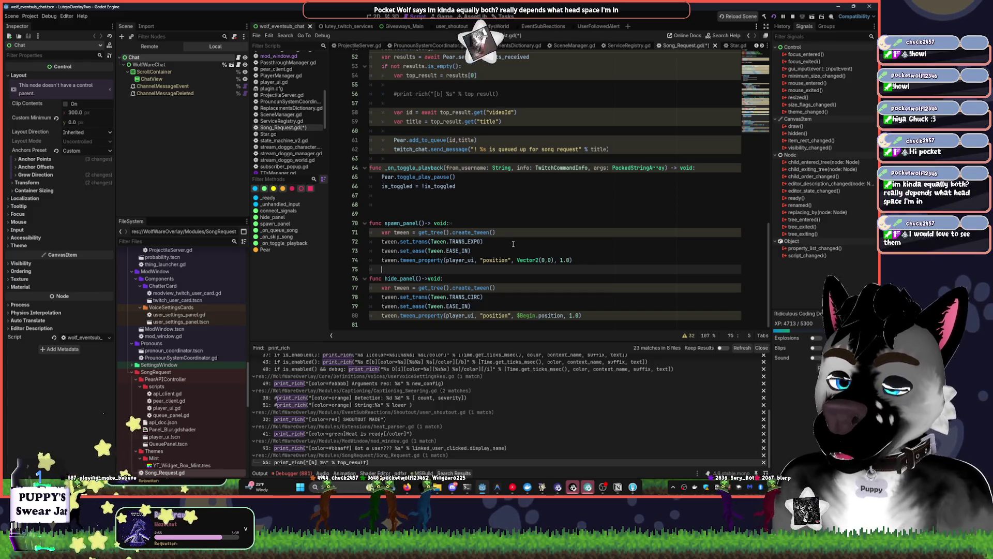
{"action": "scroll", "coordinate": [513, 244], "scroll_direction": "up", "scroll_amount": 2}
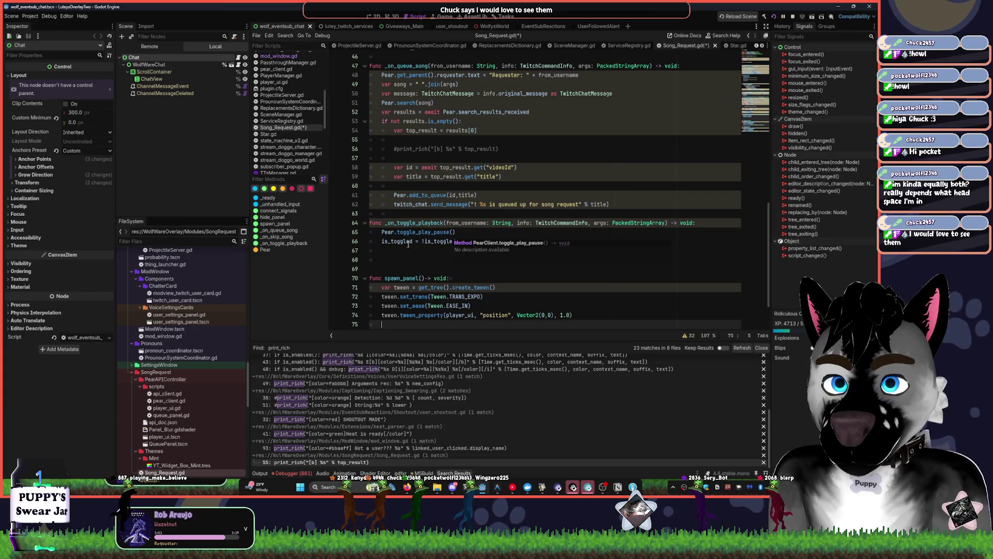
{"action": "left_click", "coordinate": [384, 269]}
{"action": "left_click", "coordinate": [365, 278]}
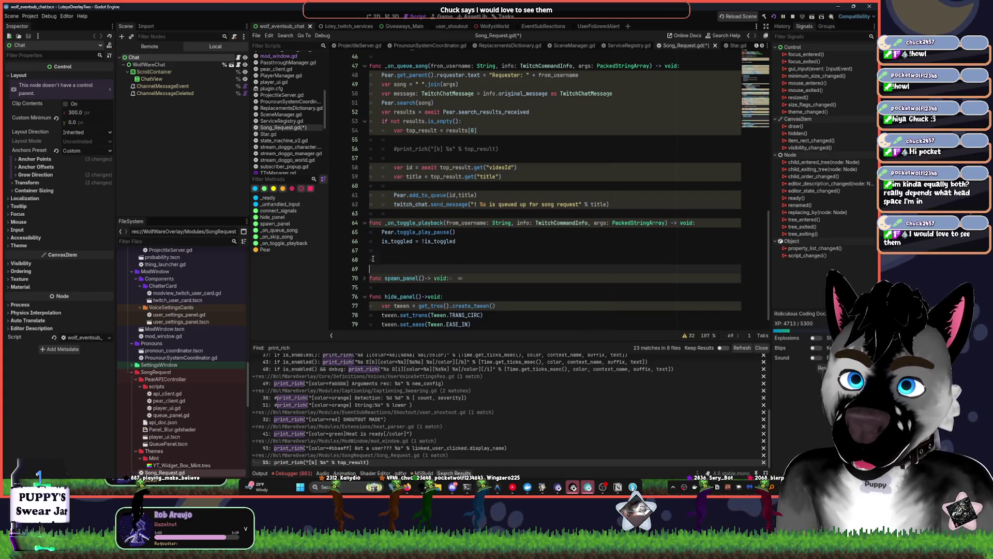
{"action": "key", "text": "BackSpace"}
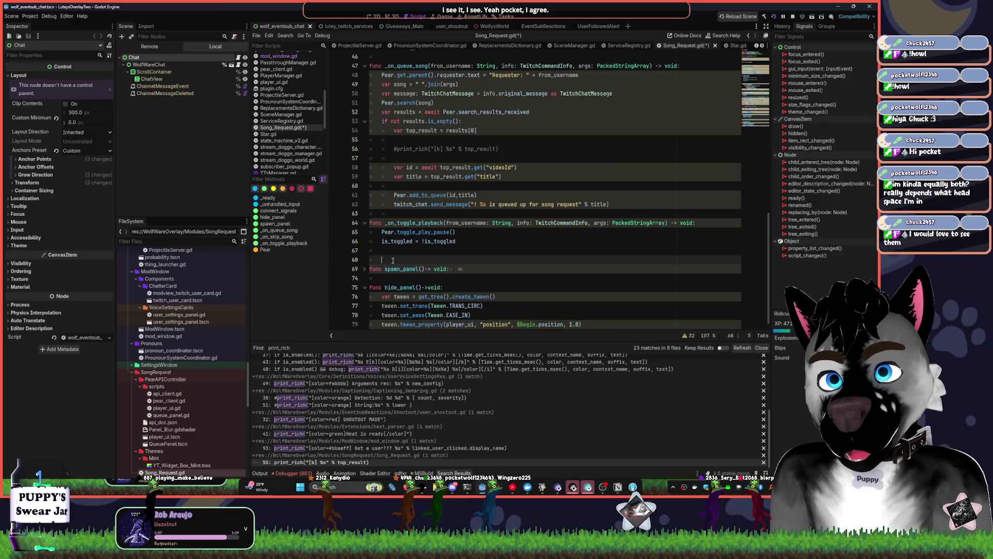
Write '## Handles [signal on_toggle_playback]' above _on_toggle_playback, checking its connect line
{"action": "left_click", "coordinate": [385, 214]}
{"action": "key", "text": "Return"}
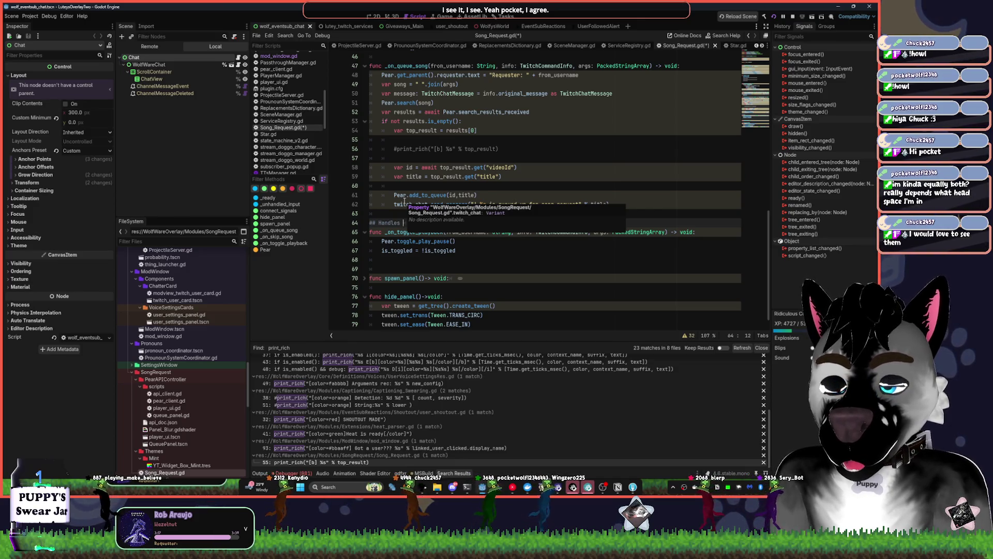
{"action": "type", "text": "["}
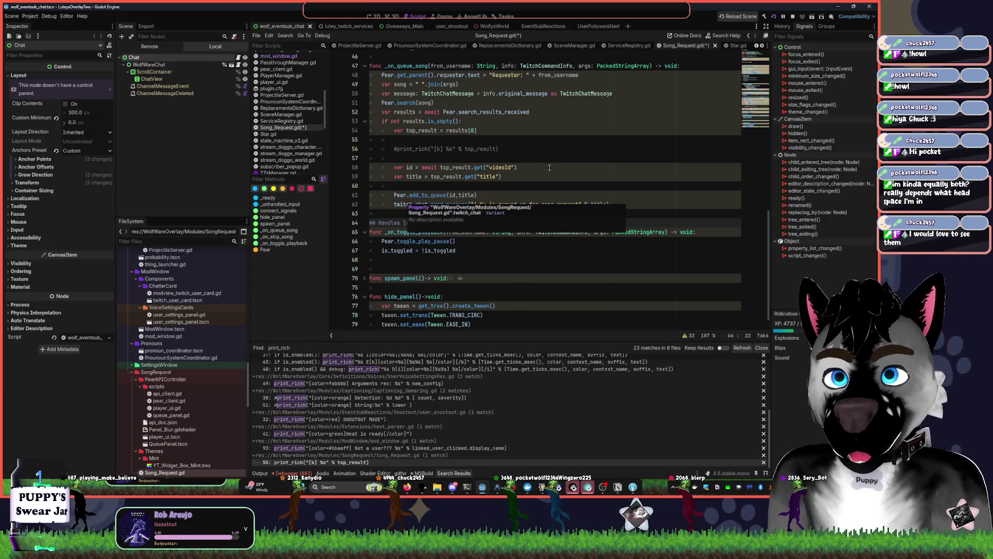
{"action": "scroll", "coordinate": [543, 163], "scroll_direction": "up", "scroll_amount": 7}
{"action": "scroll", "coordinate": [544, 163], "scroll_direction": "up", "scroll_amount": 5}
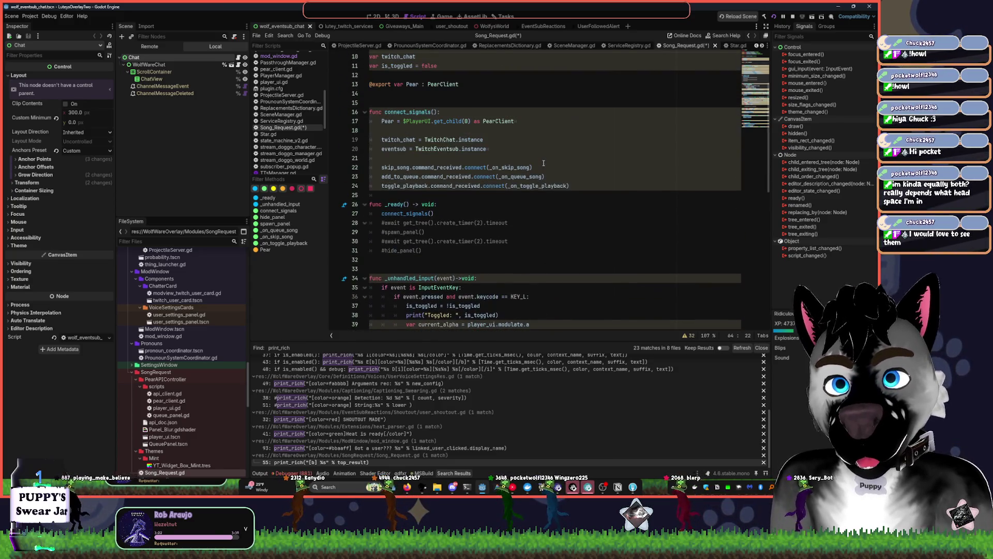
{"action": "left_click", "coordinate": [414, 187]}
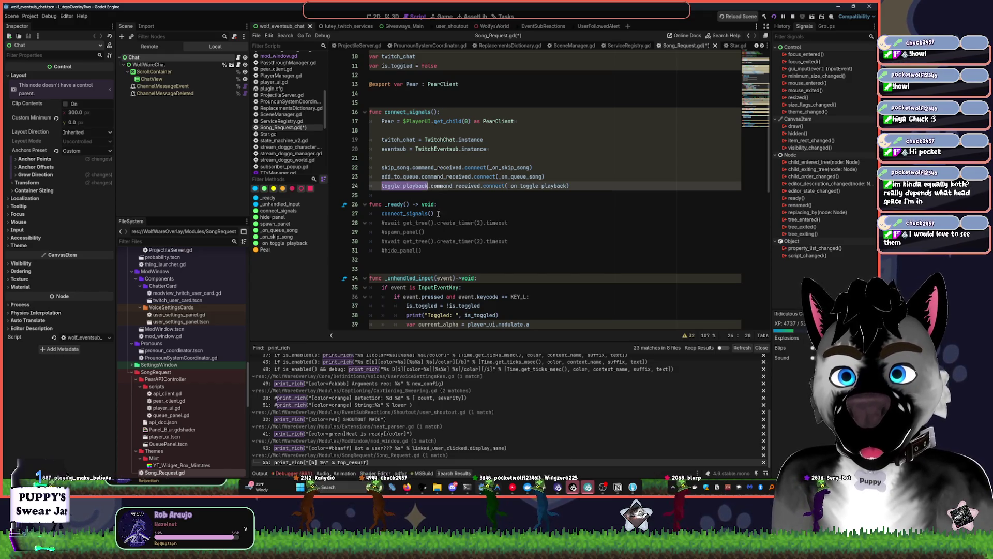
{"action": "scroll", "coordinate": [450, 201], "scroll_direction": "down", "scroll_amount": 12}
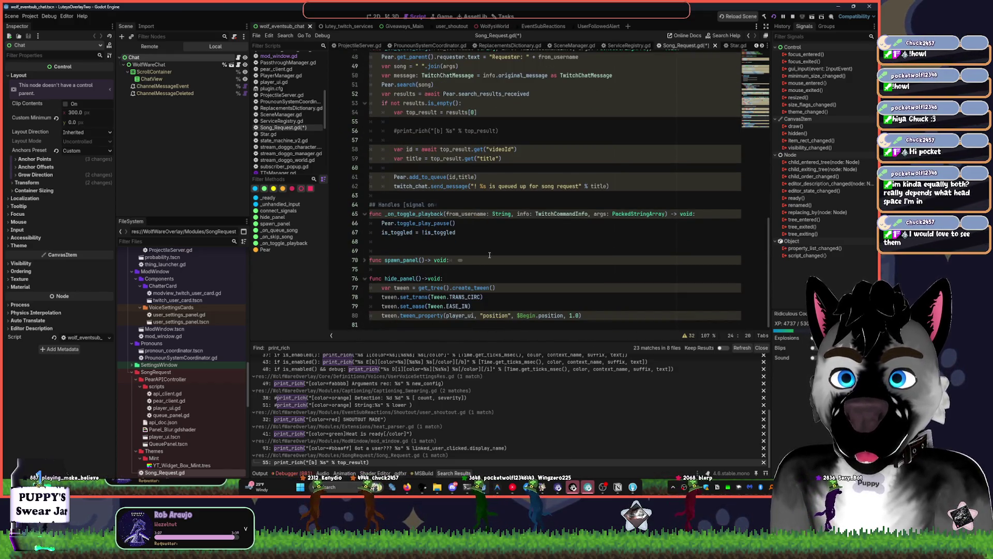
{"action": "left_click", "coordinate": [443, 204]}
{"action": "type", "text": "_toggle_playback]"}
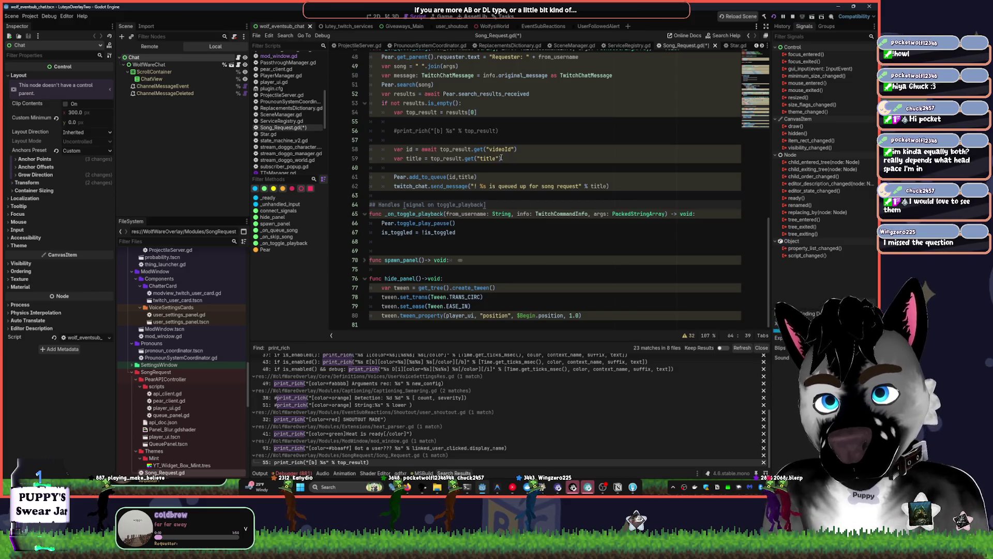
Add the comment '## Handles signal [signal queue_song]' above _on_queue_song
{"action": "left_click", "coordinate": [436, 205]}
{"action": "scroll", "coordinate": [450, 205], "scroll_direction": "up", "scroll_amount": 2}
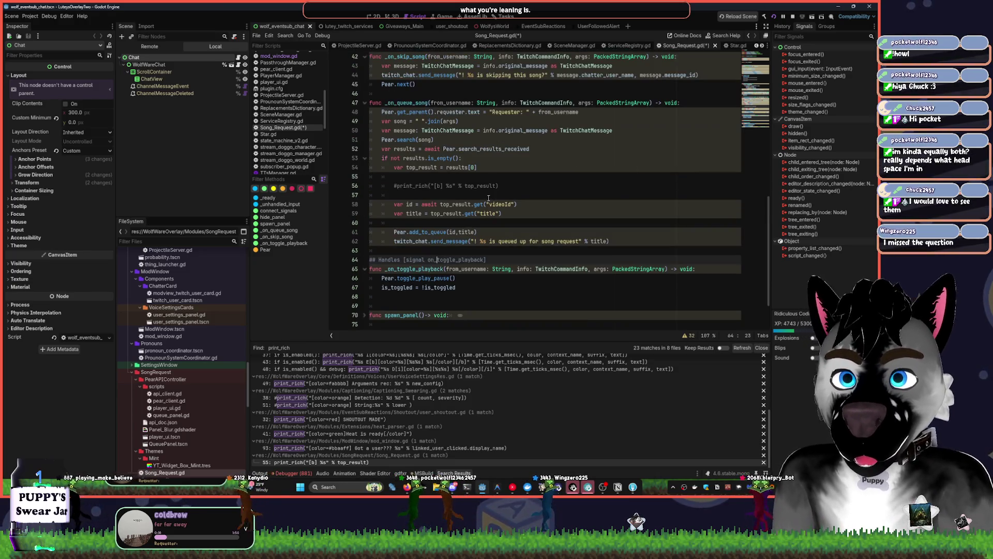
{"action": "scroll", "coordinate": [475, 206], "scroll_direction": "up", "scroll_amount": 2}
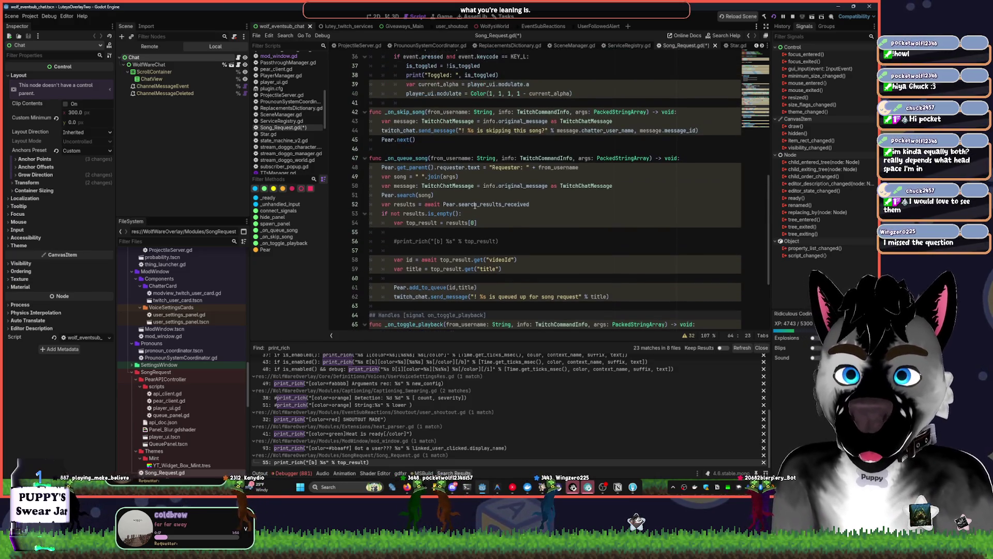
{"action": "left_click", "coordinate": [380, 151]}
{"action": "key", "text": "BackSpace"}
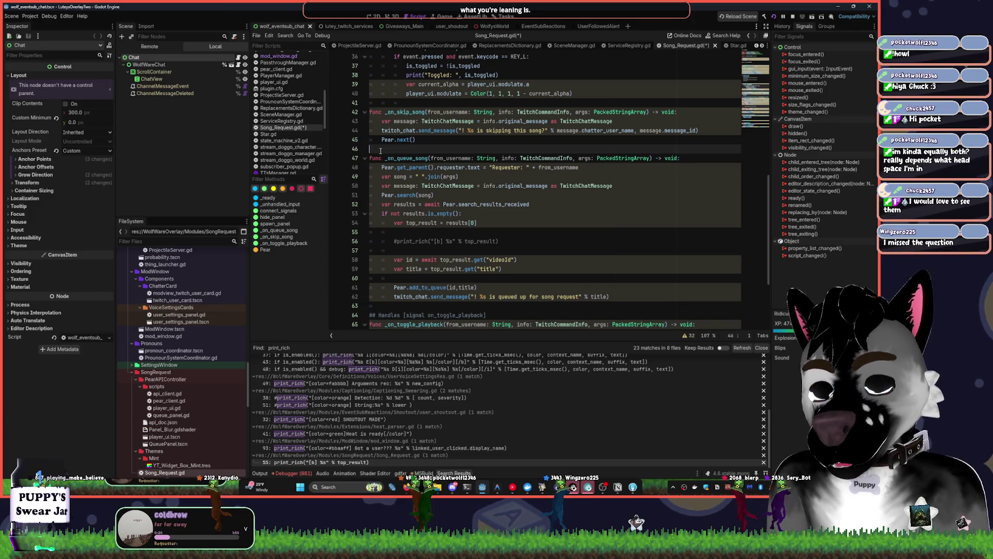
{"action": "type", "text": "## Han"}
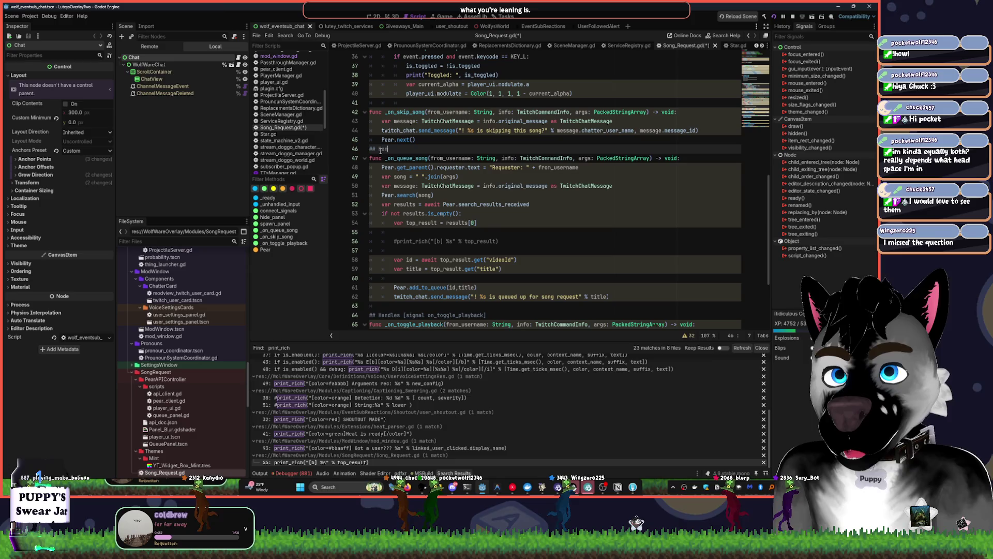
{"action": "type", "text": "dles signal "}
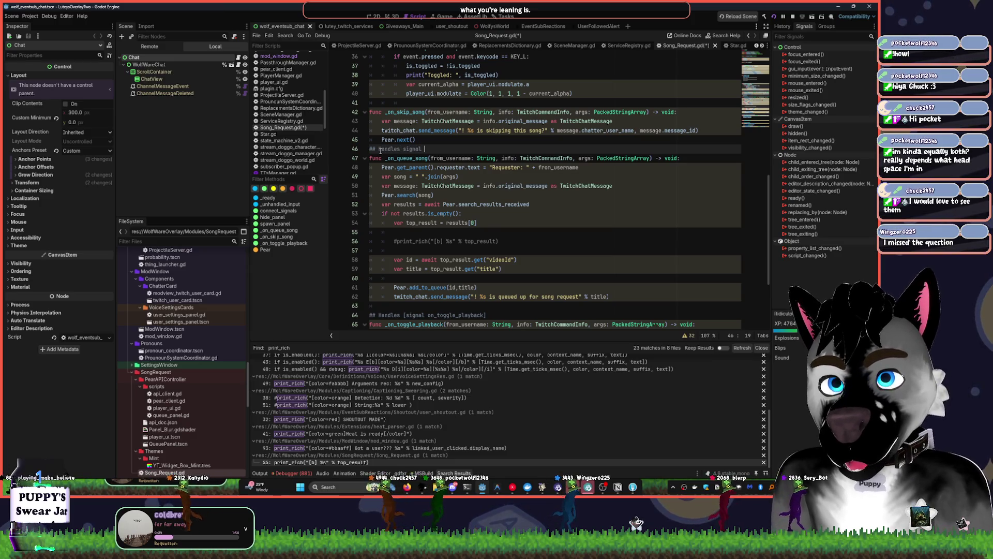
{"action": "type", "text": "[signal toggle_playback]"}
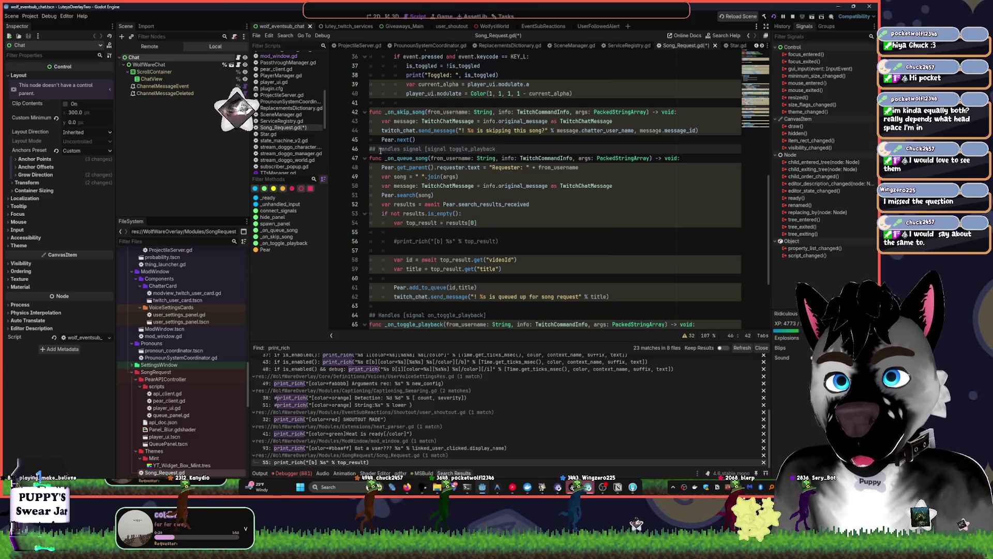
{"action": "key", "text": "ctrl+BackSpace"}
{"action": "key", "text": "ctrl+BackSpace"}
{"action": "type", "text": "q"}
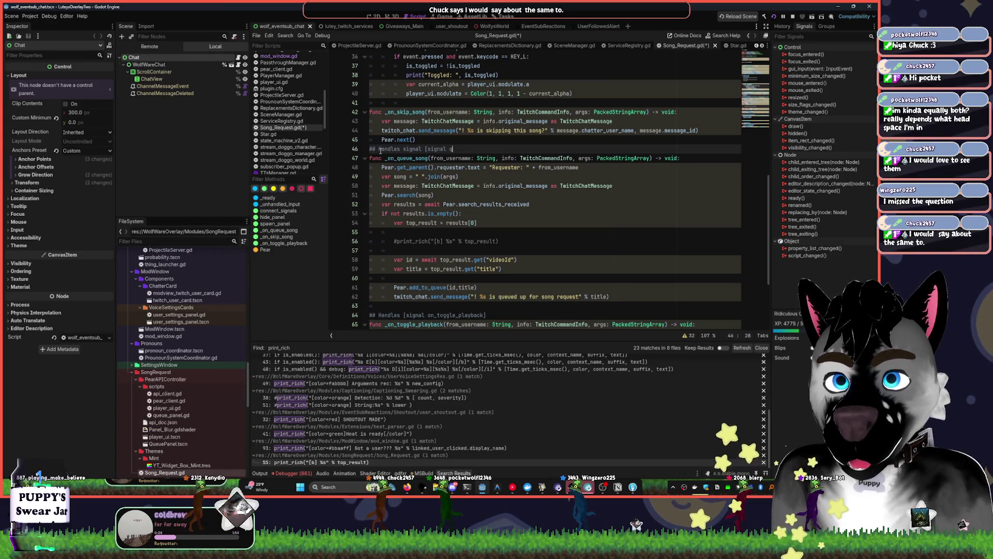
{"action": "type", "text": "ueue_song]"}
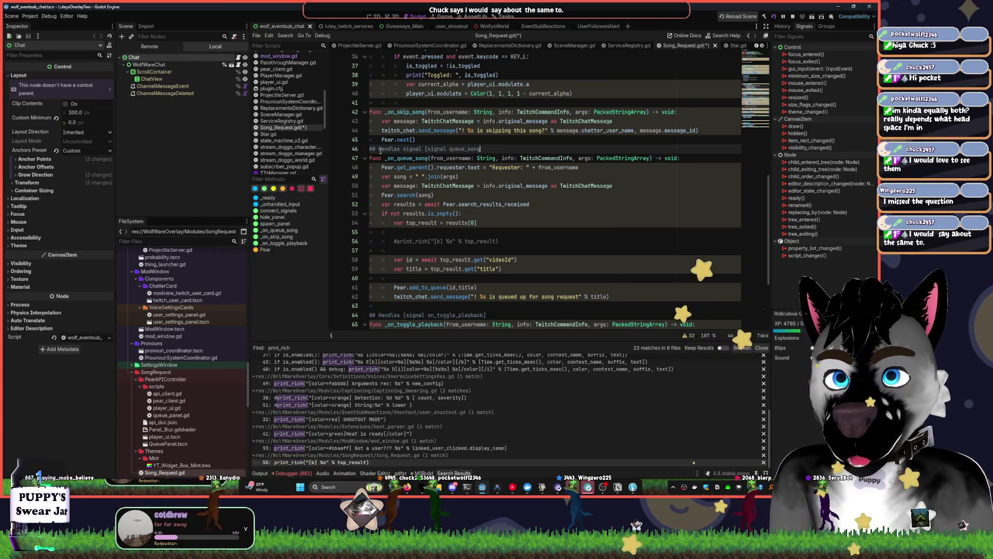
Insert blank lines before and after the _on_skip_song function
{"action": "scroll", "coordinate": [380, 149], "scroll_direction": "up", "scroll_amount": 2}
{"action": "left_click_drag", "start_coordinate": [414, 149], "coordinate": [367, 158]}
{"action": "left_click", "coordinate": [367, 158]}
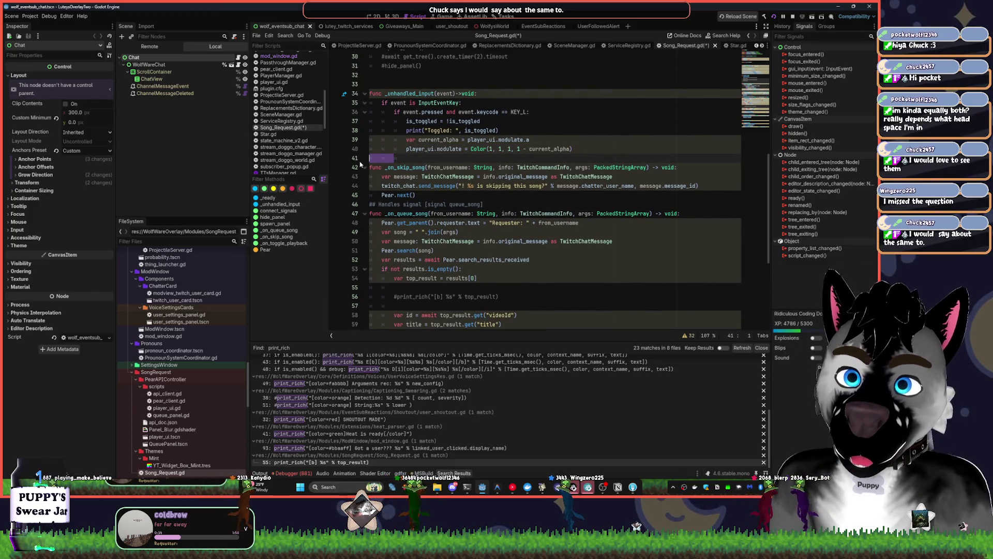
{"action": "key", "text": "Return"}
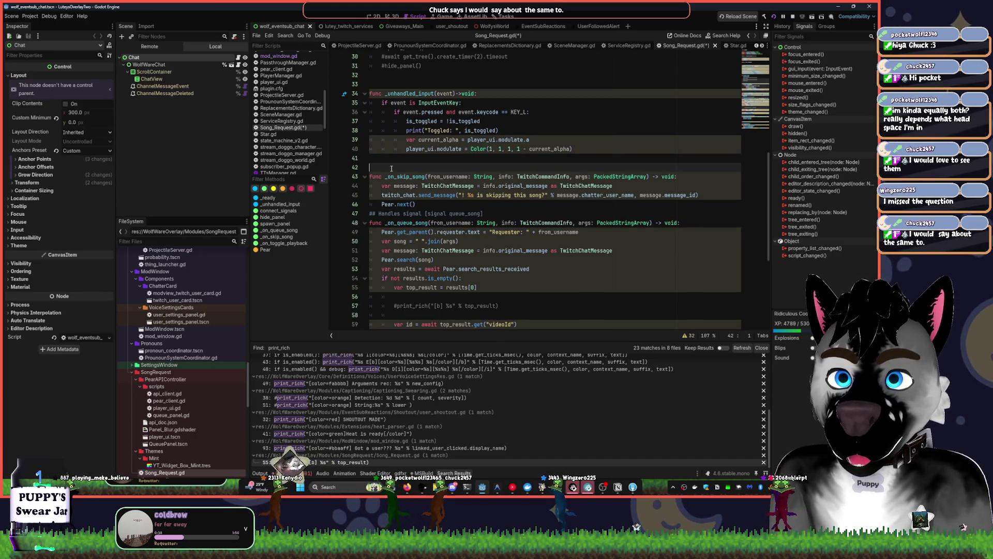
{"action": "left_click", "coordinate": [431, 204]}
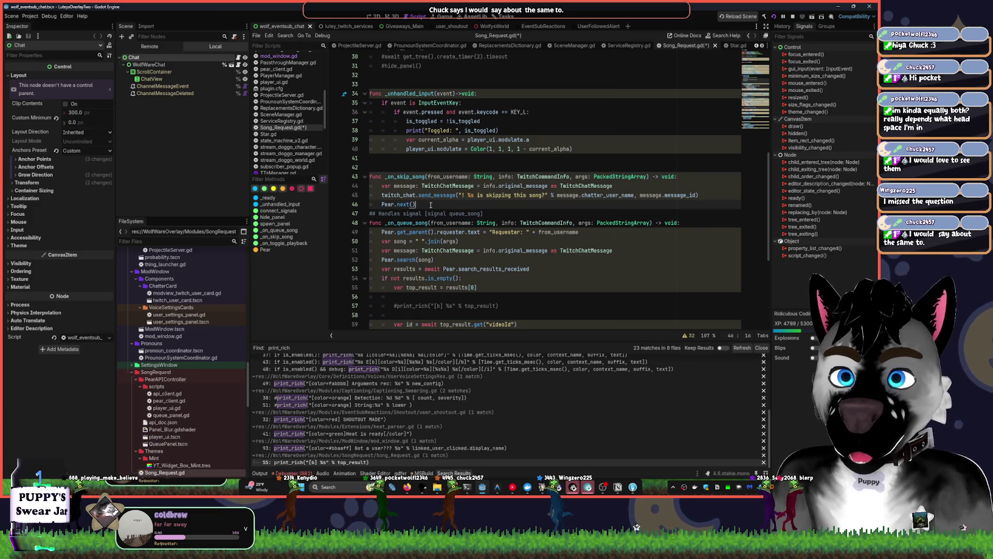
{"action": "key", "text": "Return"}
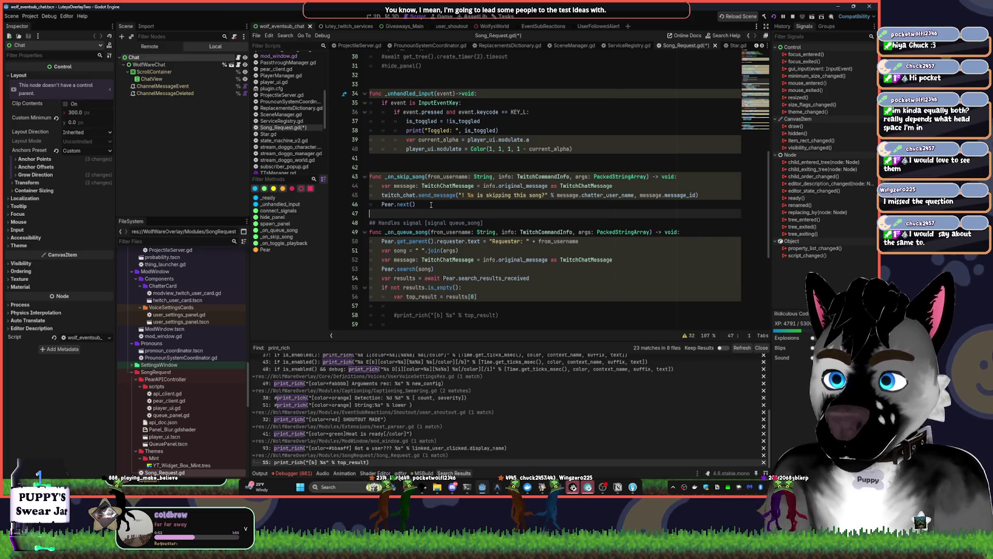
Look over the variable declarations near the top, around the eventsub declaration
{"action": "scroll", "coordinate": [433, 165], "scroll_direction": "up", "scroll_amount": 3}
{"action": "left_click", "coordinate": [434, 168]}
{"action": "scroll", "coordinate": [465, 197], "scroll_direction": "up", "scroll_amount": 3}
{"action": "scroll", "coordinate": [485, 212], "scroll_direction": "up", "scroll_amount": 4}
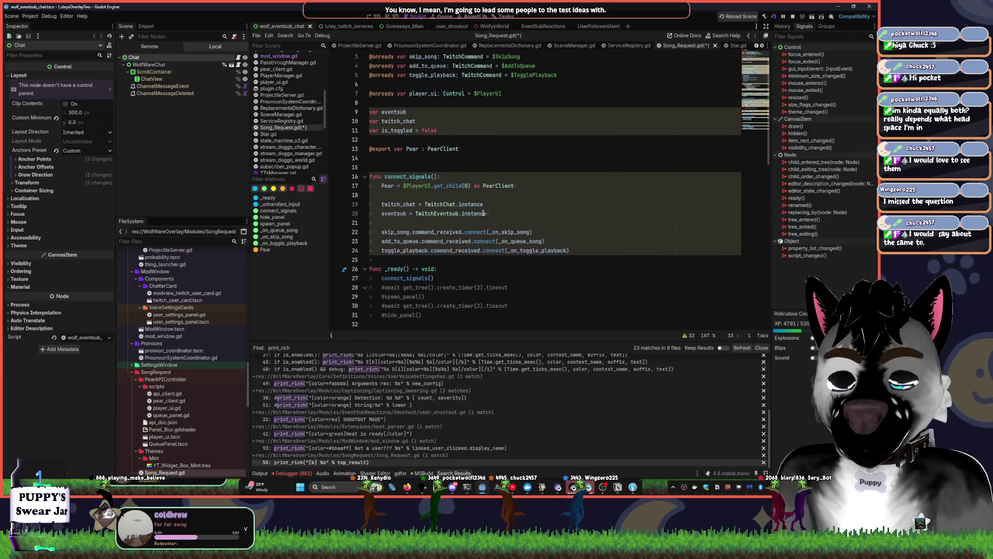
{"action": "left_click", "coordinate": [463, 124]}
{"action": "left_click", "coordinate": [409, 130]}
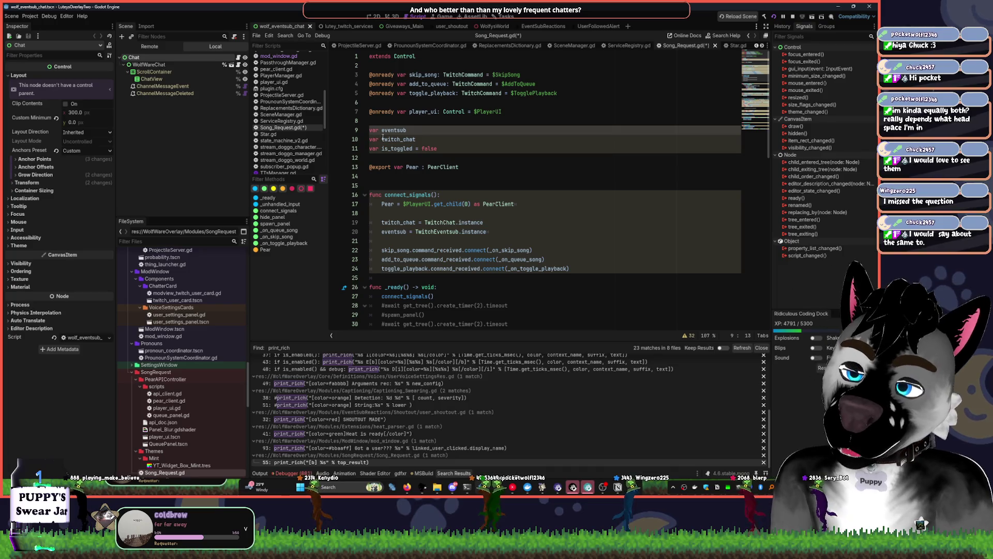
{"action": "left_click", "coordinate": [400, 130]}
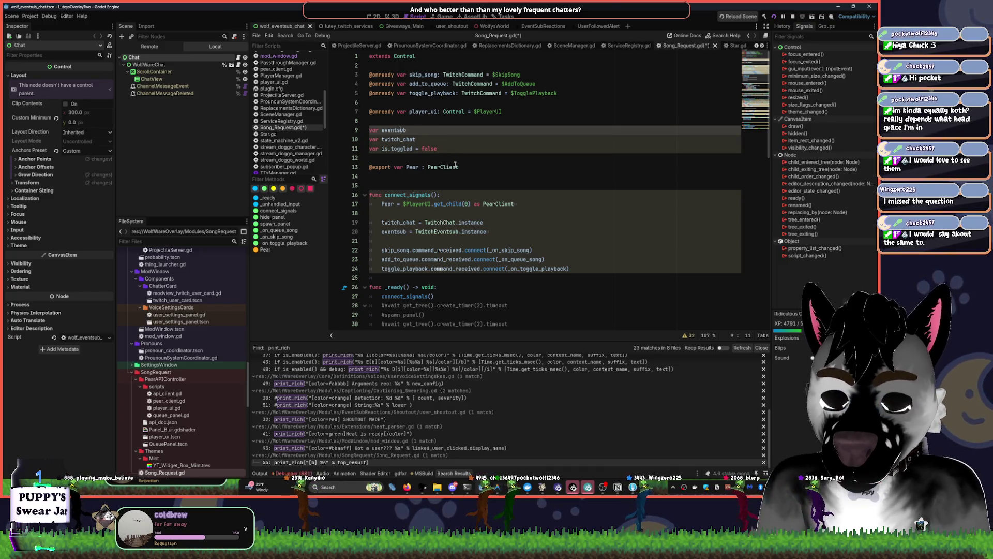
{"action": "scroll", "coordinate": [465, 176], "scroll_direction": "down", "scroll_amount": 3}
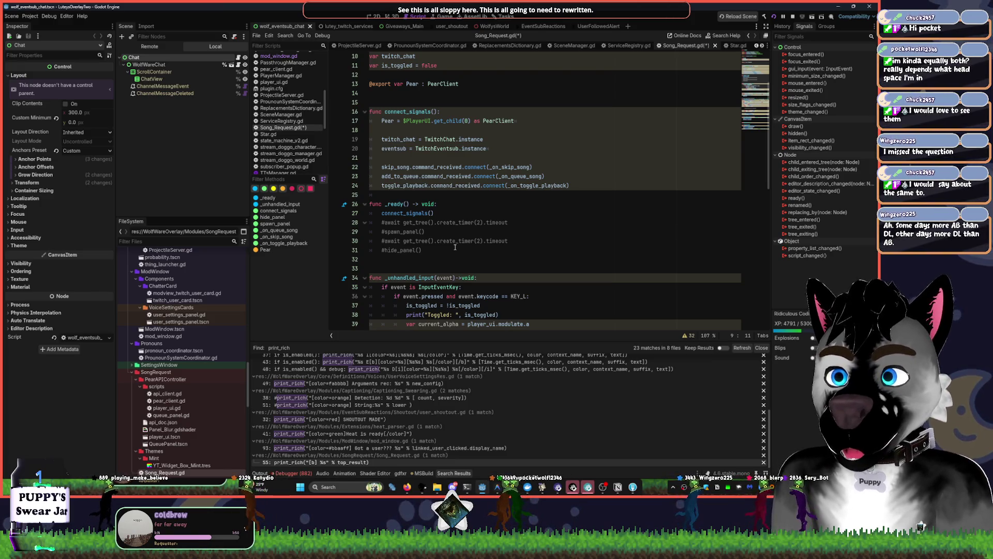
Delete the commented-out lines and leftover blank lines inside _ready
{"action": "left_click_drag", "start_coordinate": [455, 249], "coordinate": [351, 222]}
{"action": "key", "text": "Delete"}
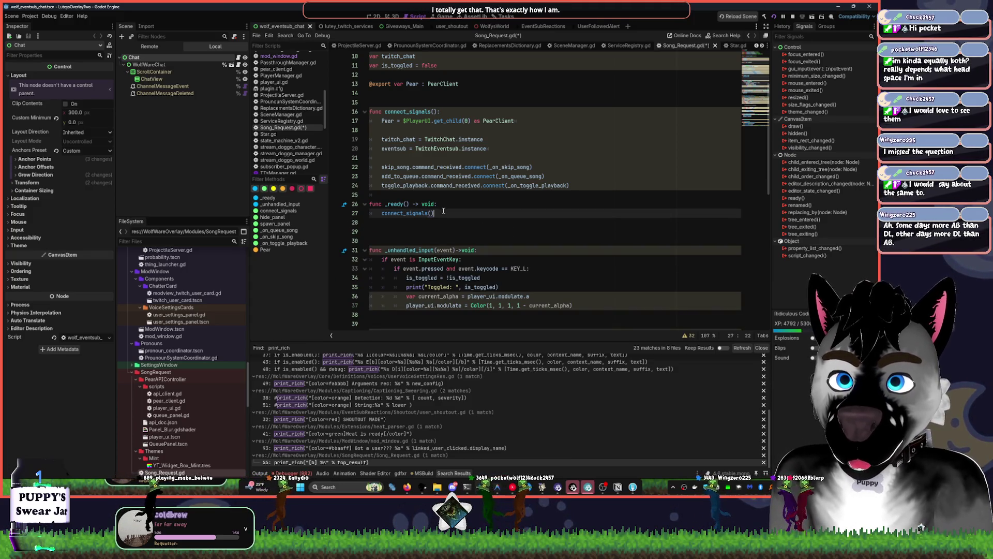
{"action": "key", "text": "BackSpace"}
{"action": "key", "text": "Delete"}
{"action": "key", "text": "Delete"}
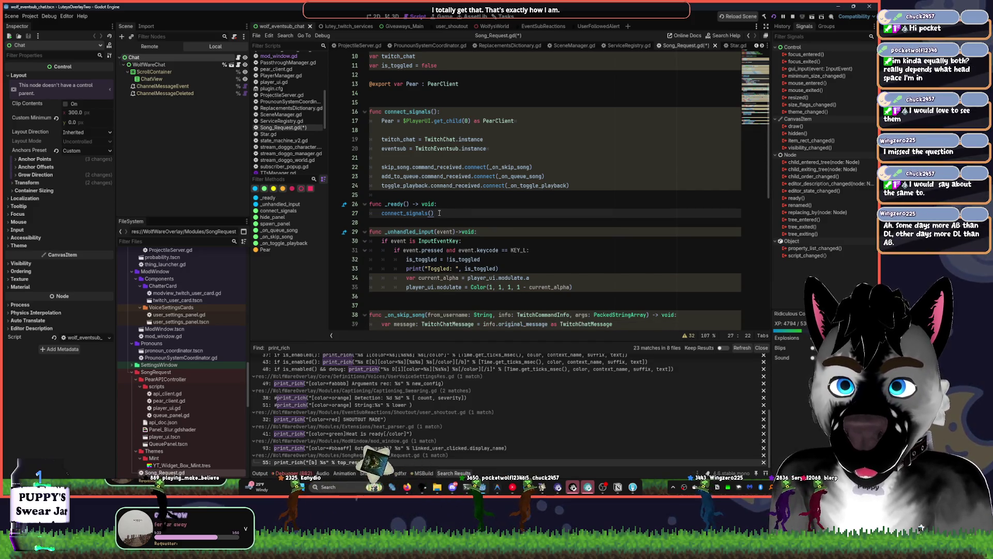
Join connect_signals() onto the func _ready() -> void: line with a single space
{"action": "key", "text": "Up"}
{"action": "key", "text": "End"}
{"action": "key", "text": "Delete"}
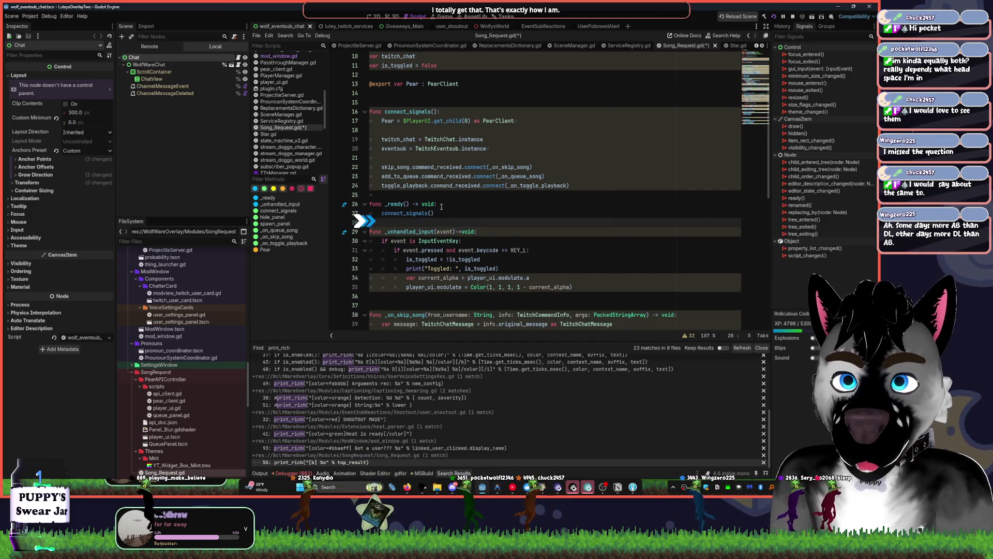
{"action": "key", "text": "End"}
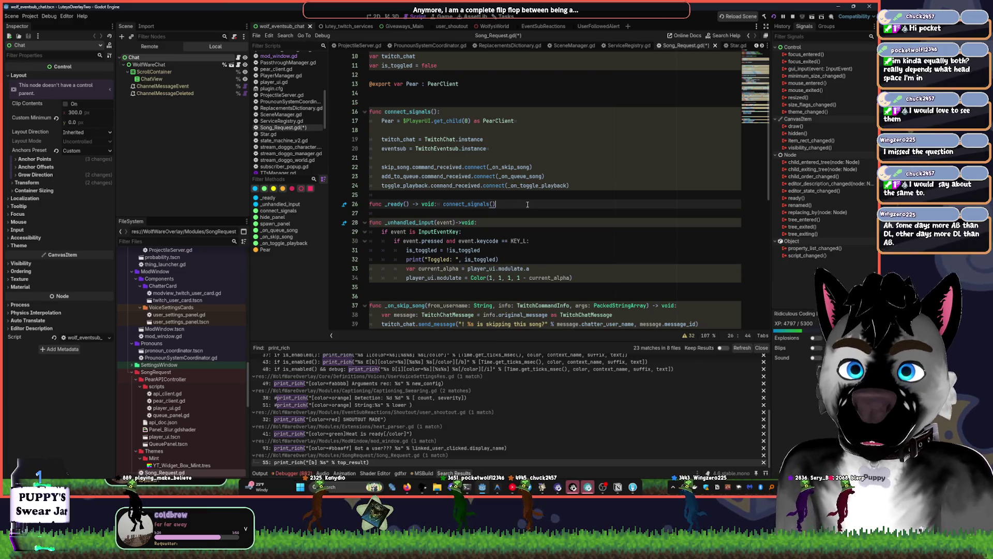
{"action": "key", "text": "ctrl+Left"}
{"action": "key", "text": "BackSpace"}
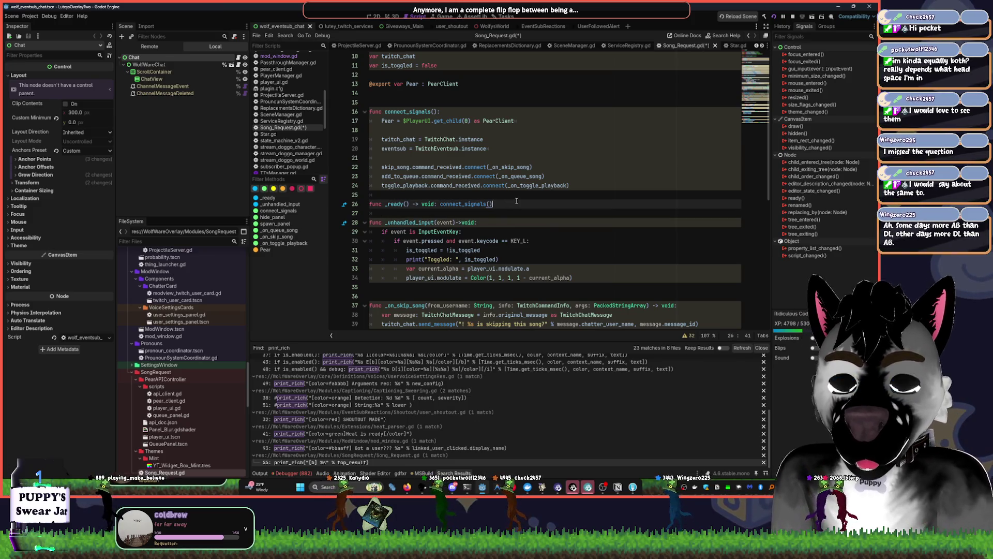
{"action": "key", "text": "Down"}
{"action": "key", "text": "BackSpace"}
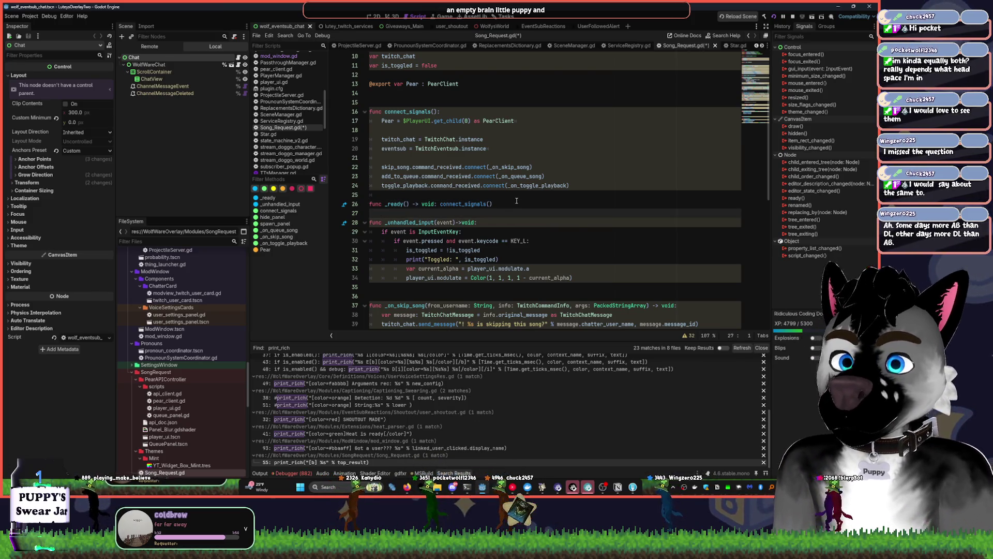
{"action": "scroll", "coordinate": [427, 255], "scroll_direction": "down", "scroll_amount": 1}
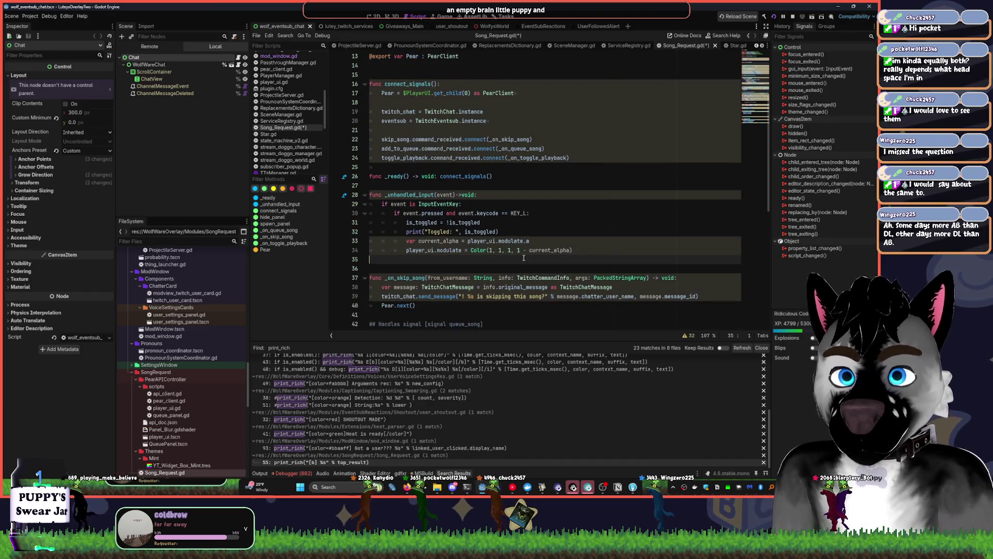
Reword the _on_skip_song comment to '## Handles signal [signal skip_song]'
{"action": "key", "text": "alt+f"}
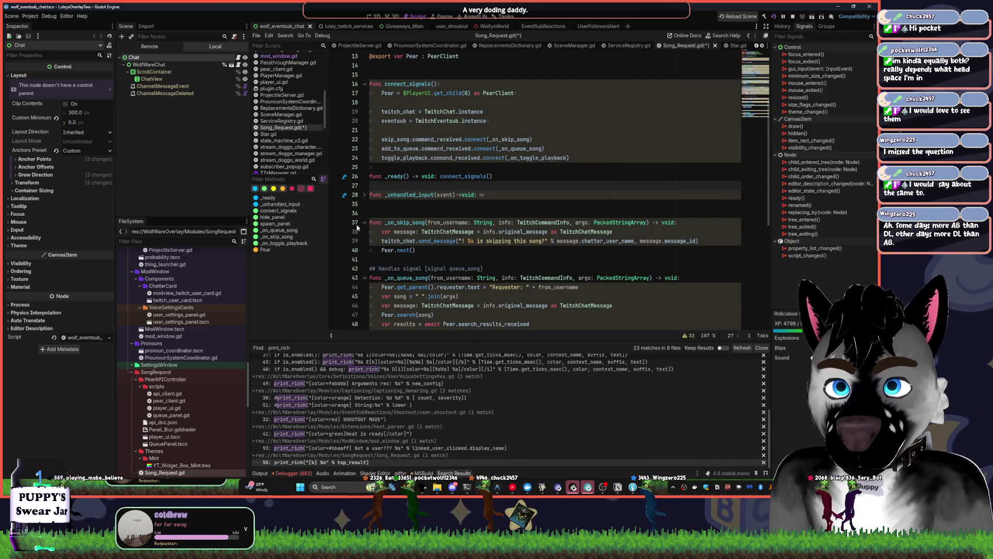
{"action": "left_click", "coordinate": [383, 214]}
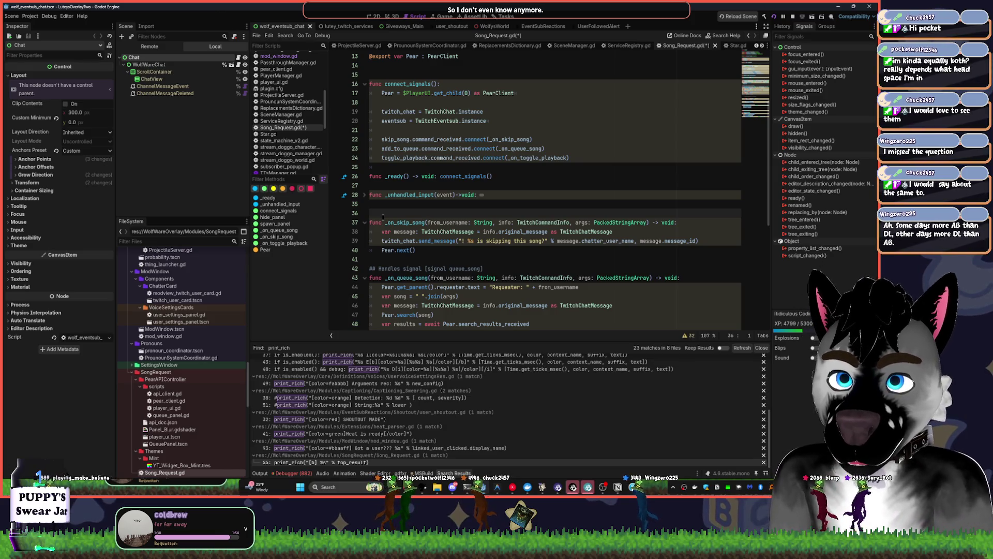
{"action": "type", "text": "##"}
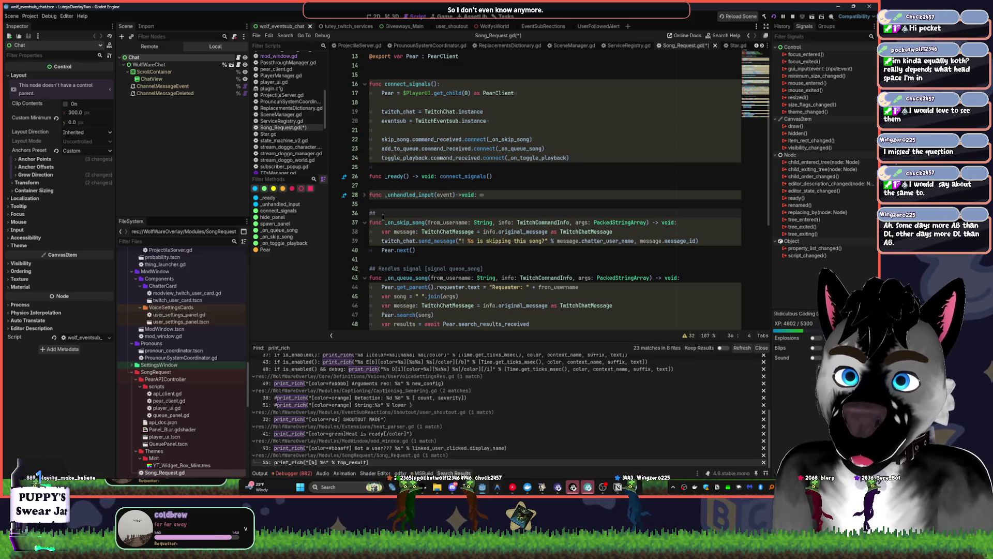
{"action": "type", "text": "Handles si"}
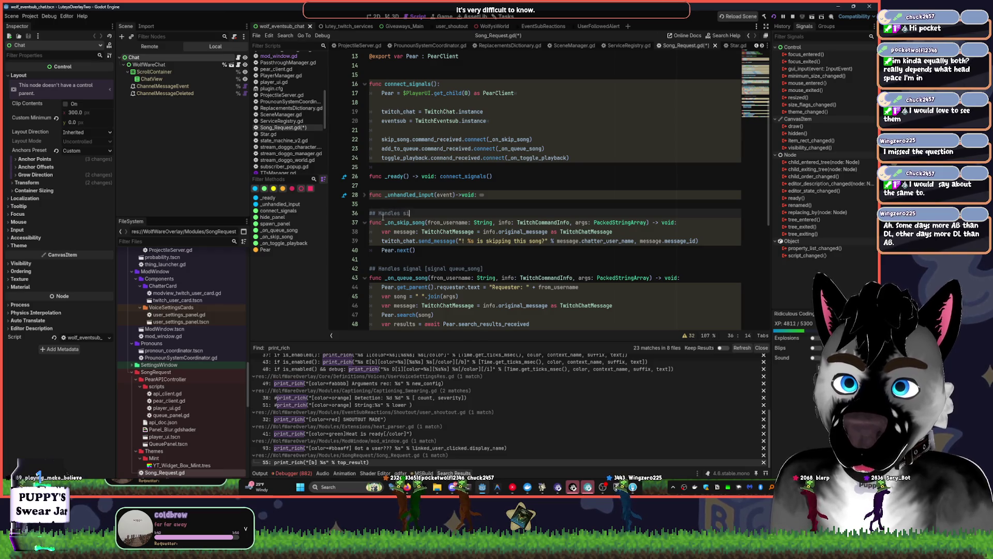
{"action": "type", "text": "gnal [signal on_skip"}
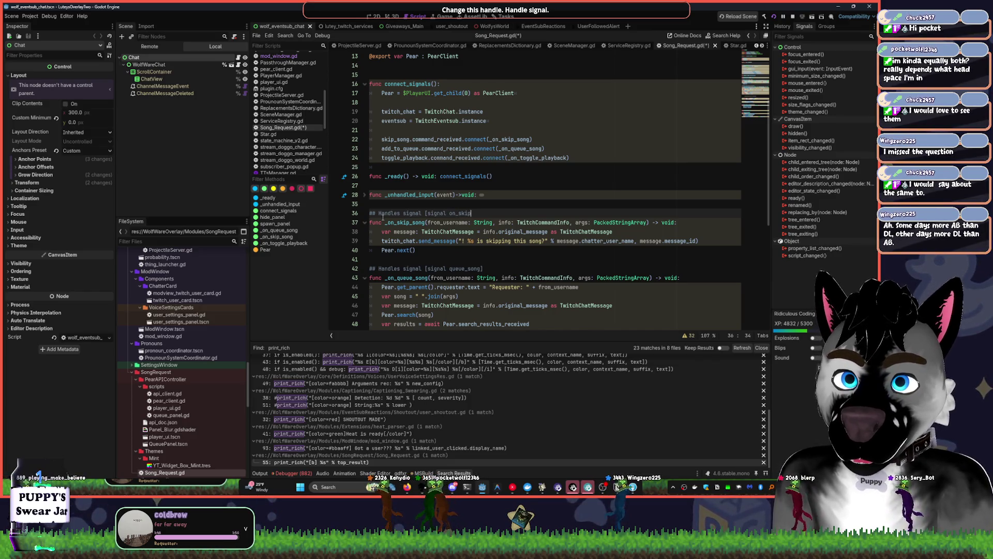
{"action": "scroll", "coordinate": [430, 269], "scroll_direction": "up", "scroll_amount": 2}
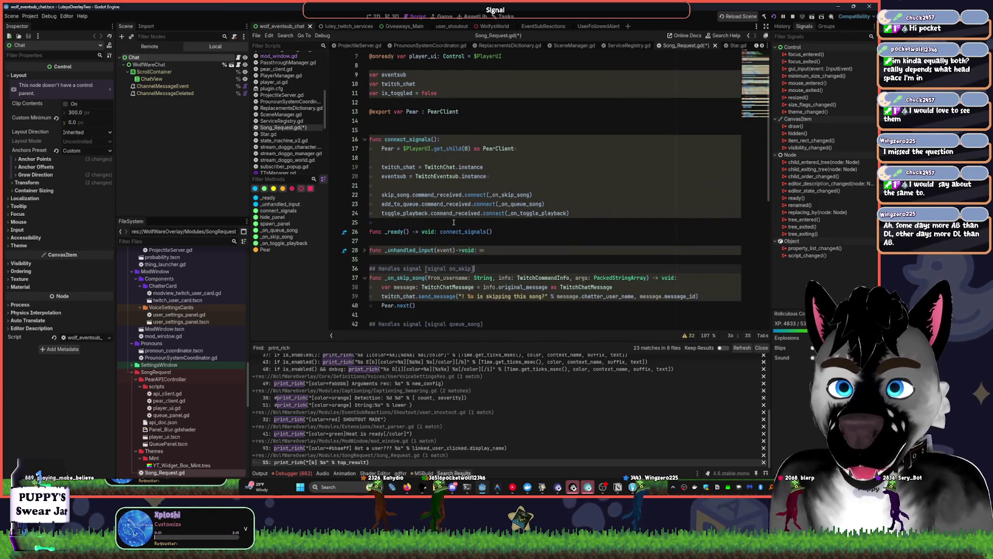
{"action": "left_click", "coordinate": [458, 268]}
{"action": "key", "text": "BackSpace"}
{"action": "key", "text": "BackSpace"}
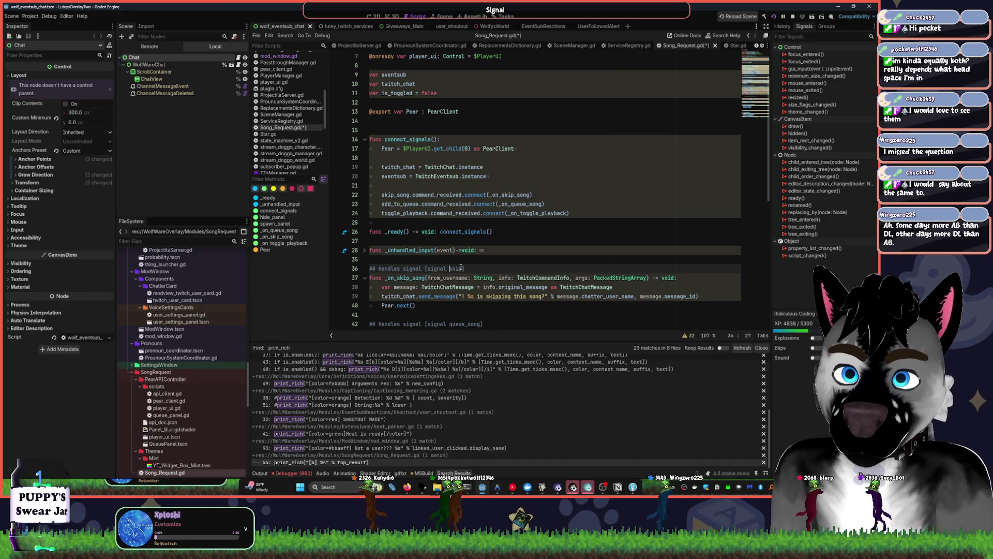
{"action": "type", "text": "_song"}
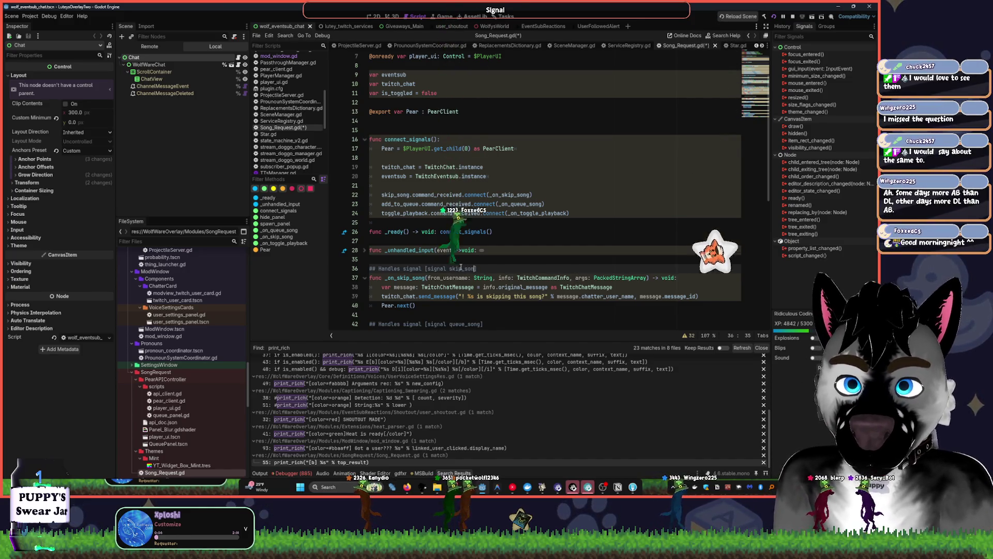
{"action": "scroll", "coordinate": [504, 267], "scroll_direction": "down", "scroll_amount": 1}
{"action": "double_click", "coordinate": [464, 297]}
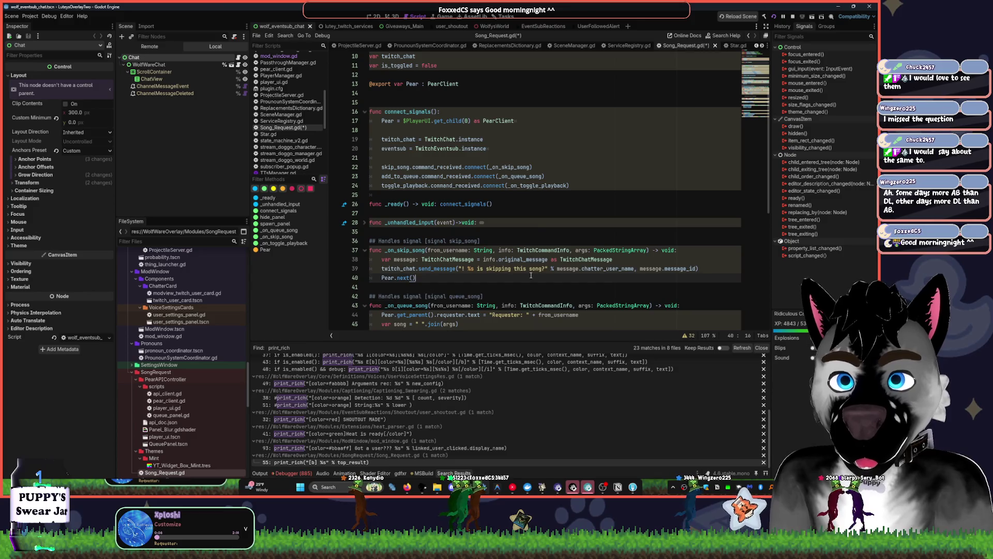
Save Song_Request.gd
{"action": "scroll", "coordinate": [537, 228], "scroll_direction": "down", "scroll_amount": 4}
{"action": "key", "text": "ctrl+s"}
{"action": "scroll", "coordinate": [544, 195], "scroll_direction": "up", "scroll_amount": 7}
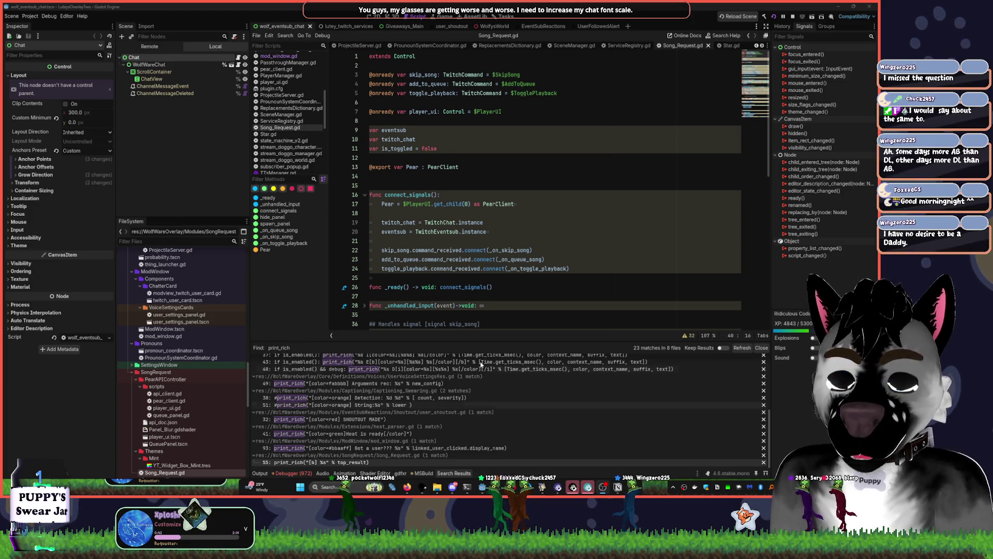
Revisit Song_Request.gd's print_rich match, then open mod_window.gd at its line 93 print_rich call
{"action": "left_click", "coordinate": [355, 462]}
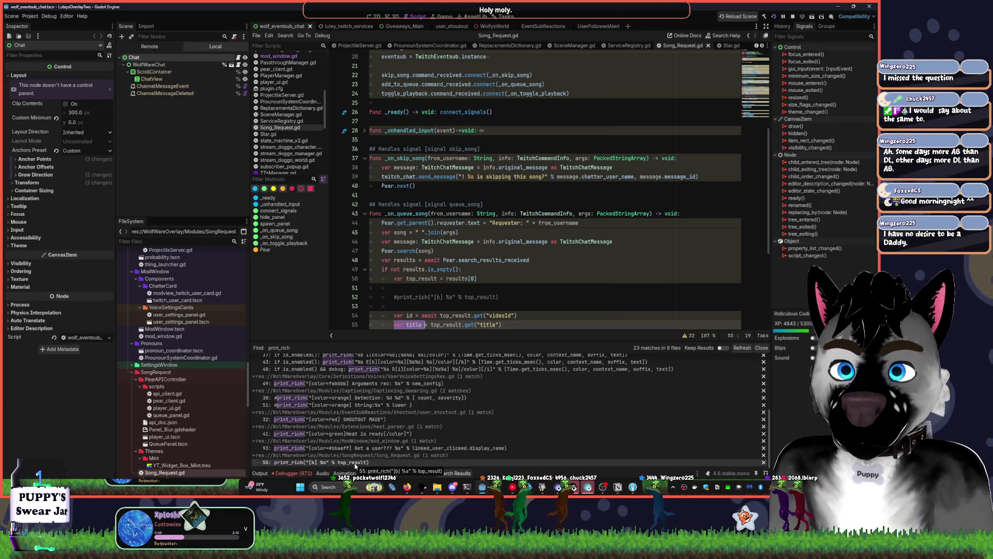
{"action": "left_click", "coordinate": [536, 292]}
{"action": "scroll", "coordinate": [535, 292], "scroll_direction": "down", "scroll_amount": 2}
{"action": "scroll", "coordinate": [513, 306], "scroll_direction": "down", "scroll_amount": 2}
{"action": "left_click", "coordinate": [393, 448]}
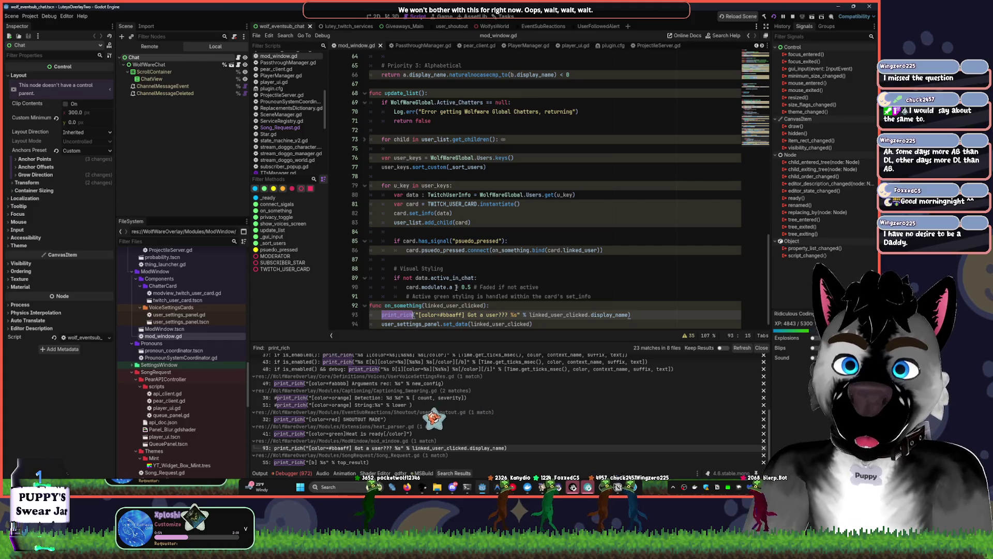
{"action": "scroll", "coordinate": [439, 304], "scroll_direction": "down", "scroll_amount": 1}
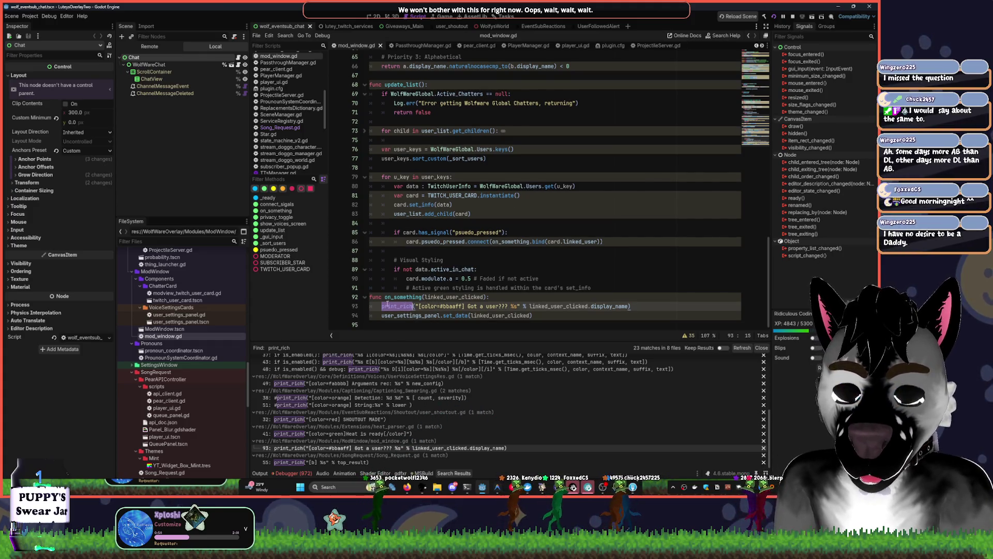
Rename on_something to on_usr_card_clicked in both places, save, and add a blank line above it
{"action": "double_click", "coordinate": [404, 297]}
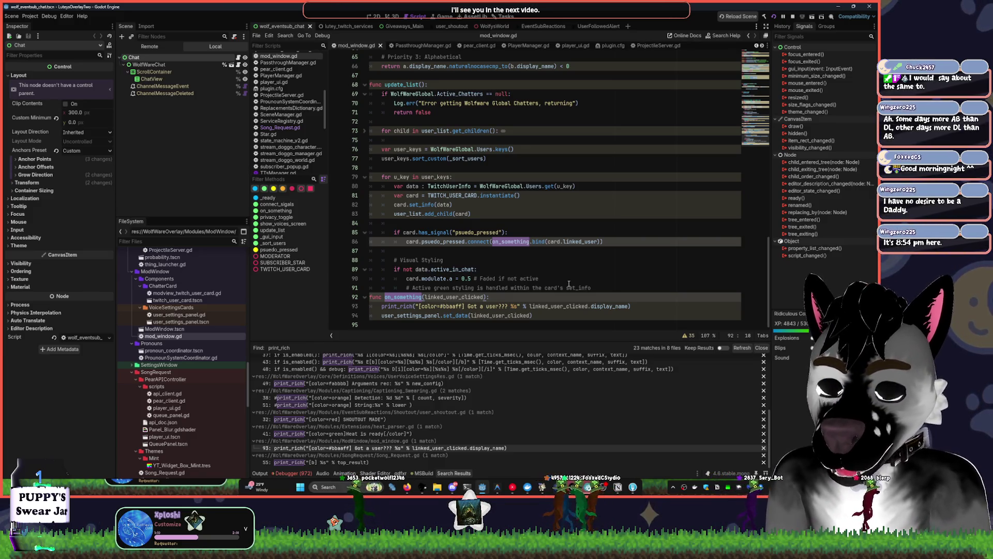
{"action": "type", "text": "on_c"}
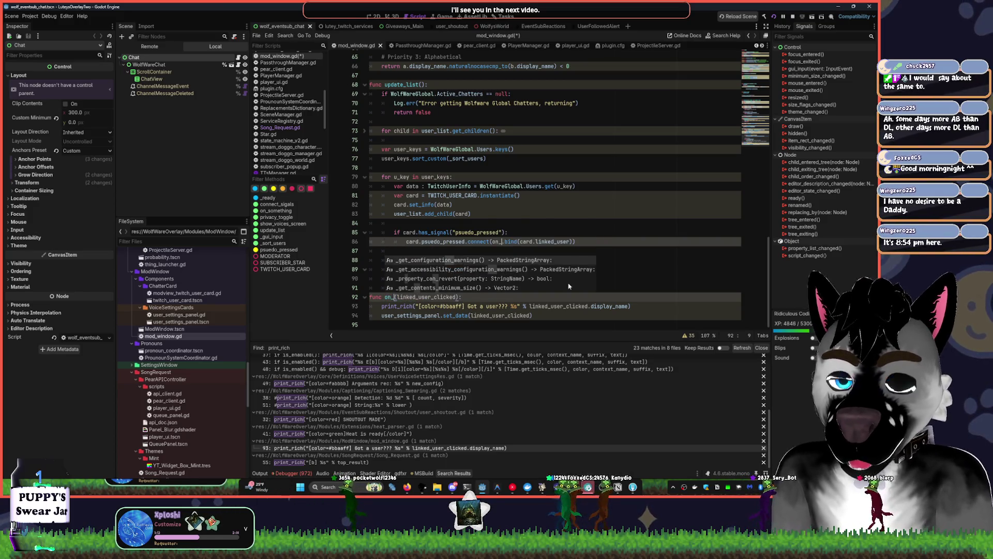
{"action": "key", "text": "BackSpace"}
{"action": "type", "text": "usr_car"}
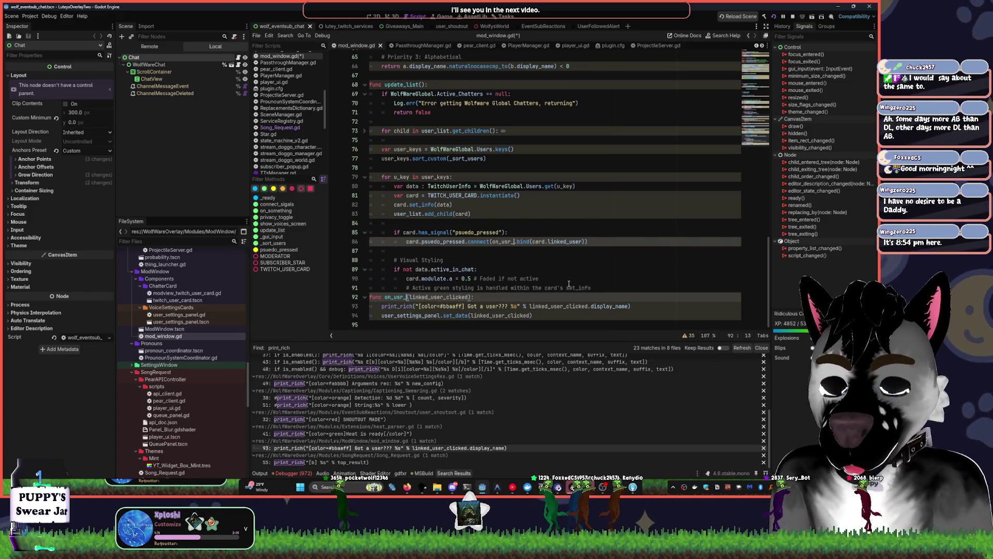
{"action": "type", "text": "d_clicked"}
{"action": "key", "text": "ctrl+s"}
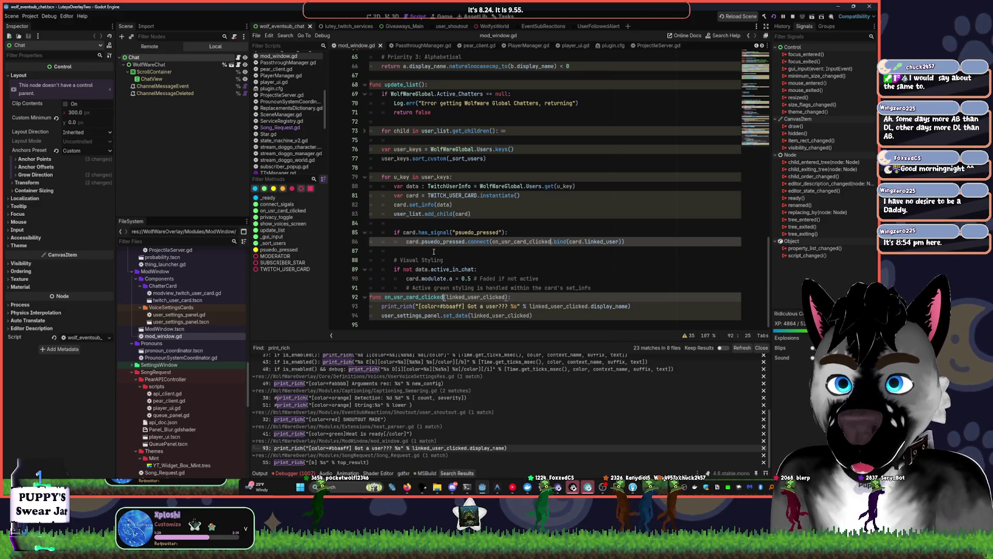
{"action": "key", "text": "ctrl+shift+Return"}
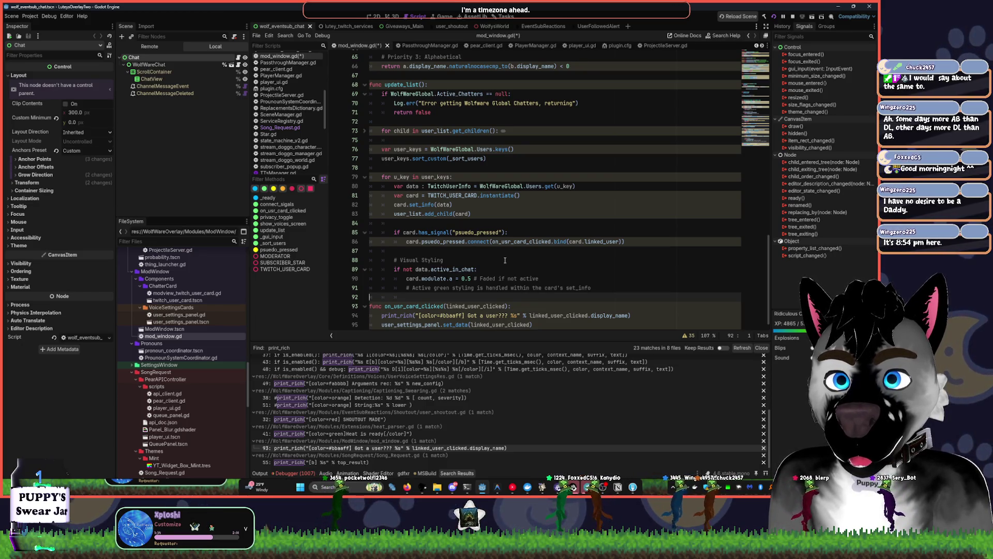
Add '## Updatew with [member Users] - a list af all users' above update_list
{"action": "left_click", "coordinate": [364, 94]}
{"action": "left_click", "coordinate": [364, 112]}
{"action": "left_click", "coordinate": [364, 112]}
{"action": "scroll", "coordinate": [369, 114], "scroll_direction": "up", "scroll_amount": 2}
{"action": "left_click", "coordinate": [376, 112]}
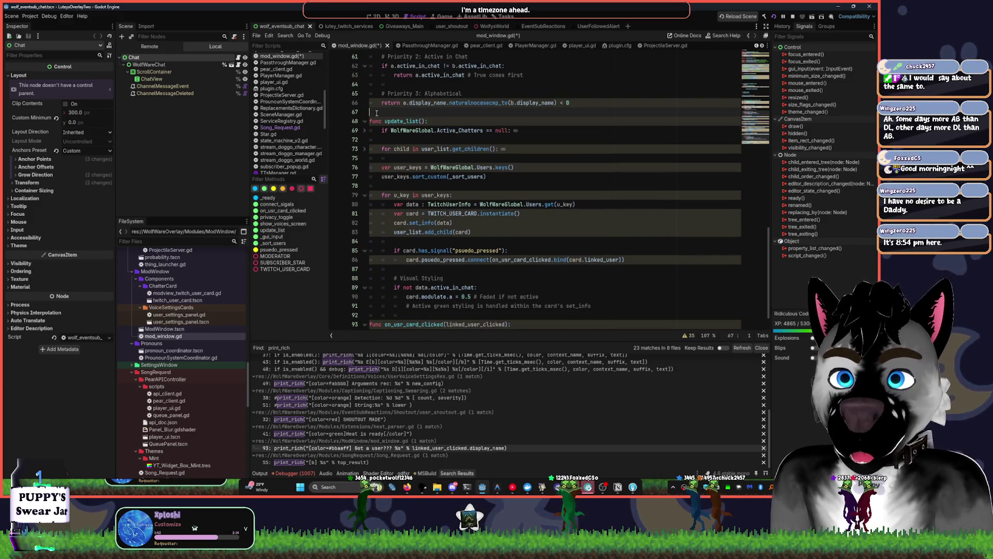
{"action": "key", "text": "Return"}
{"action": "type", "text": "##"}
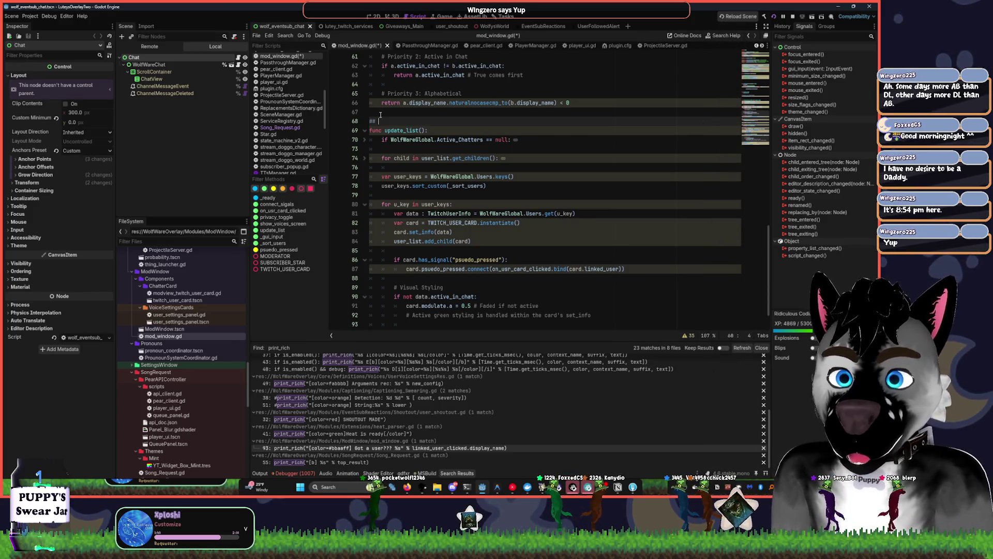
{"action": "type", "text": " Update"}
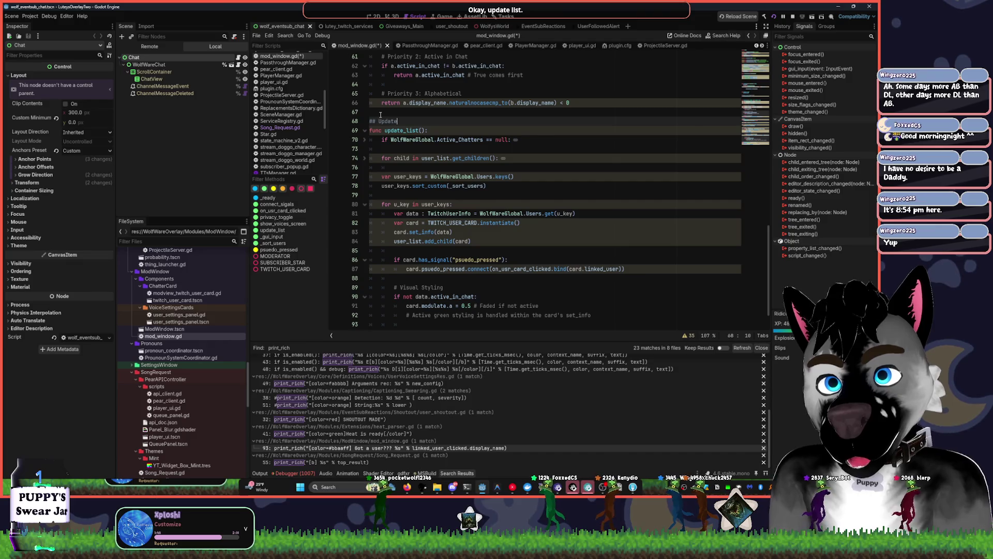
{"action": "type", "text": "w with ["}
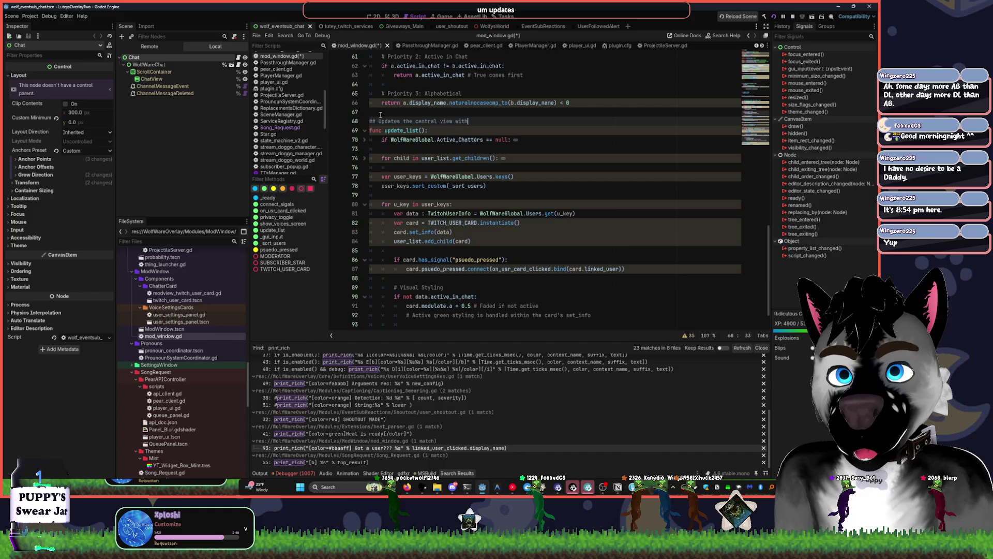
{"action": "type", "text": "membe"}
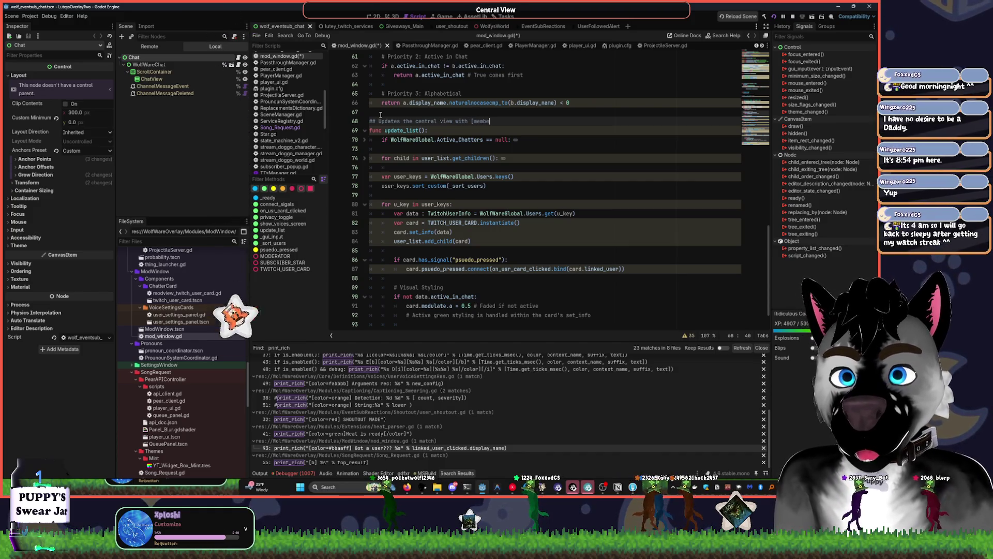
{"action": "type", "text": "r Users] "}
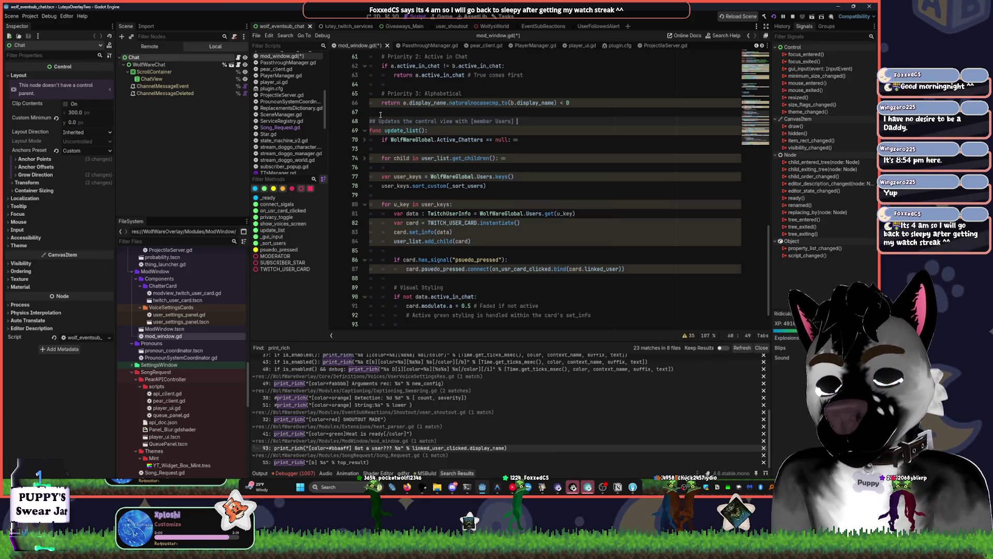
{"action": "type", "text": "- a list a"}
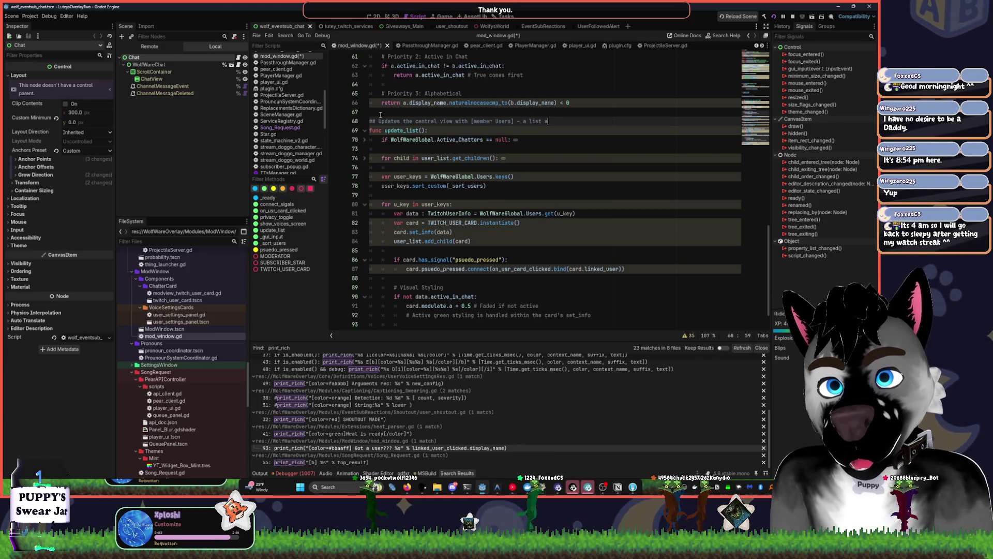
{"action": "key", "text": "BackSpace"}
{"action": "type", "text": "of all users in chat"}
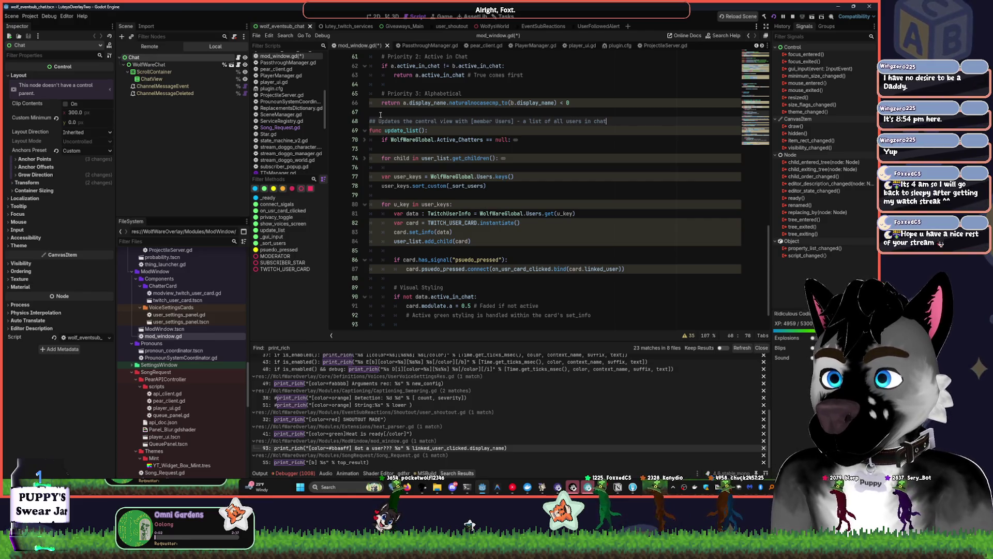
{"action": "scroll", "coordinate": [547, 139], "scroll_direction": "up", "scroll_amount": 2}
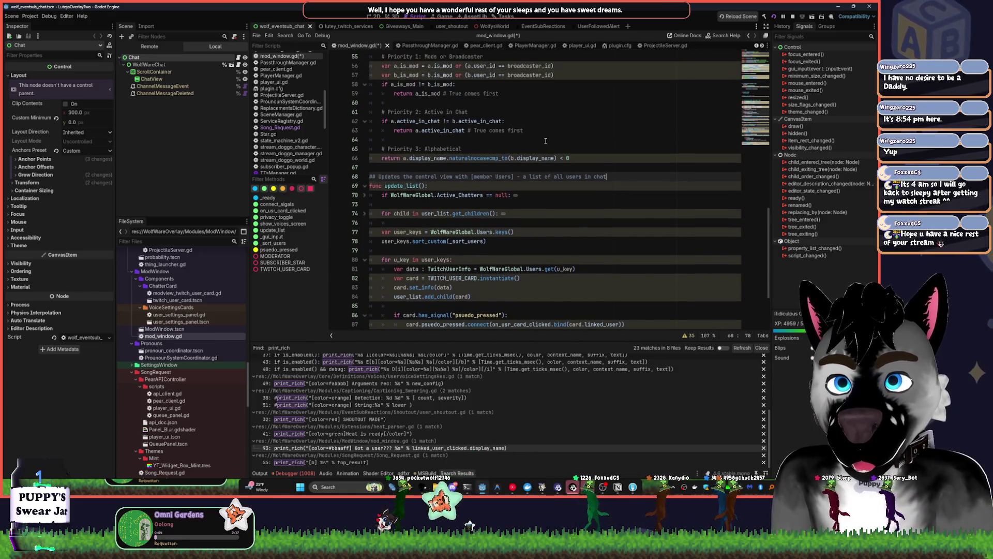
Add '## Sorts users by name and ensures broadcaster fills properly' above _sort_users
{"action": "scroll", "coordinate": [547, 138], "scroll_direction": "up", "scroll_amount": 5}
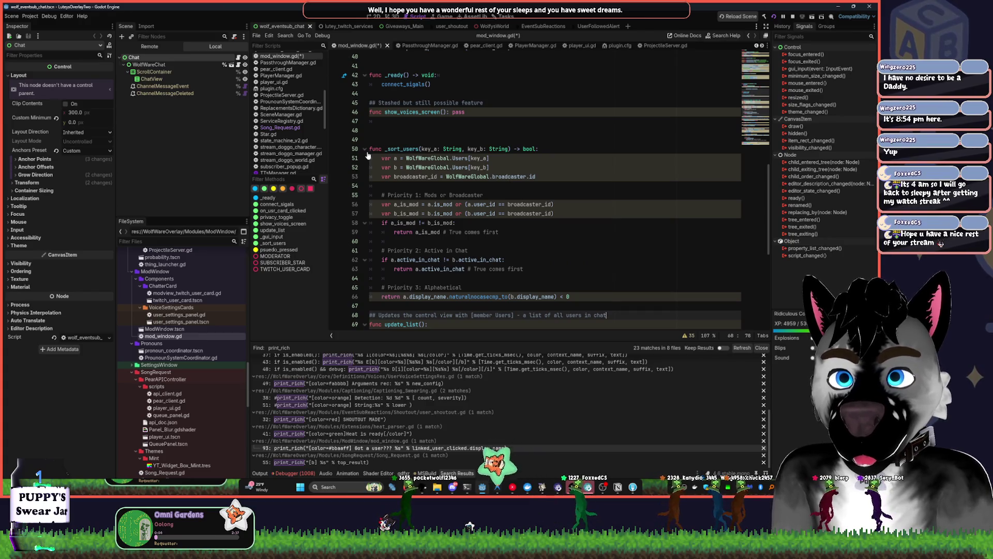
{"action": "left_click", "coordinate": [365, 149]}
{"action": "left_click", "coordinate": [373, 141]}
{"action": "type", "text": "## "}
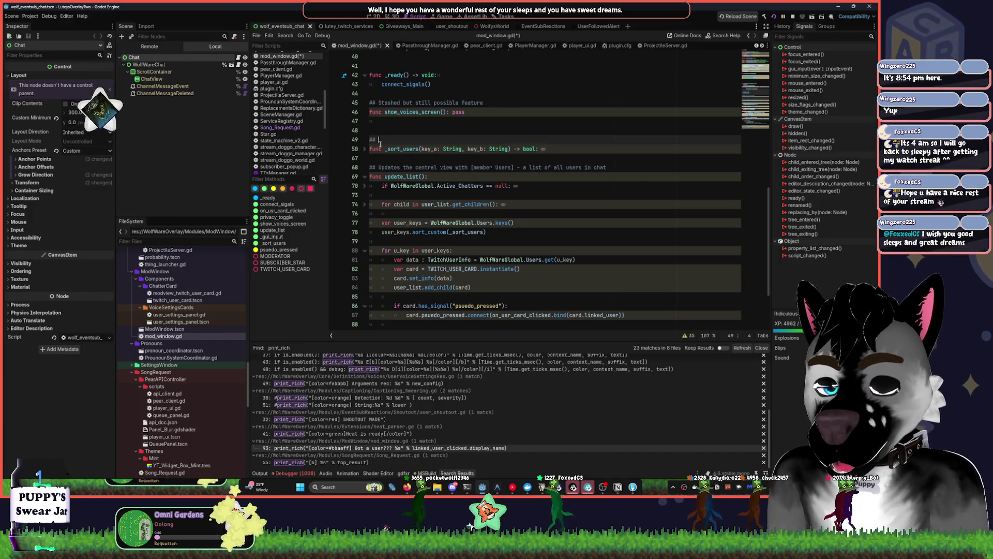
{"action": "type", "text": "Sort"}
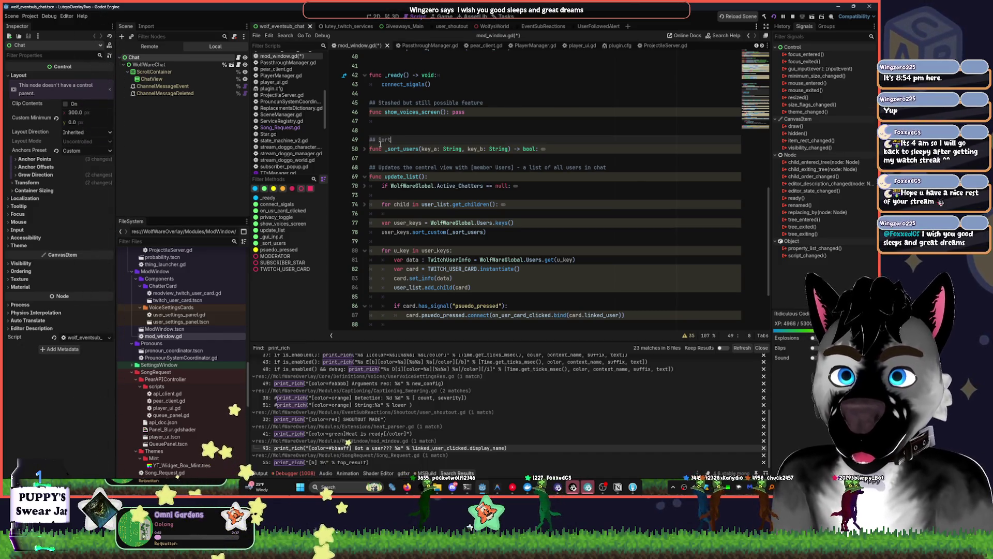
{"action": "type", "text": "s users by n"}
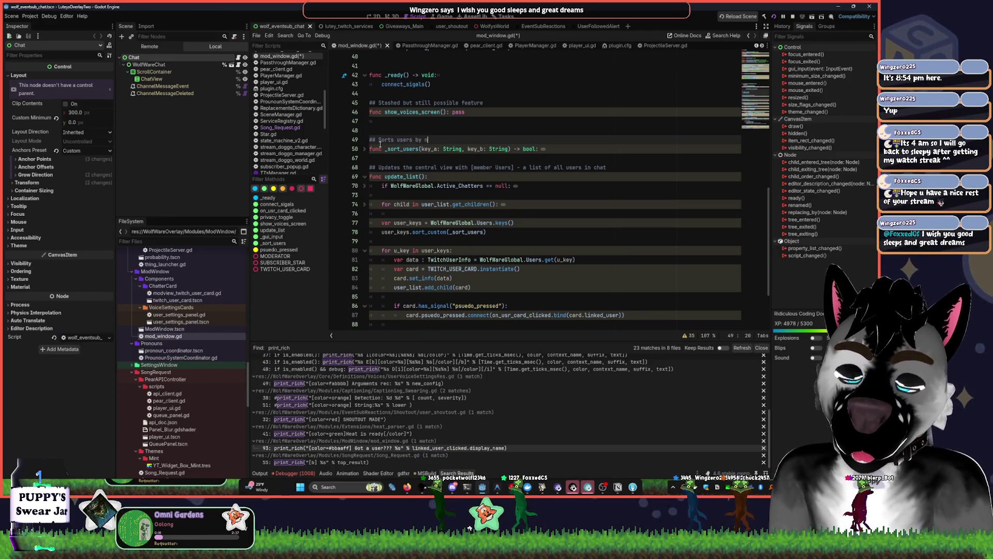
{"action": "type", "text": "ame and "}
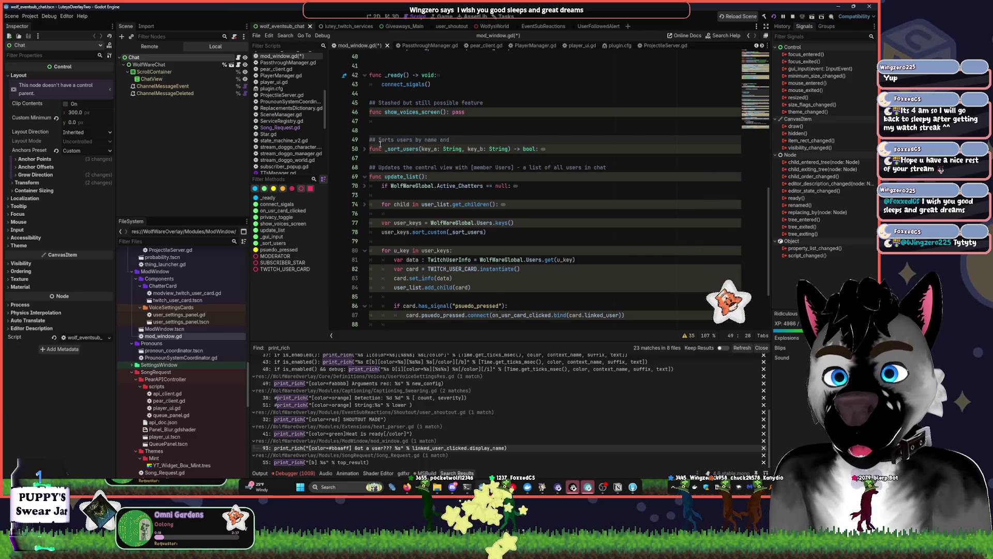
{"action": "type", "text": "ensures bro"}
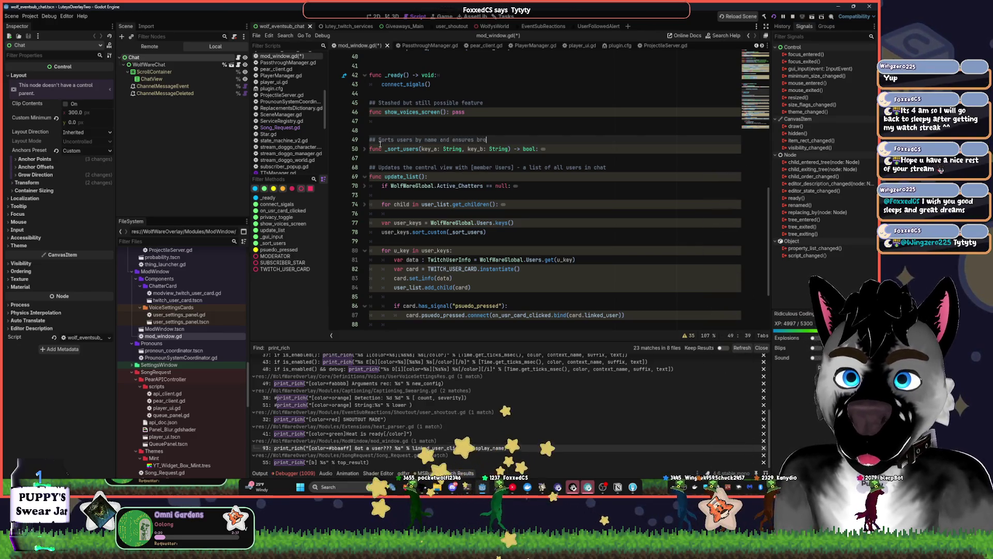
{"action": "type", "text": "adcaster "}
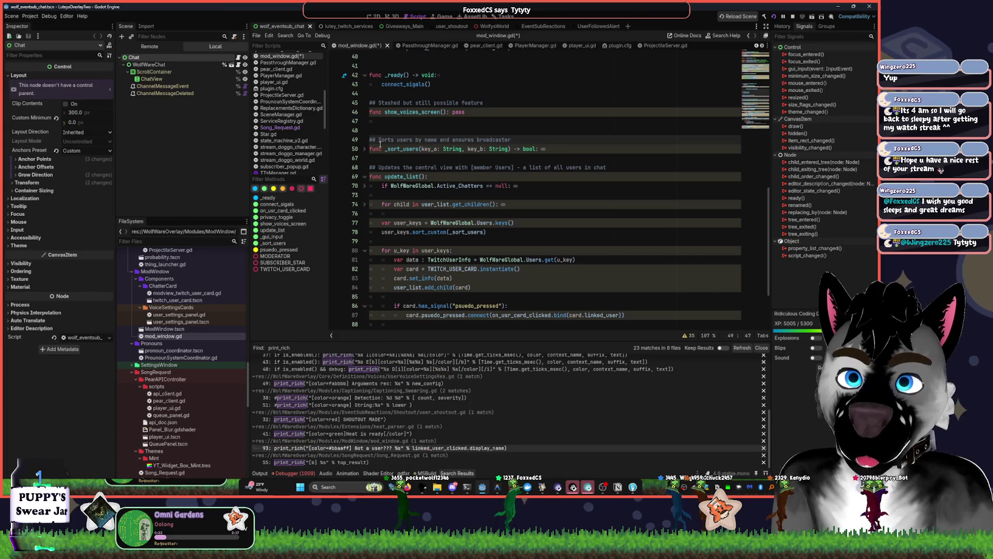
{"action": "type", "text": "fills properly"}
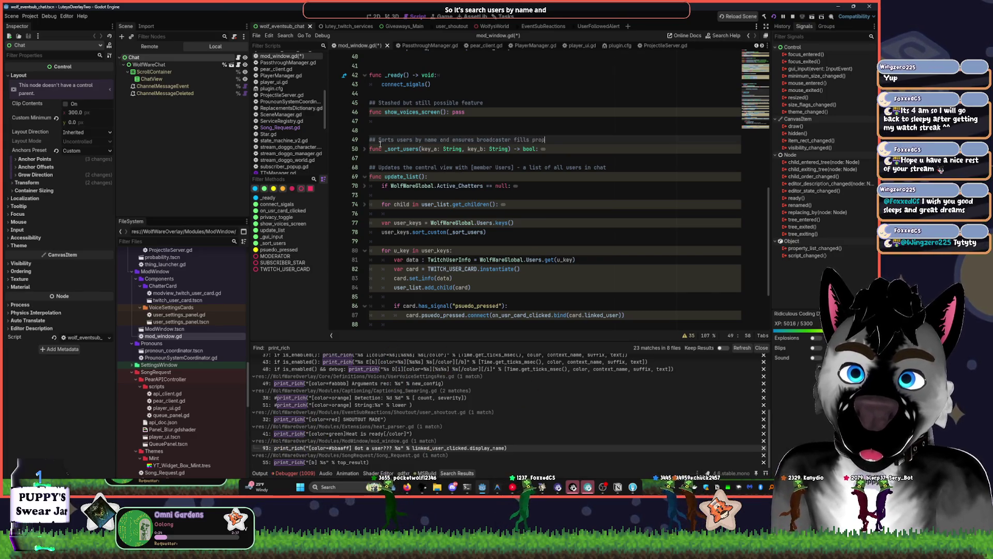
Change the line 48 note to '# BUG does not get broadcaster properly SOMETIMES'
{"action": "scroll", "coordinate": [379, 145], "scroll_direction": "up", "scroll_amount": 2}
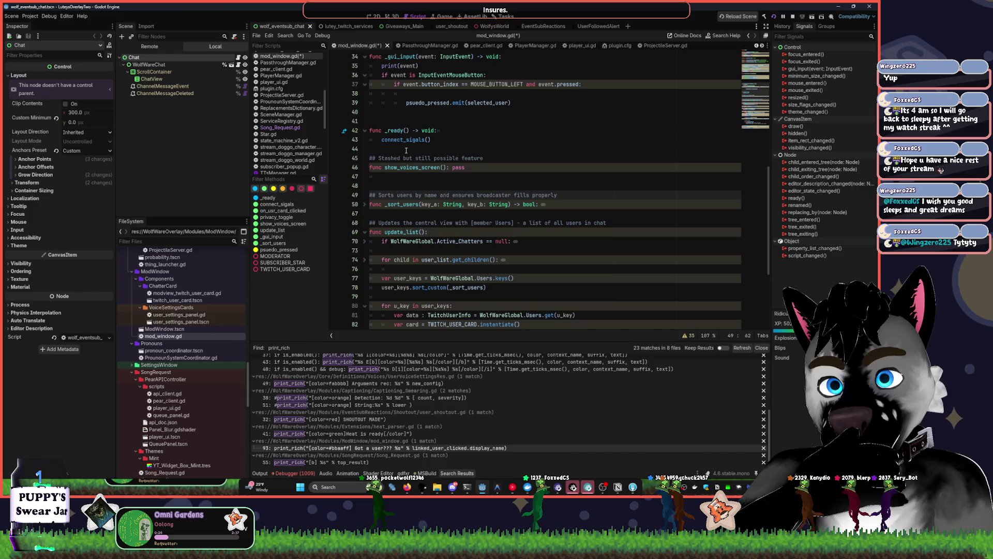
{"action": "left_click", "coordinate": [403, 184]}
{"action": "type", "text": "# Warning"}
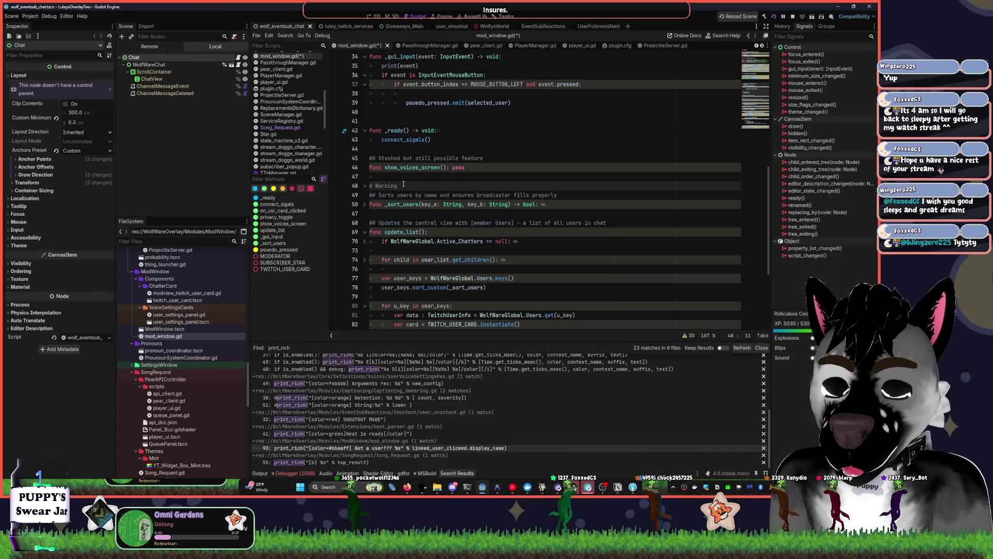
{"action": "key", "text": "ctrl+Left"}
{"action": "key", "text": "ctrl+Left"}
{"action": "key", "text": "ctrl+Delete"}
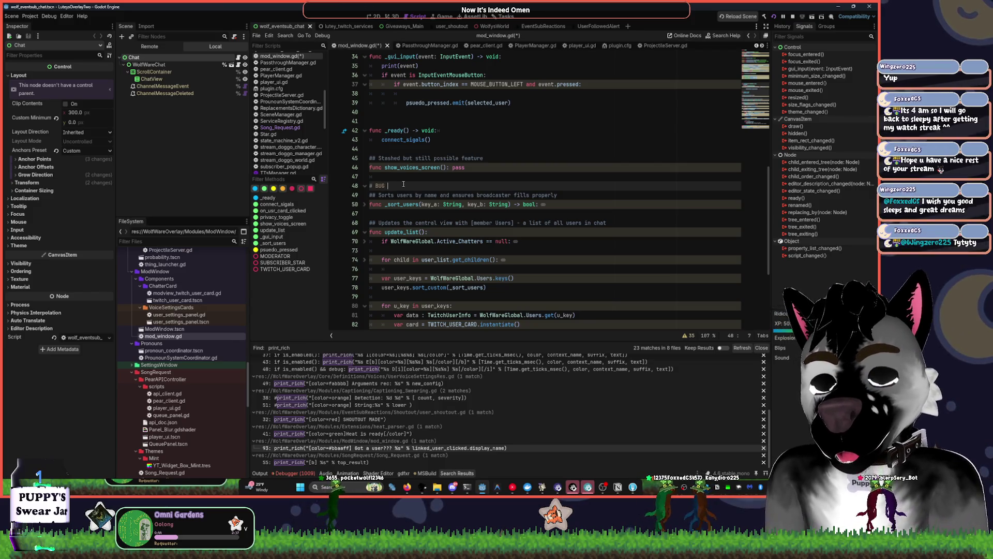
{"action": "type", "text": "does not get broadcaster"}
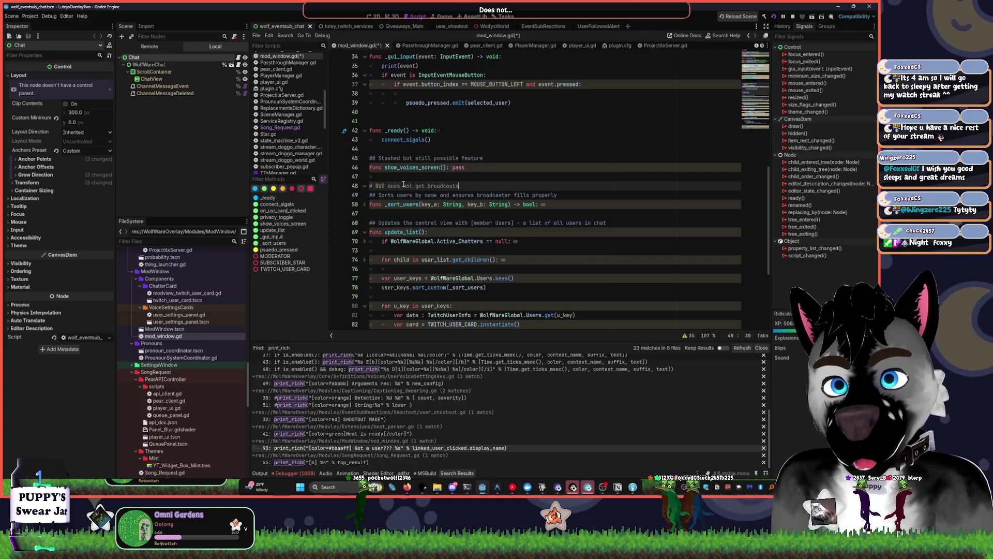
{"action": "type", "text": " properly SOMETIMES"}
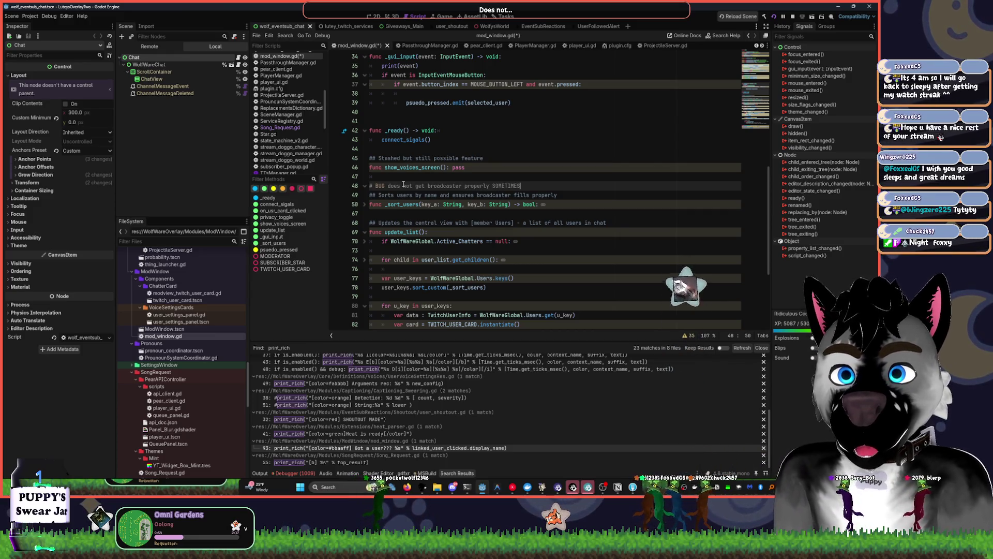
{"action": "scroll", "coordinate": [408, 190], "scroll_direction": "up", "scroll_amount": 3}
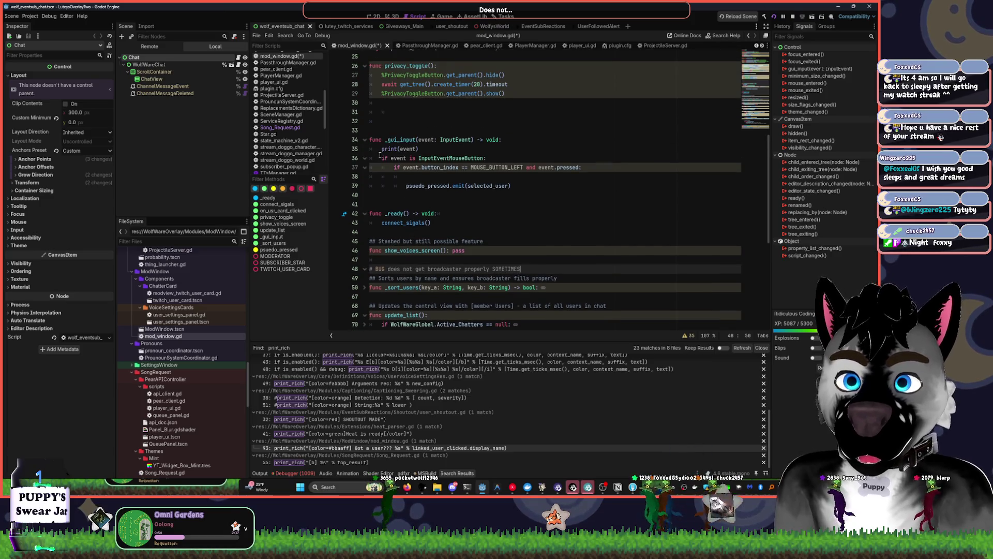
Collapse the _gui_input function in mod_window.gd
{"action": "left_click", "coordinate": [364, 140]}
{"action": "scroll", "coordinate": [394, 189], "scroll_direction": "up", "scroll_amount": 3}
{"action": "scroll", "coordinate": [394, 189], "scroll_direction": "up", "scroll_amount": 1}
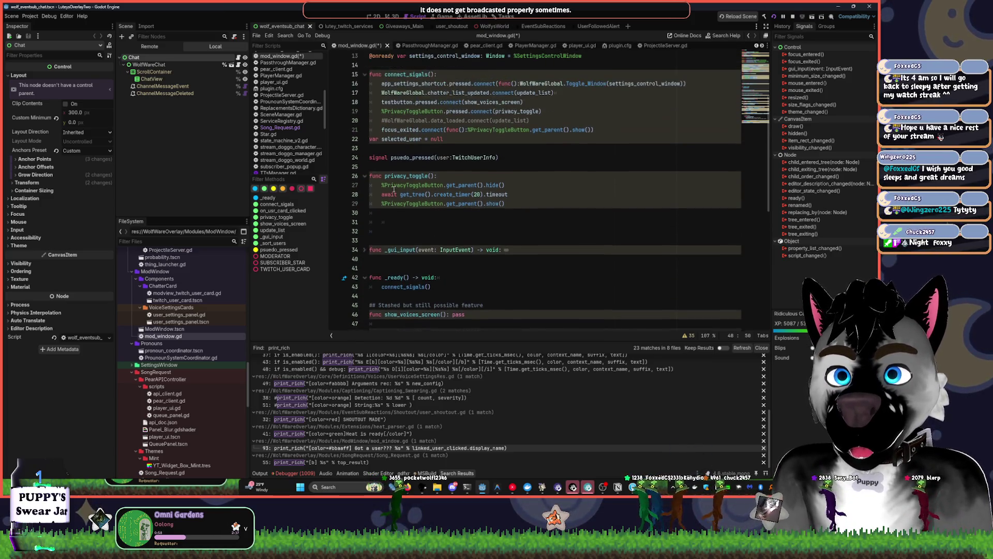
Add the comment "## hides usernames so chat can" above privacy_toggle and save mod_window.gd
{"action": "left_click", "coordinate": [379, 170]}
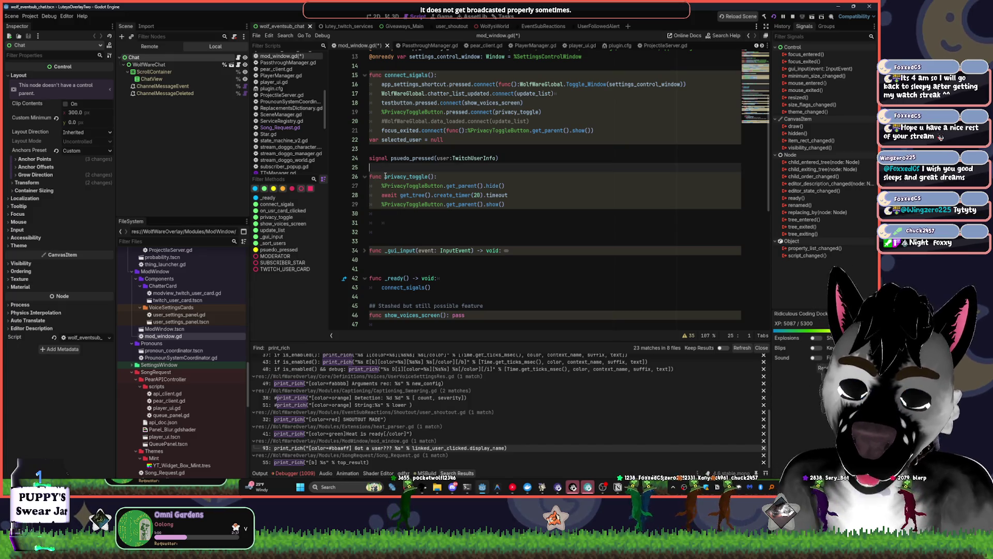
{"action": "key", "text": "Return"}
{"action": "type", "text": "## hi"}
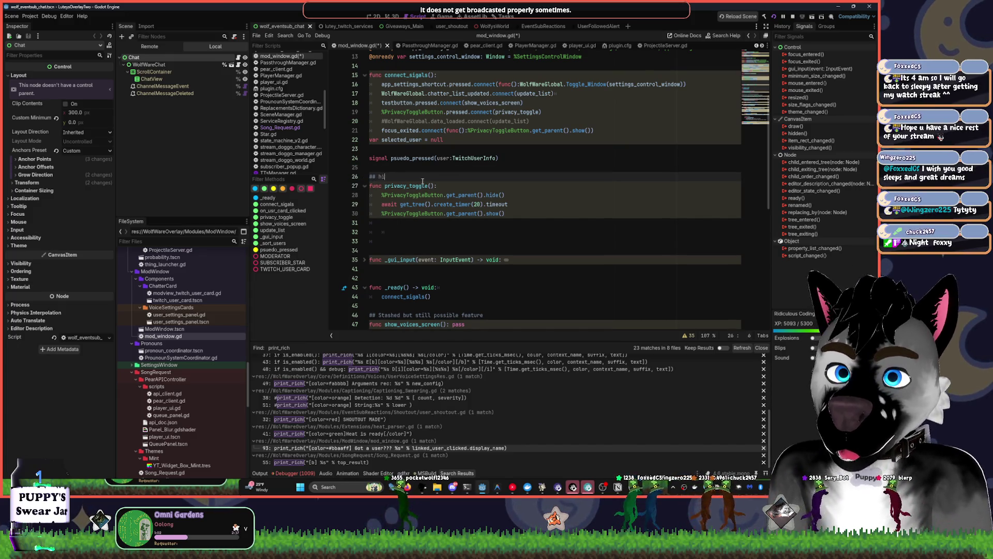
{"action": "type", "text": "des us"}
{"action": "type", "text": "ernames "}
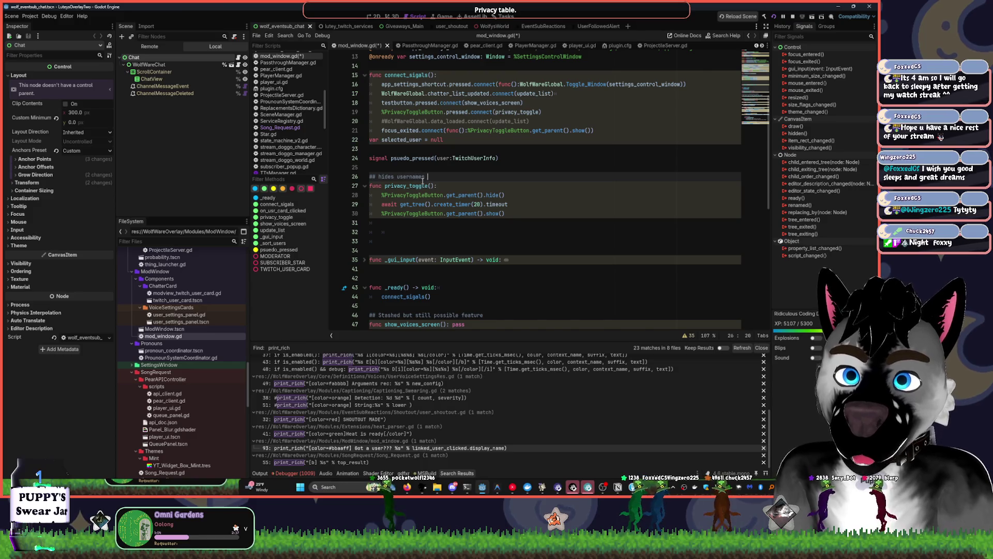
{"action": "type", "text": "so chat can peek le"}
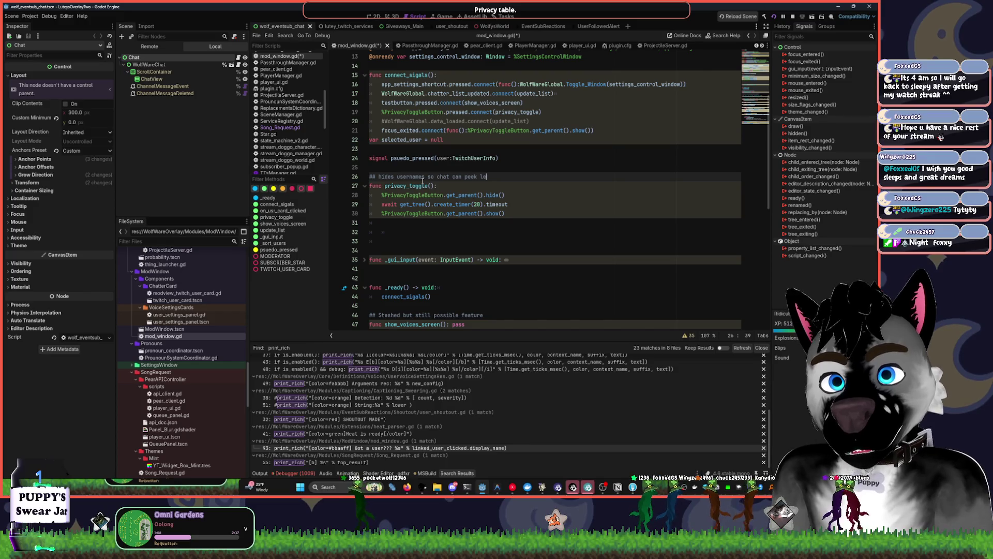
{"action": "key", "text": "ctrl+s"}
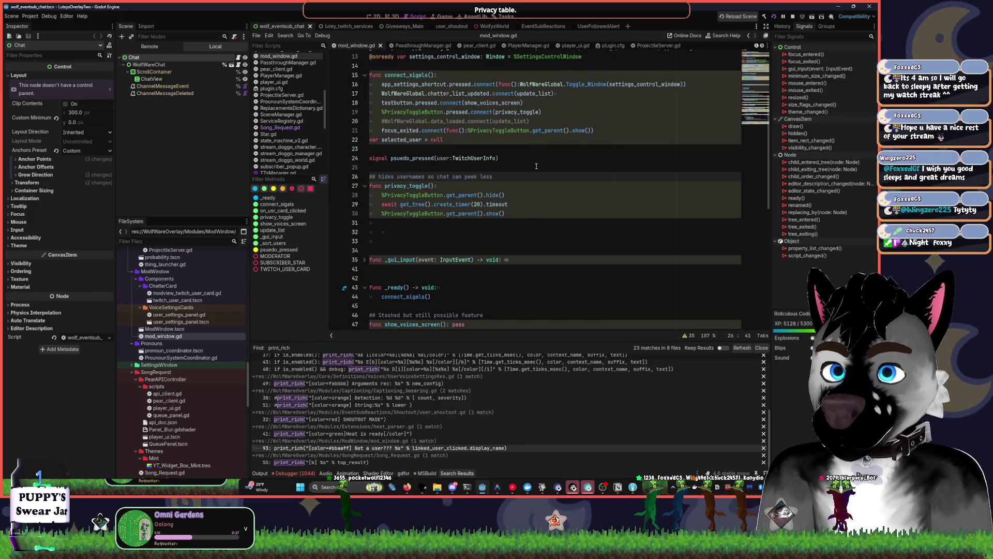
Replace "hides" with "Blur" in the comment, lower the volume, and switch to YouTube Music
{"action": "scroll", "coordinate": [536, 166], "scroll_direction": "up", "scroll_amount": 2}
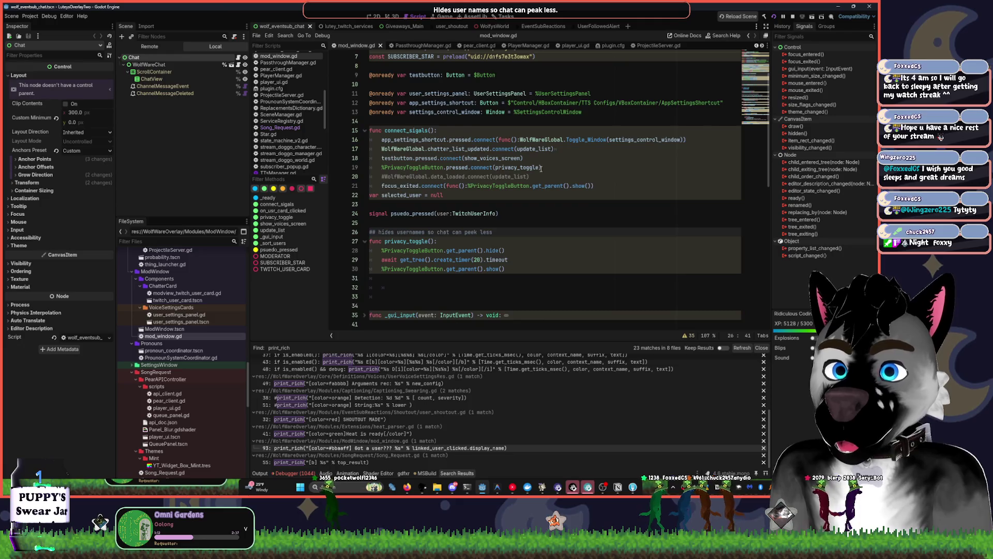
{"action": "scroll", "coordinate": [540, 167], "scroll_direction": "up", "scroll_amount": 2}
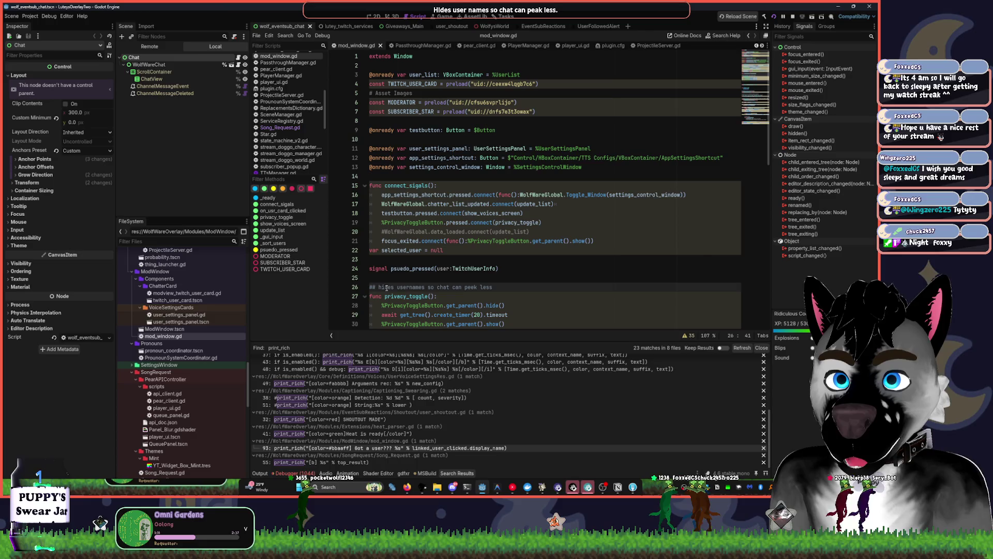
{"action": "left_click", "coordinate": [386, 288]}
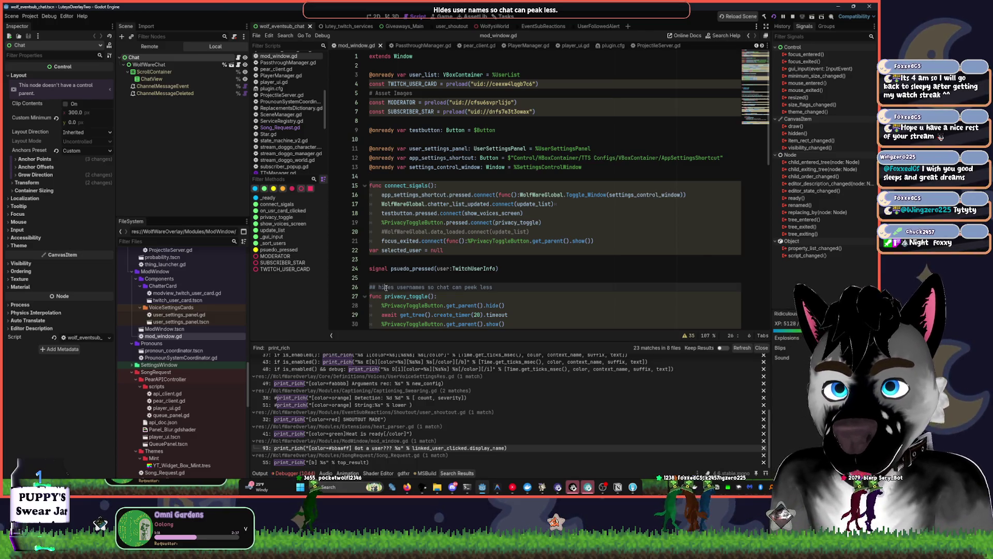
{"action": "double_click", "coordinate": [386, 287]}
{"action": "type", "text": "blur"}
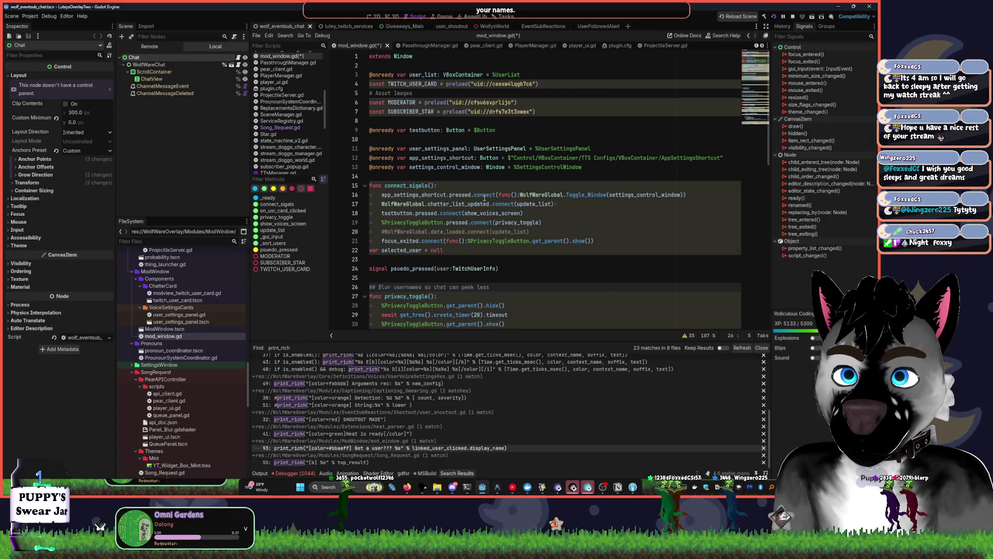
{"action": "key", "text": "XF86AudioLowerVolume"}
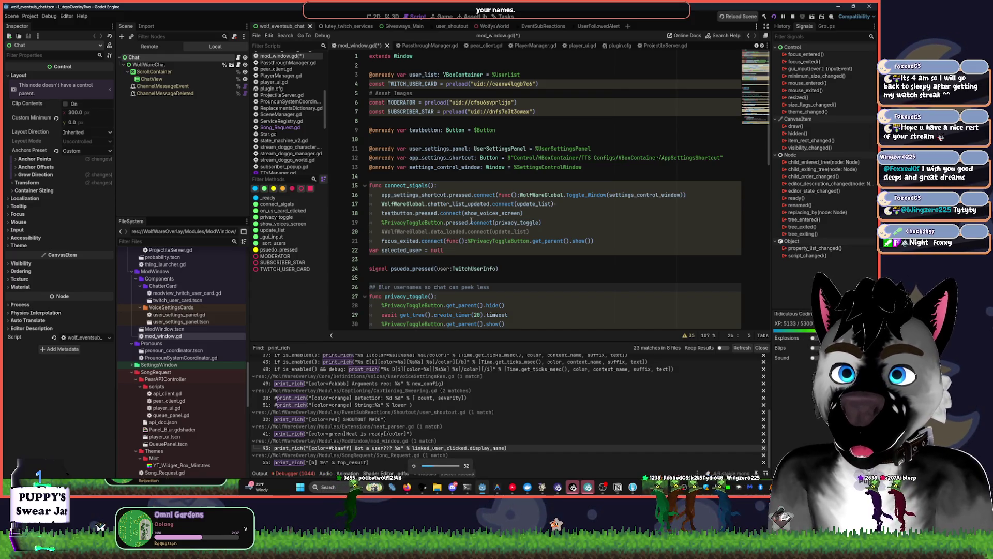
{"action": "key", "text": "alt+Tab"}
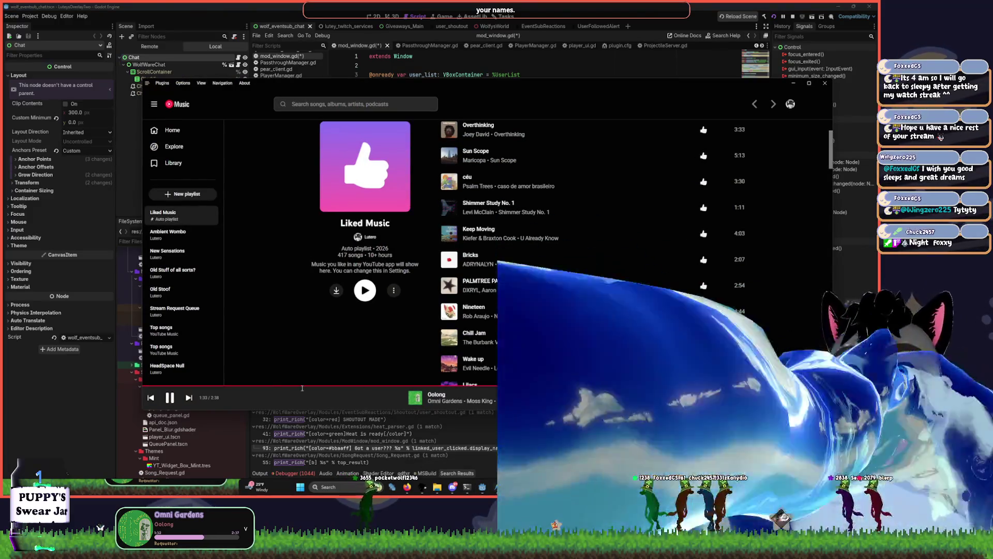
Skip ahead two tracks and scroll down the Liked Music playlist
{"action": "left_click", "coordinate": [189, 397]}
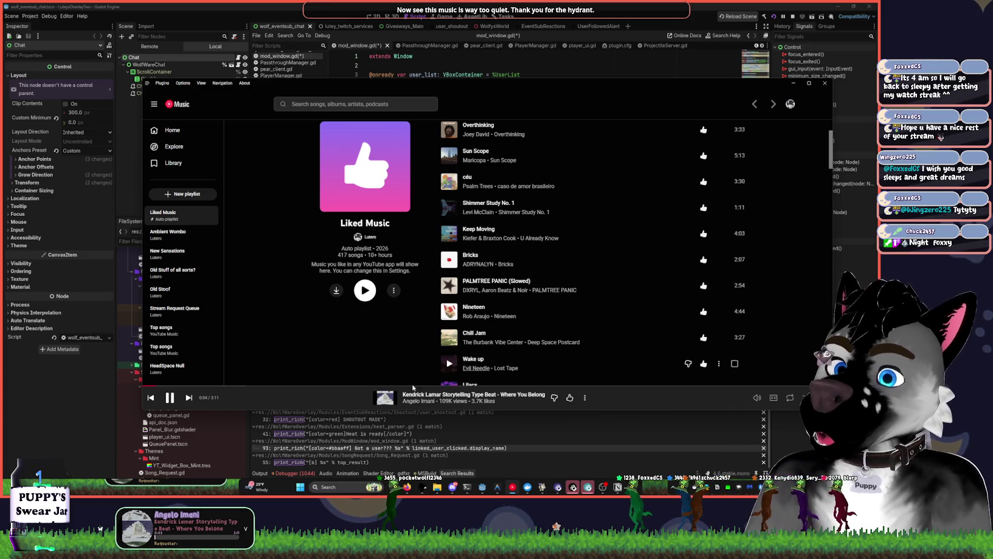
{"action": "left_click", "coordinate": [189, 397]}
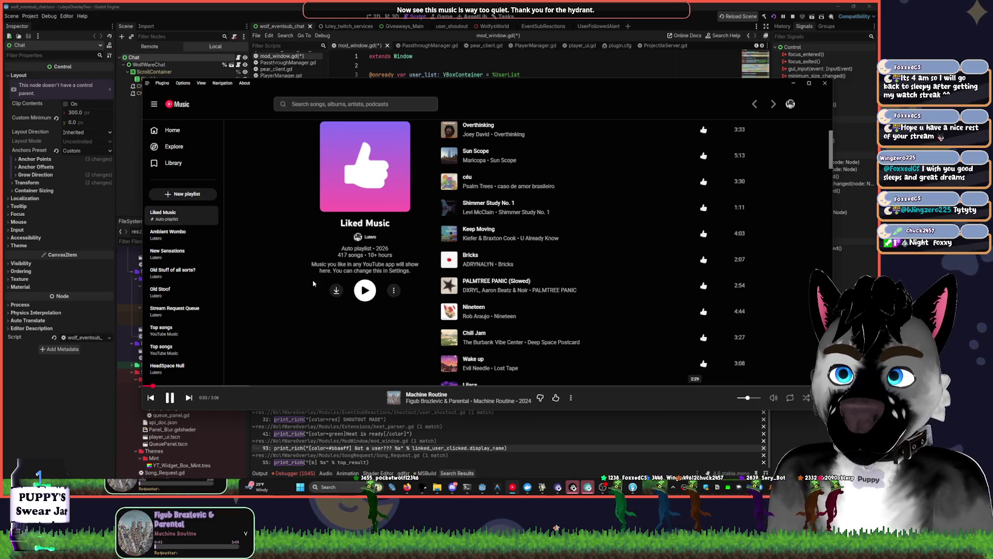
{"action": "scroll", "coordinate": [577, 331], "scroll_direction": "down", "scroll_amount": 2}
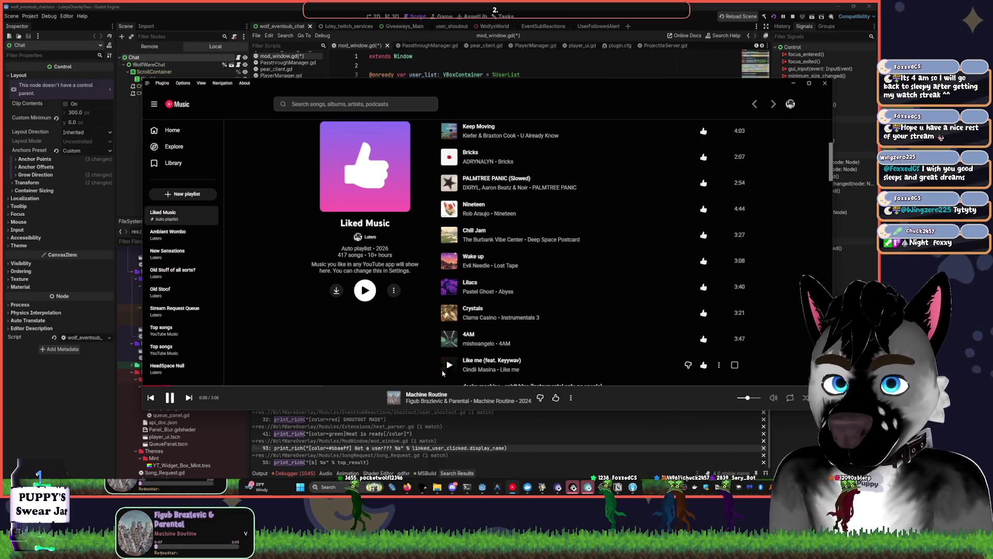
{"action": "scroll", "coordinate": [424, 347], "scroll_direction": "down", "scroll_amount": 3}
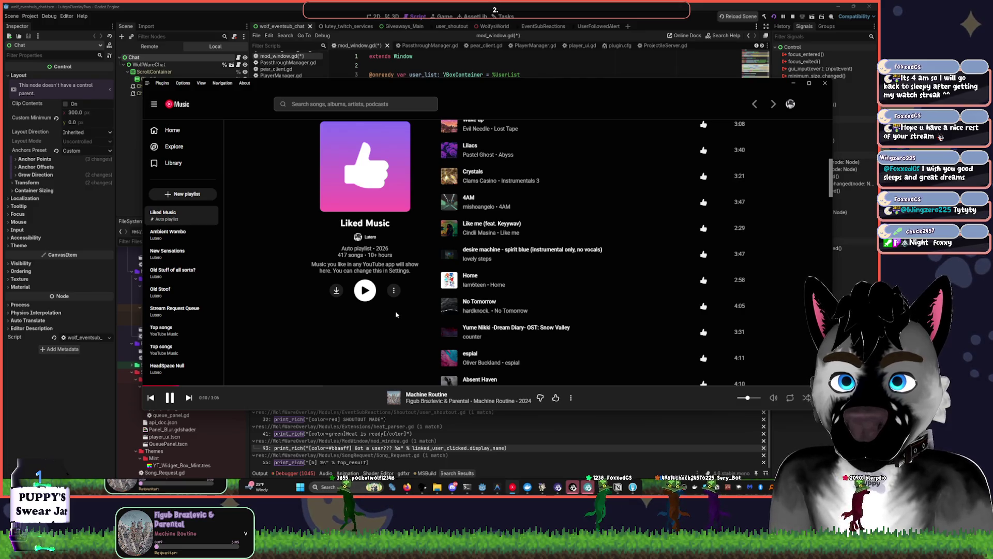
{"action": "scroll", "coordinate": [395, 314], "scroll_direction": "down", "scroll_amount": 4}
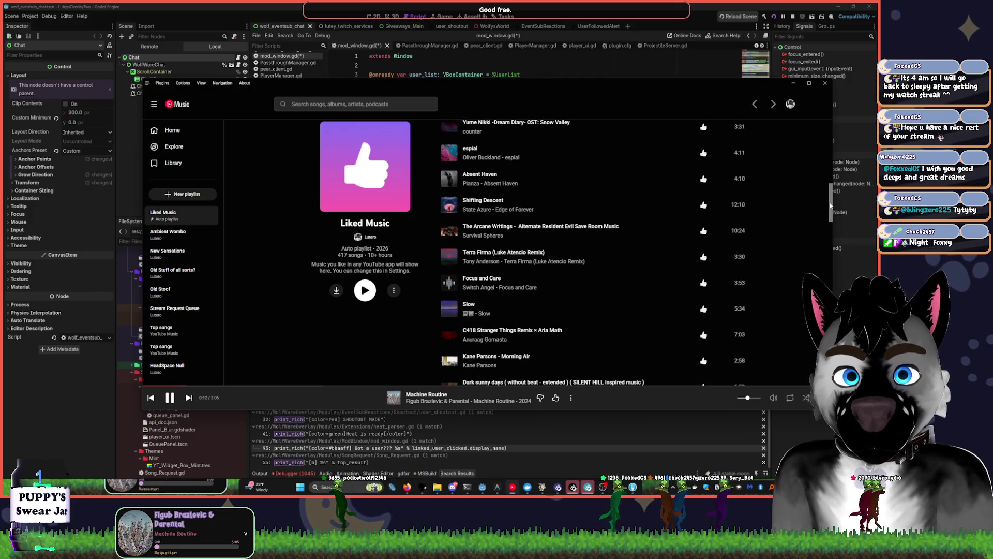
{"action": "scroll", "coordinate": [830, 206], "scroll_direction": "down", "scroll_amount": 10}
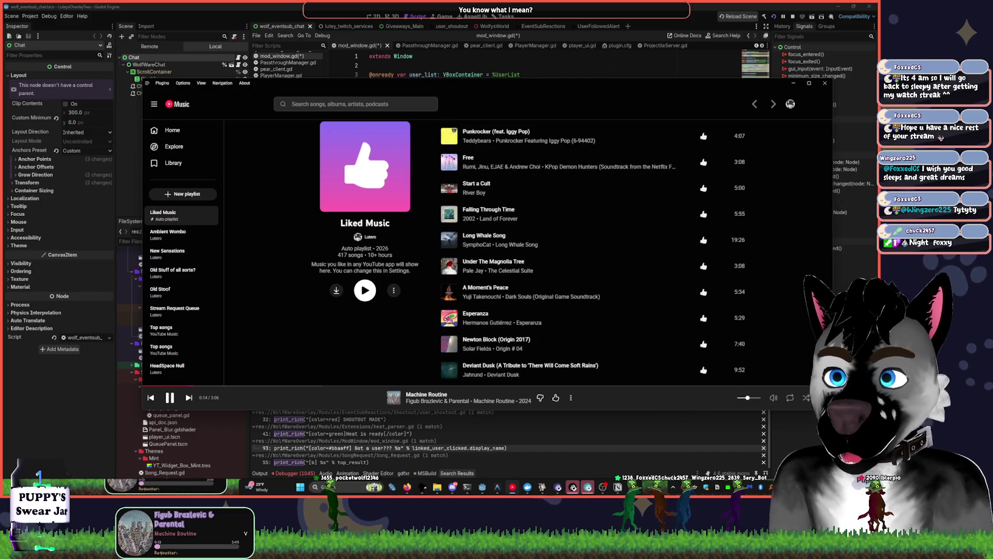
Bring up Docker Desktop's containers list, minimize it, and return to mod_window.gd
{"action": "left_click", "coordinate": [528, 486]}
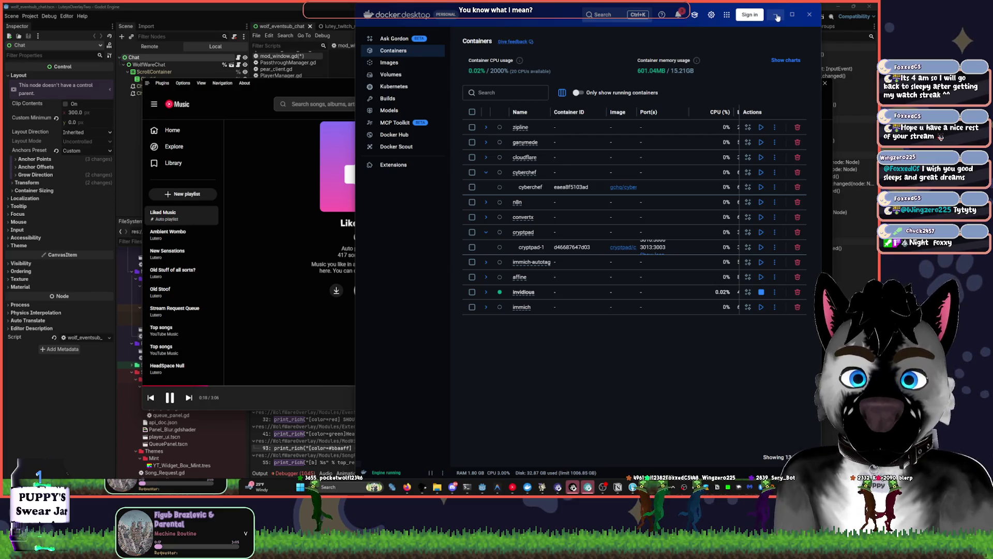
{"action": "left_click", "coordinate": [777, 17]}
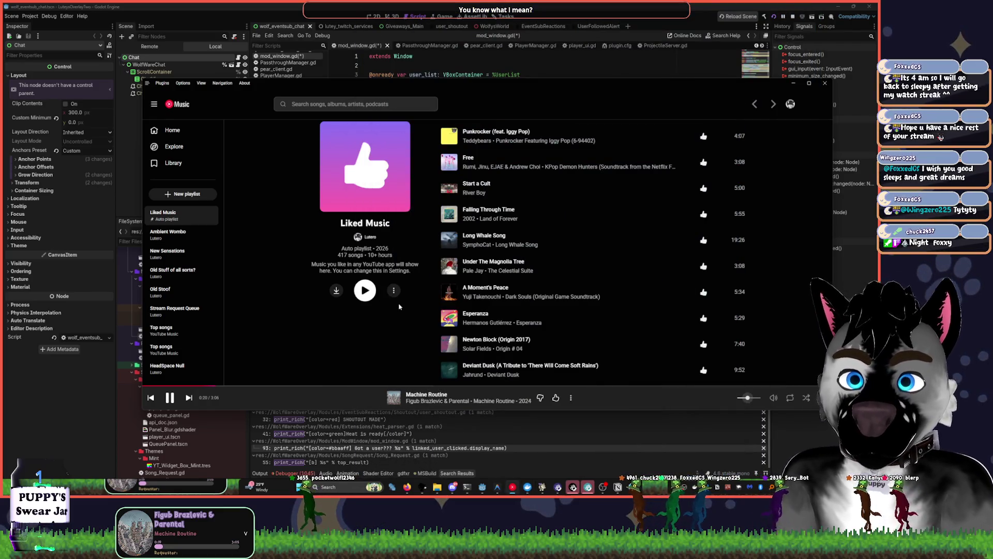
{"action": "left_click", "coordinate": [558, 5]}
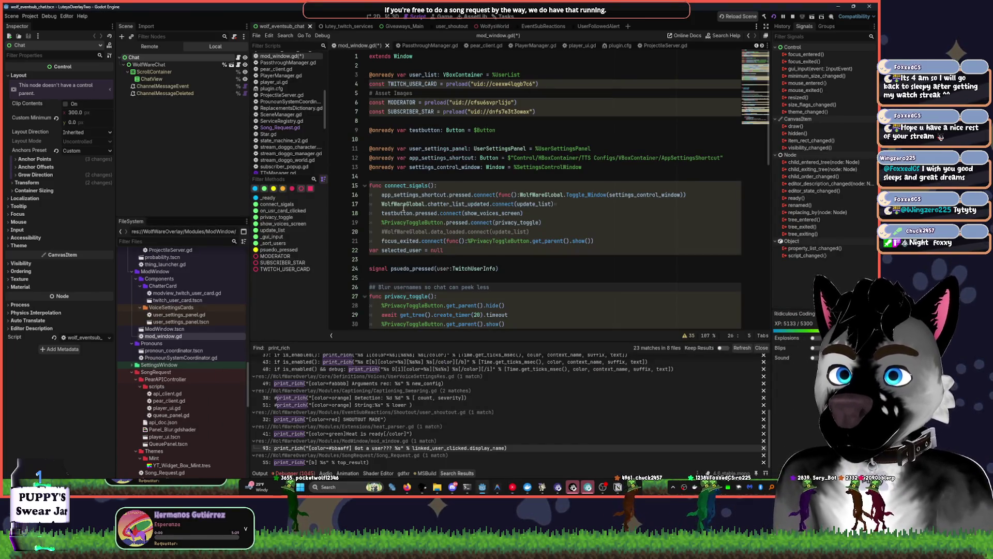
Cut the selected_user and psuedo_pressed lines and paste them higher among the declarations
{"action": "left_click", "coordinate": [441, 177]}
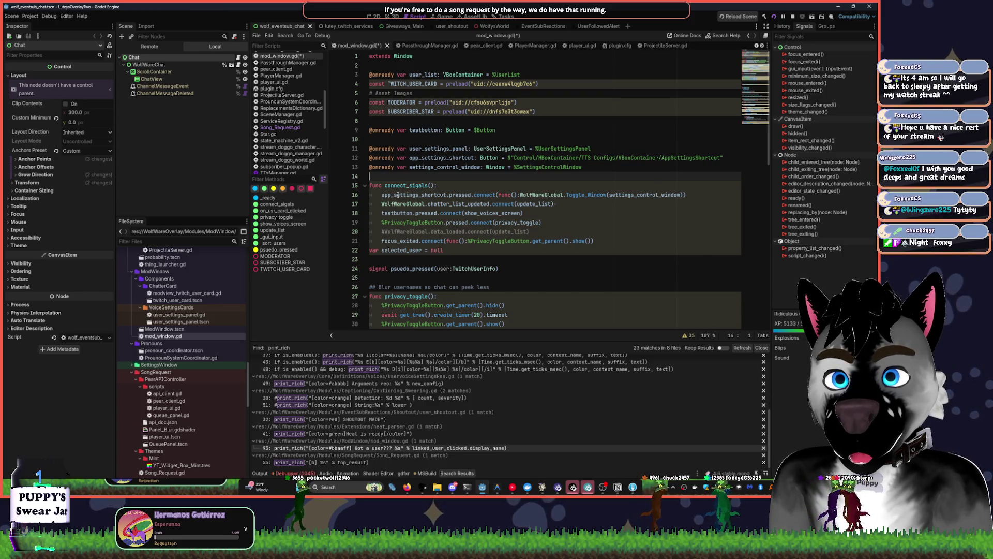
{"action": "left_click", "coordinate": [605, 244]}
{"action": "key", "text": "Down"}
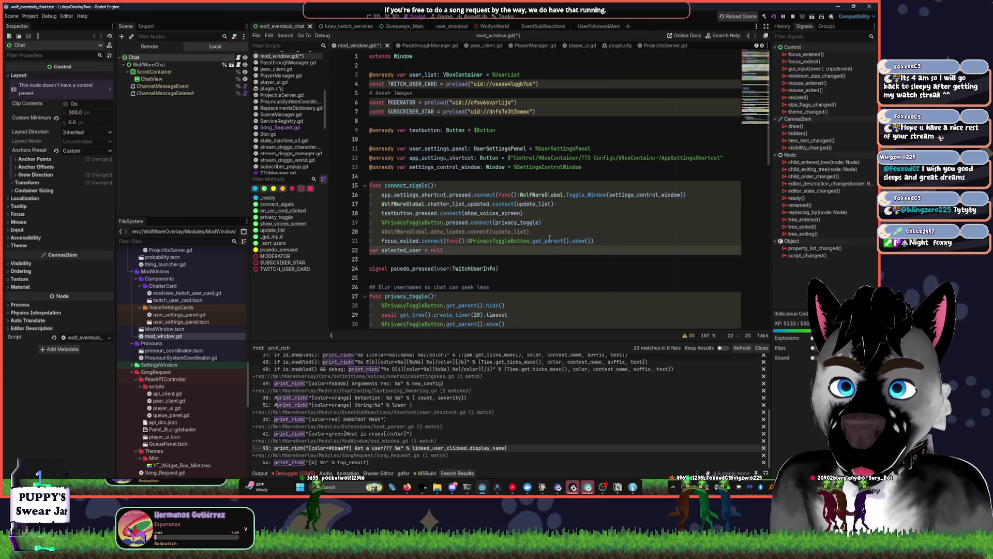
{"action": "key", "text": "alt+Down"}
{"action": "left_click_drag", "start_coordinate": [500, 269], "coordinate": [359, 263]}
{"action": "key", "text": "ctrl+x"}
{"action": "left_click", "coordinate": [384, 176]}
{"action": "key", "text": "ctrl+v"}
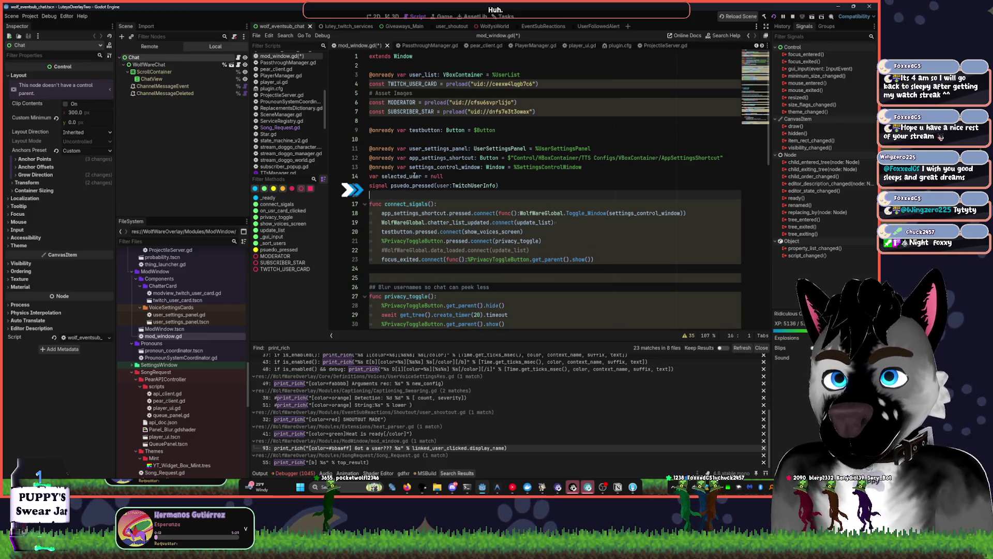
Reorder lines with Alt+Up/Down so psuedo_pressed sits below the variable declarations
{"action": "left_click", "coordinate": [539, 176]}
{"action": "key", "text": "alt+Up"}
{"action": "key", "text": "alt+Up"}
{"action": "key", "text": "alt+Up"}
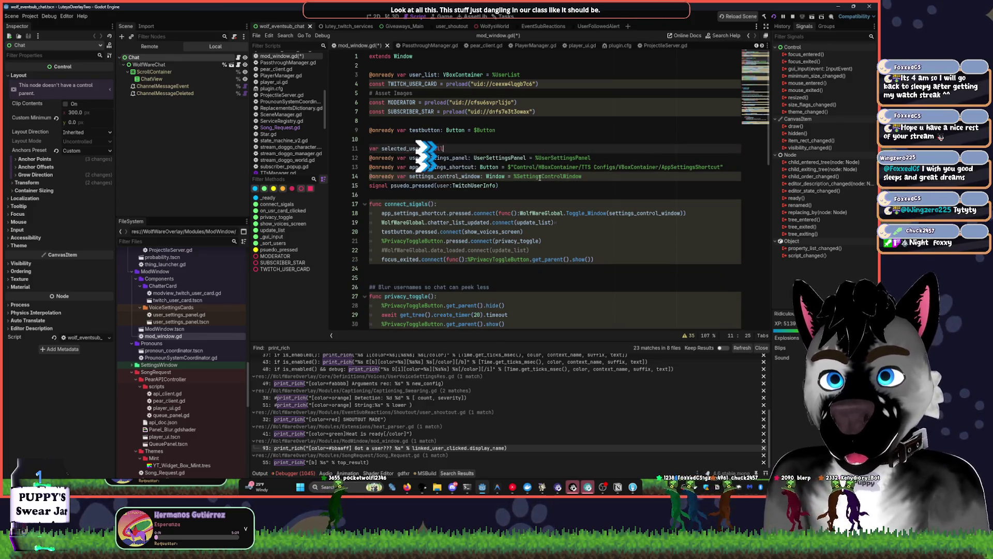
{"action": "key", "text": "Down"}
{"action": "key", "text": "Down"}
{"action": "key", "text": "Down"}
{"action": "key", "text": "alt+Up"}
{"action": "key", "text": "alt+Up"}
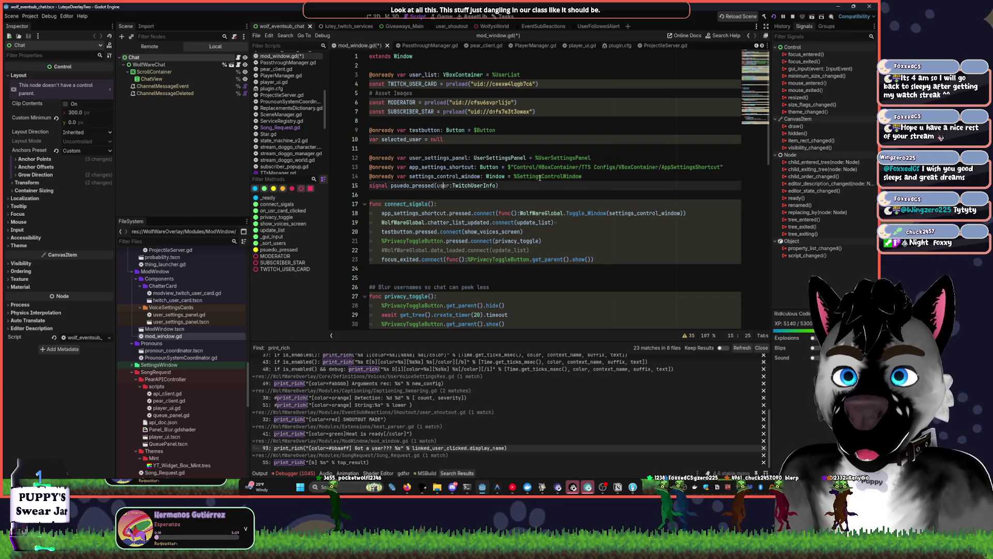
{"action": "key", "text": "alt+Up"}
{"action": "key", "text": "alt+Up"}
{"action": "key", "text": "alt+Up"}
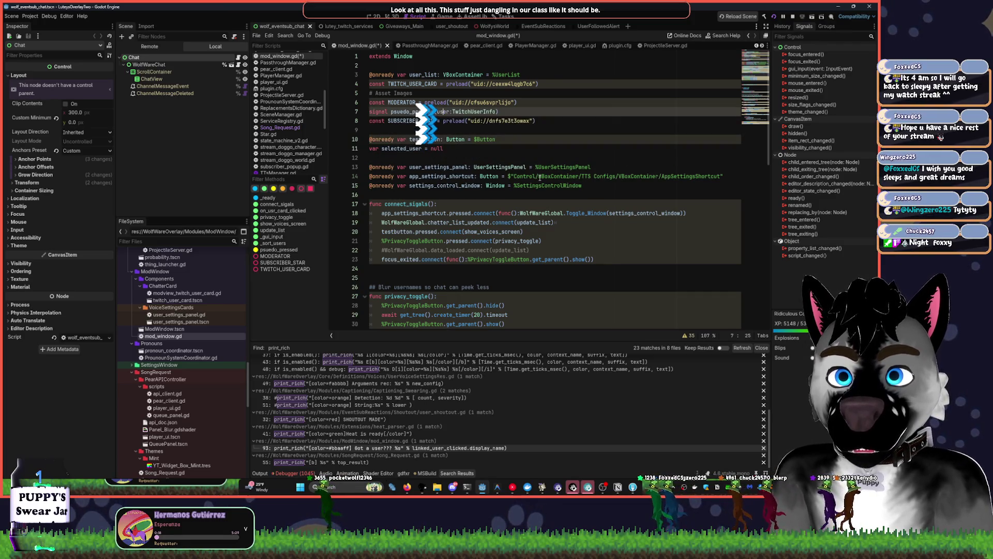
{"action": "key", "text": "alt+Down"}
{"action": "key", "text": "alt+Down"}
{"action": "key", "text": "alt+Down"}
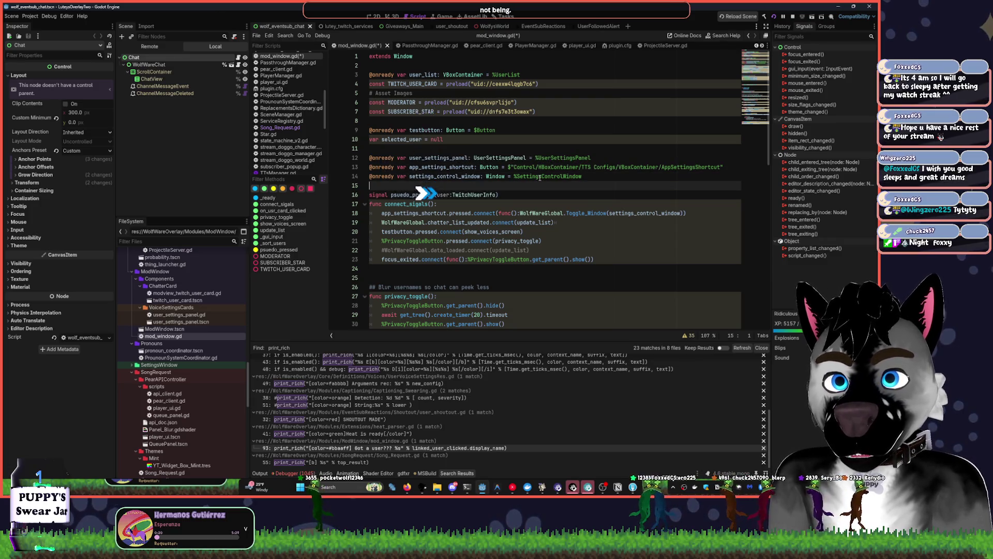
{"action": "key", "text": "End"}
Add blank lines around the signal and testbutton declarations and save mod_window.gd
{"action": "key", "text": "Return"}
{"action": "key", "text": "Return"}
{"action": "key", "text": "Up"}
{"action": "key", "text": "Up"}
{"action": "key", "text": "Up"}
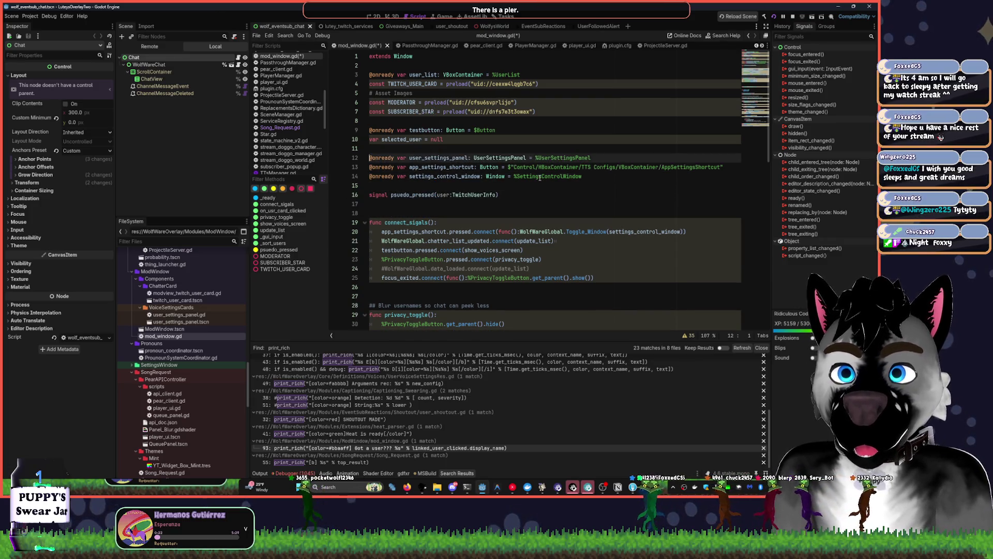
{"action": "key", "text": "Down"}
{"action": "key", "text": "Return"}
{"action": "key", "text": "Return"}
{"action": "key", "text": "BackSpace"}
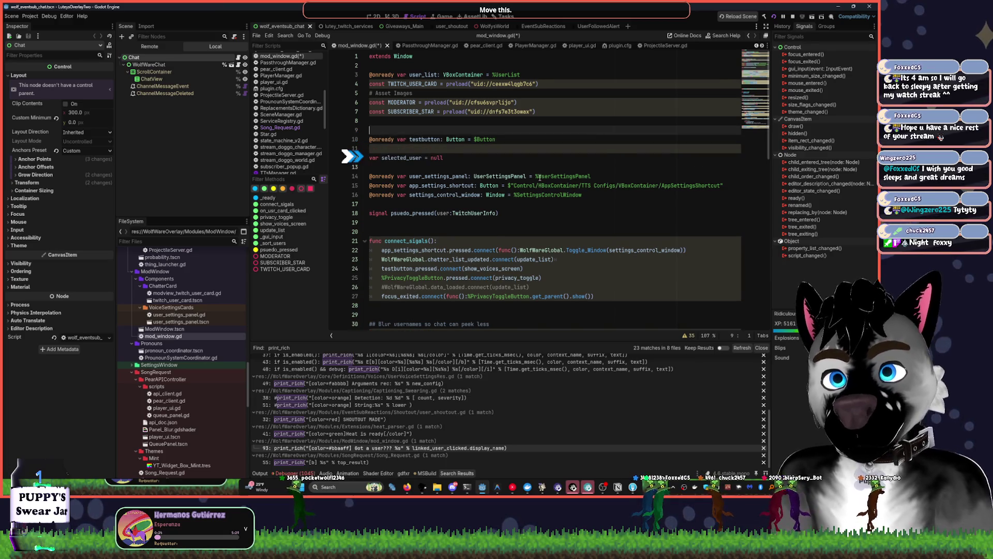
{"action": "key", "text": "Up"}
{"action": "key", "text": "Up"}
{"action": "key", "text": "Up"}
{"action": "key", "text": "ctrl+s"}
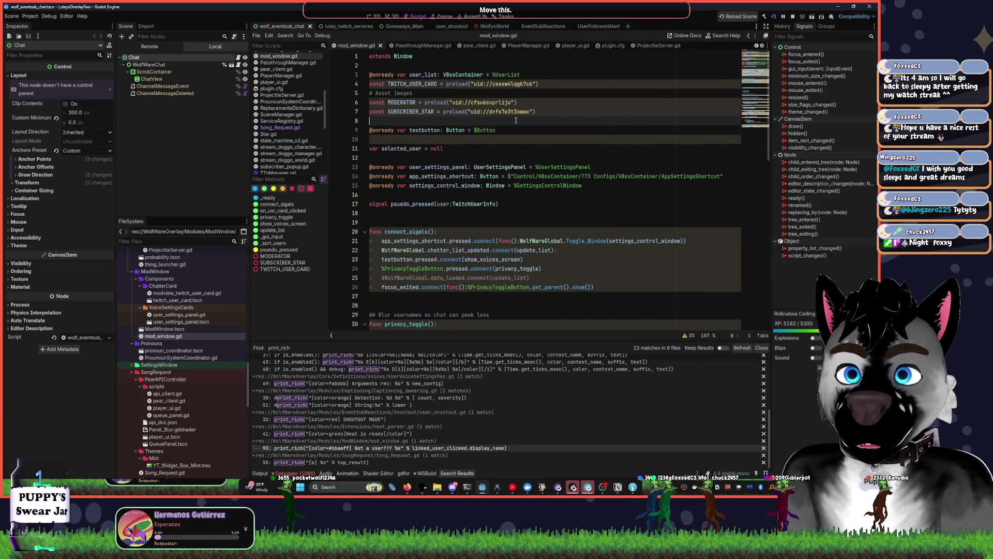
{"action": "left_click", "coordinate": [412, 74]}
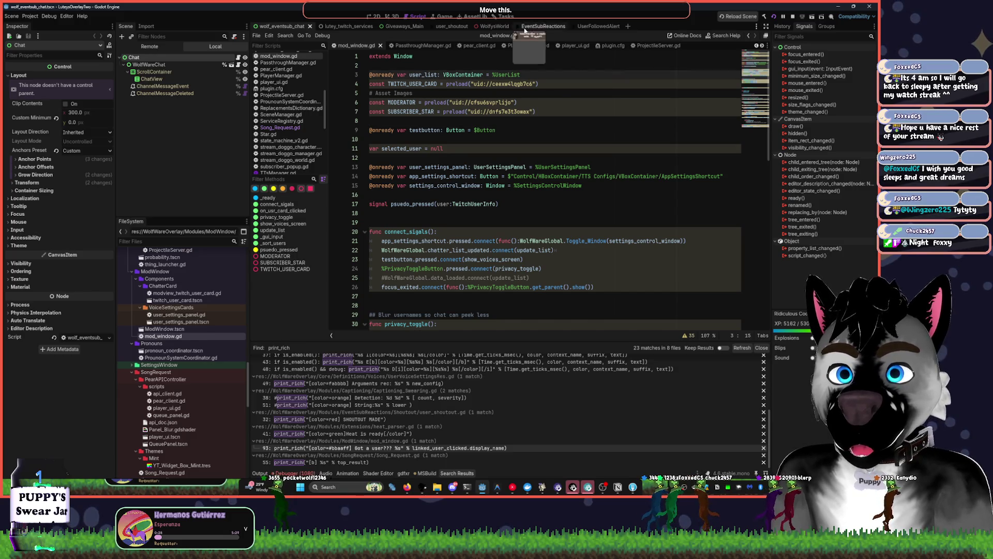
{"action": "scroll", "coordinate": [177, 307], "scroll_direction": "down", "scroll_amount": 1}
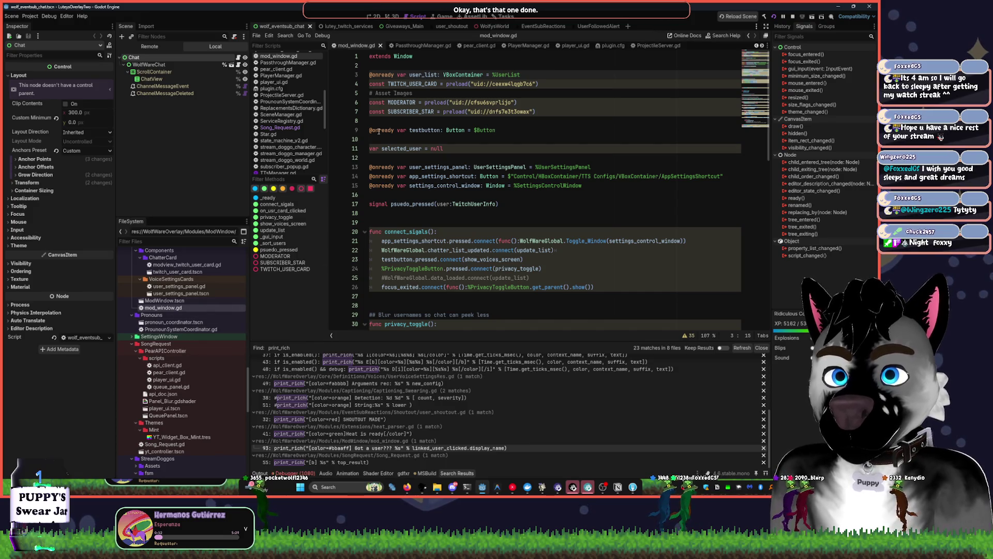
Open WolfyChatView.gd and set a breakpoint on line 227 inside _get_time
{"action": "scroll", "coordinate": [296, 174], "scroll_direction": "down", "scroll_amount": 5}
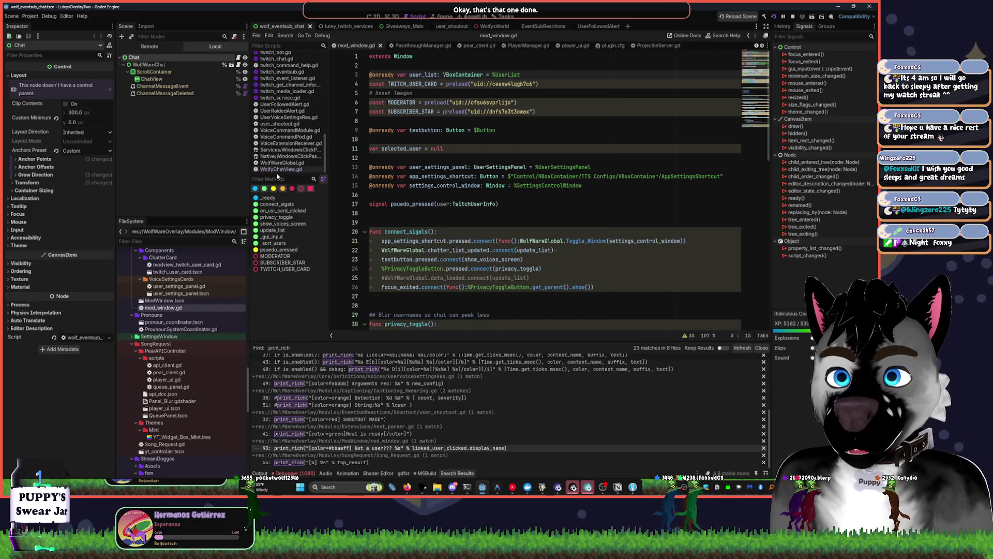
{"action": "left_click", "coordinate": [284, 169]}
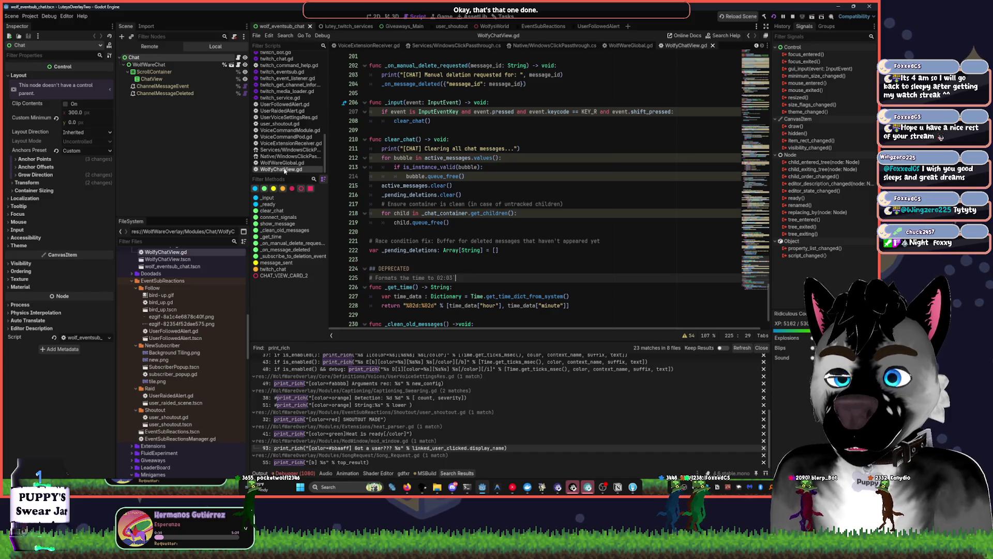
{"action": "scroll", "coordinate": [470, 194], "scroll_direction": "down", "scroll_amount": 2}
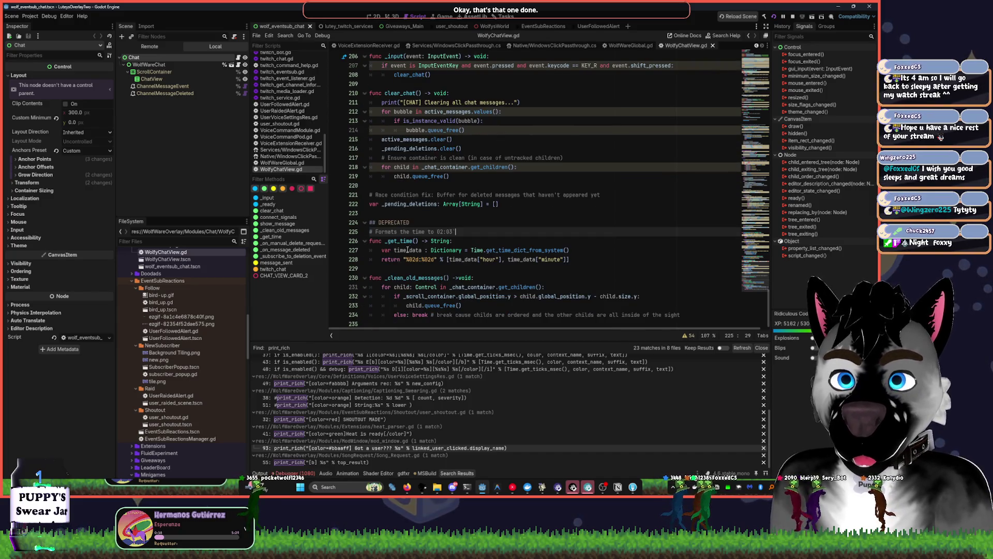
{"action": "left_click", "coordinate": [365, 240]}
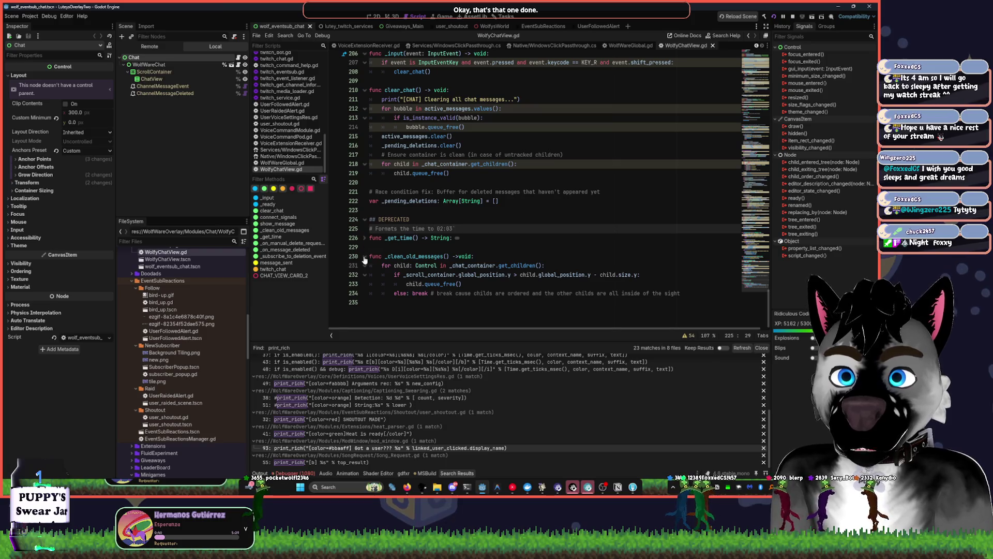
{"action": "left_click", "coordinate": [367, 239]}
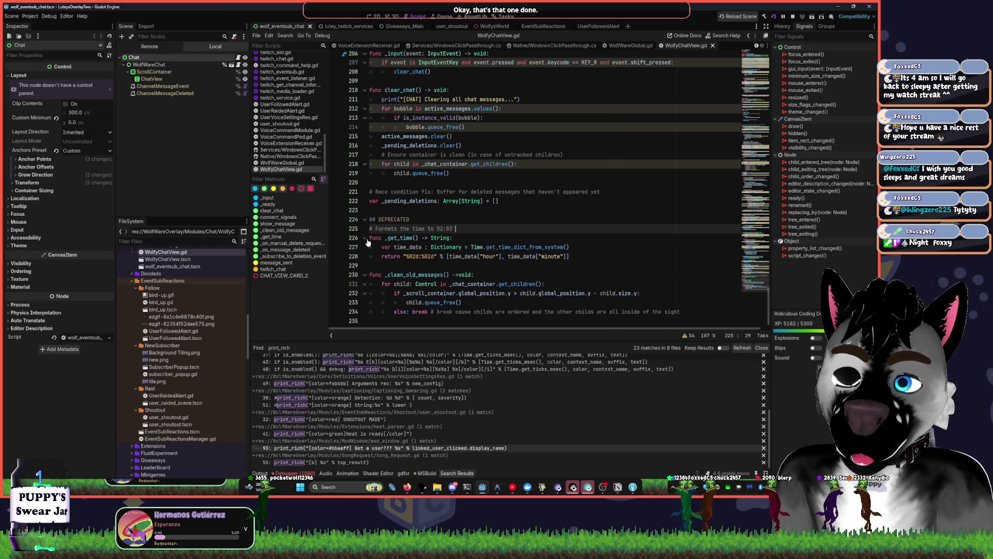
{"action": "left_click", "coordinate": [334, 247]}
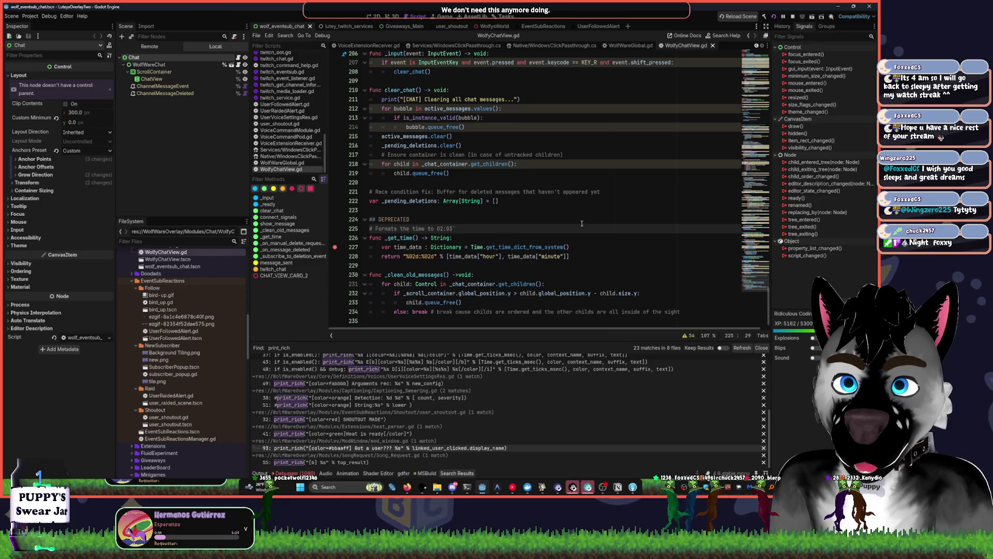
Search all project files for _get_time
{"action": "left_click", "coordinate": [590, 220]}
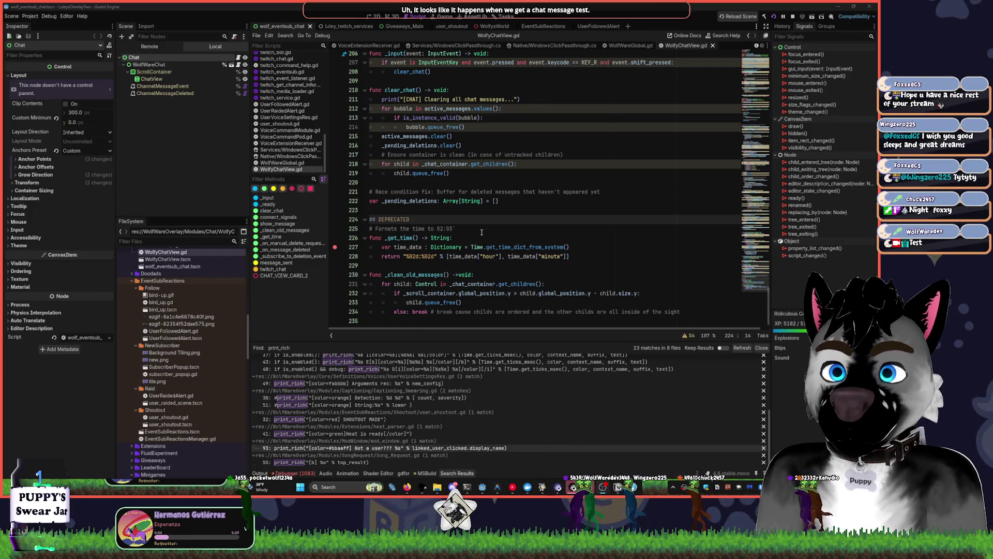
{"action": "double_click", "coordinate": [403, 237]}
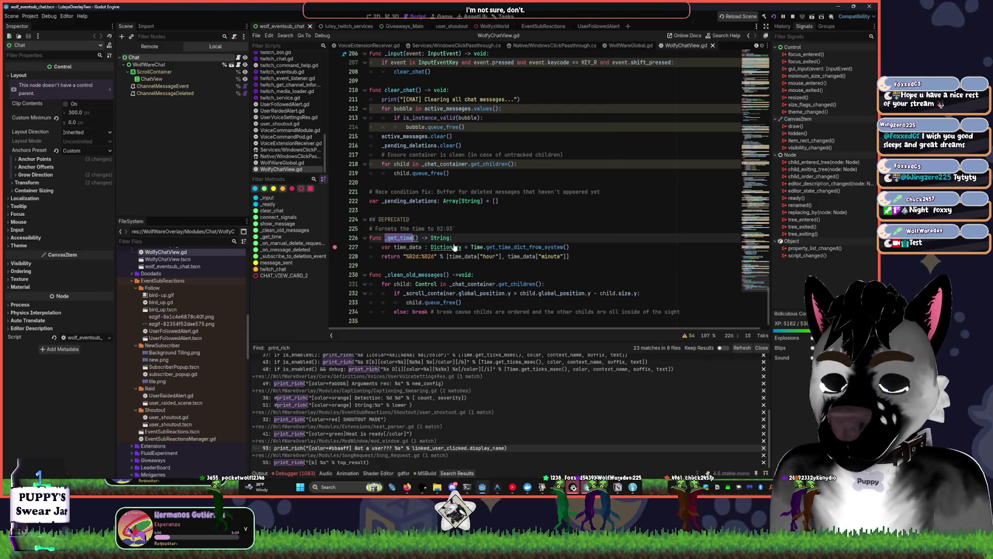
{"action": "key", "text": "ctrl+shift+f"}
{"action": "left_click", "coordinate": [441, 278]}
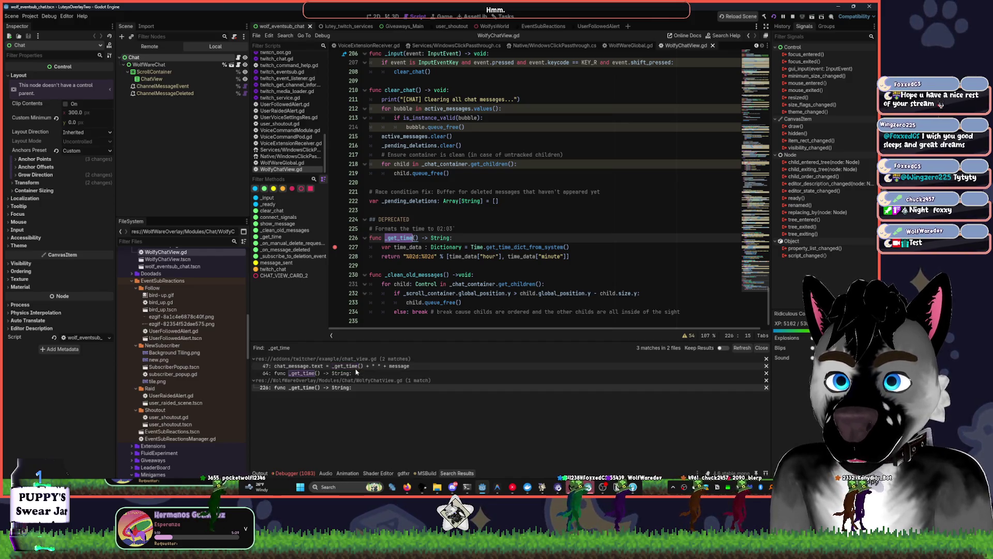
Open the chat_view.gd match, run the project, and inspect its _get_time function
{"action": "left_click", "coordinate": [354, 373]}
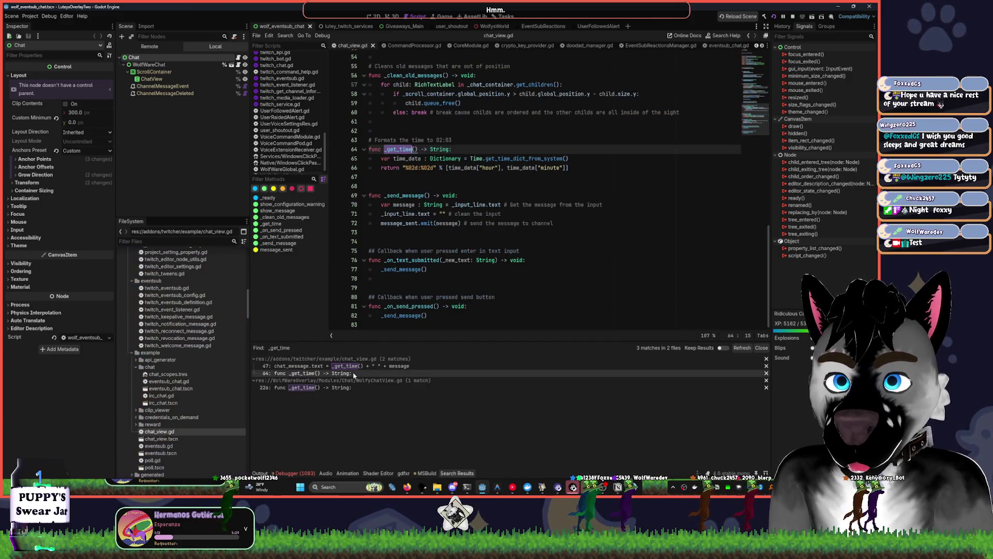
{"action": "left_click", "coordinate": [777, 17]}
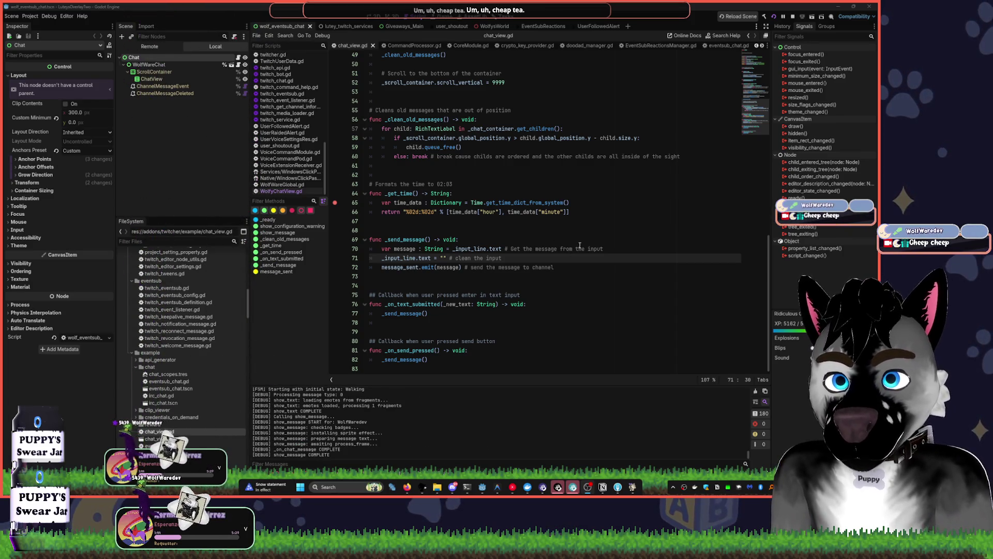
{"action": "left_click", "coordinate": [402, 202]}
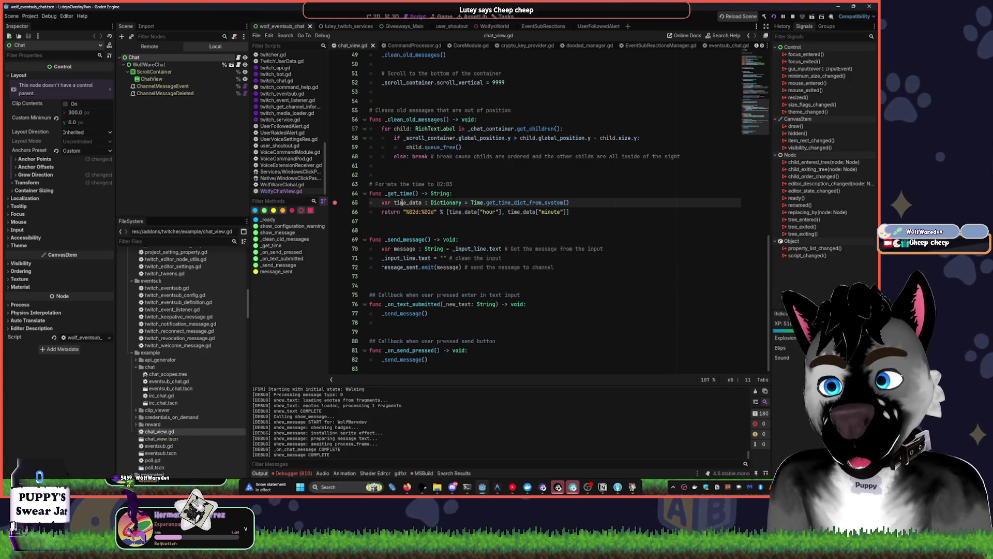
{"action": "double_click", "coordinate": [389, 193]}
{"action": "scroll", "coordinate": [484, 220], "scroll_direction": "up", "scroll_amount": 2}
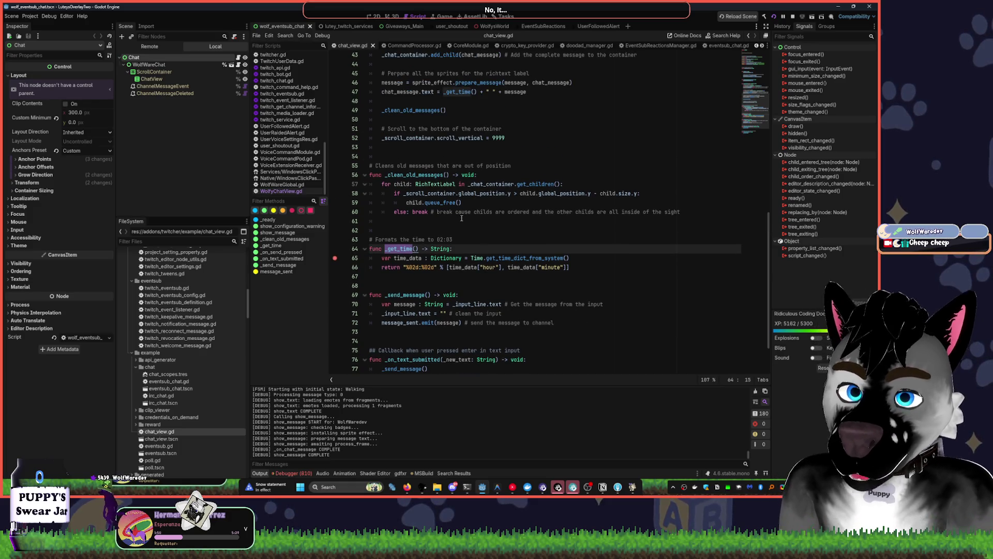
{"action": "scroll", "coordinate": [448, 192], "scroll_direction": "up", "scroll_amount": 4}
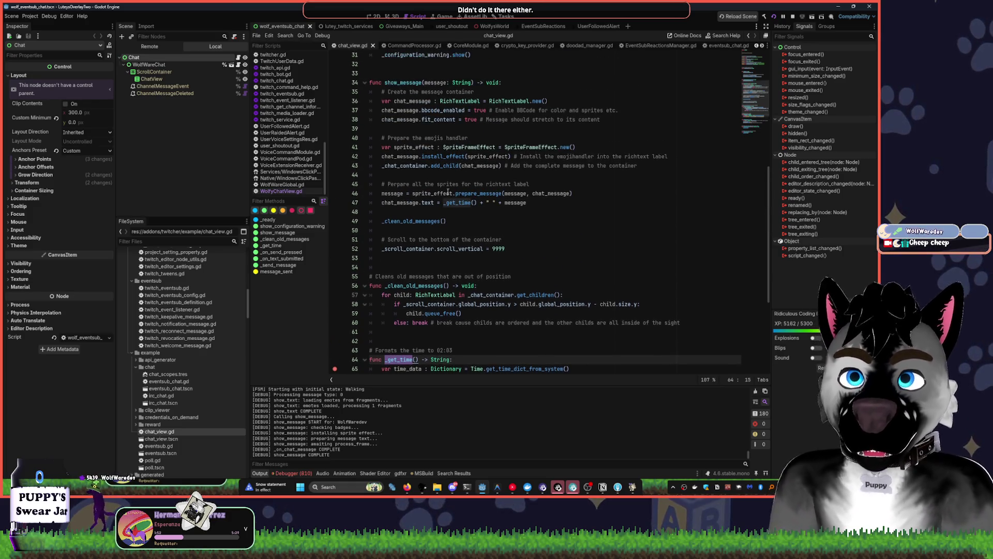
{"action": "scroll", "coordinate": [457, 183], "scroll_direction": "up", "scroll_amount": 2}
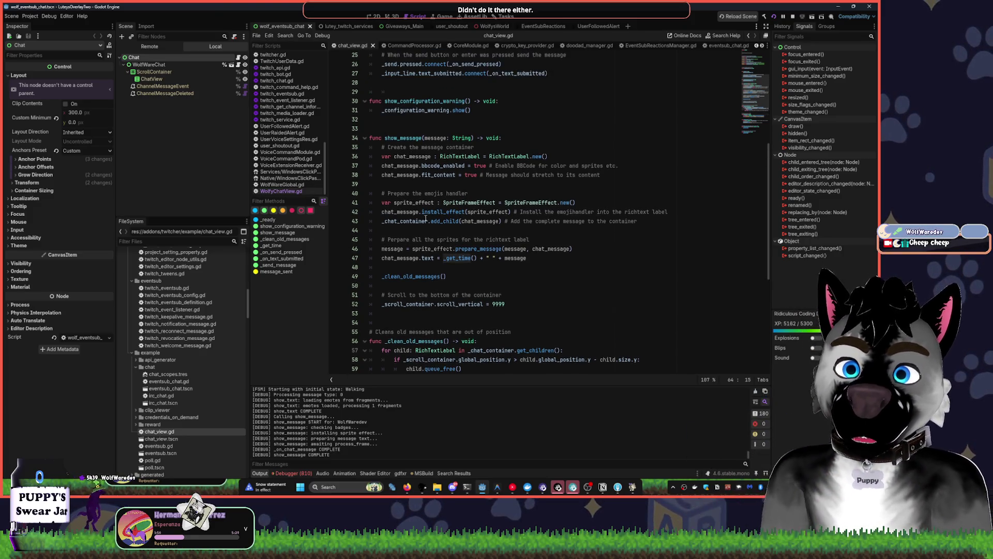
{"action": "scroll", "coordinate": [451, 214], "scroll_direction": "down", "scroll_amount": 4}
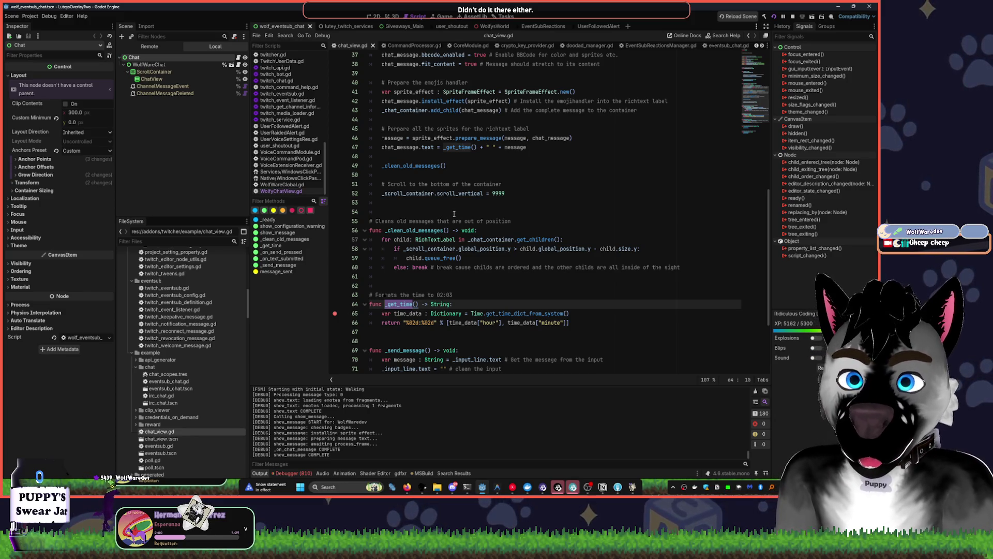
{"action": "scroll", "coordinate": [455, 213], "scroll_direction": "down", "scroll_amount": 3}
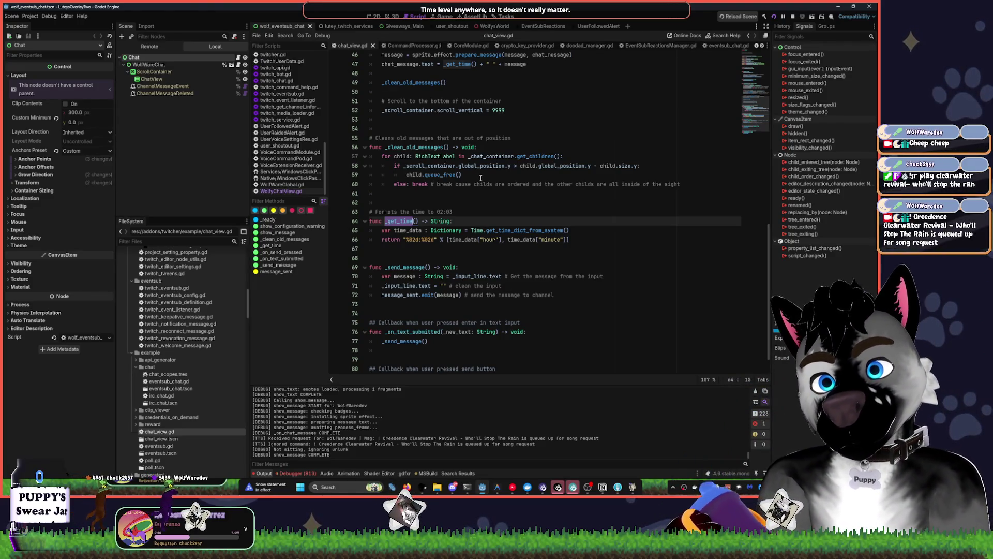
Lower the volume and jump back to _get_time in WolfyChatView.gd
{"action": "left_click", "coordinate": [455, 212]}
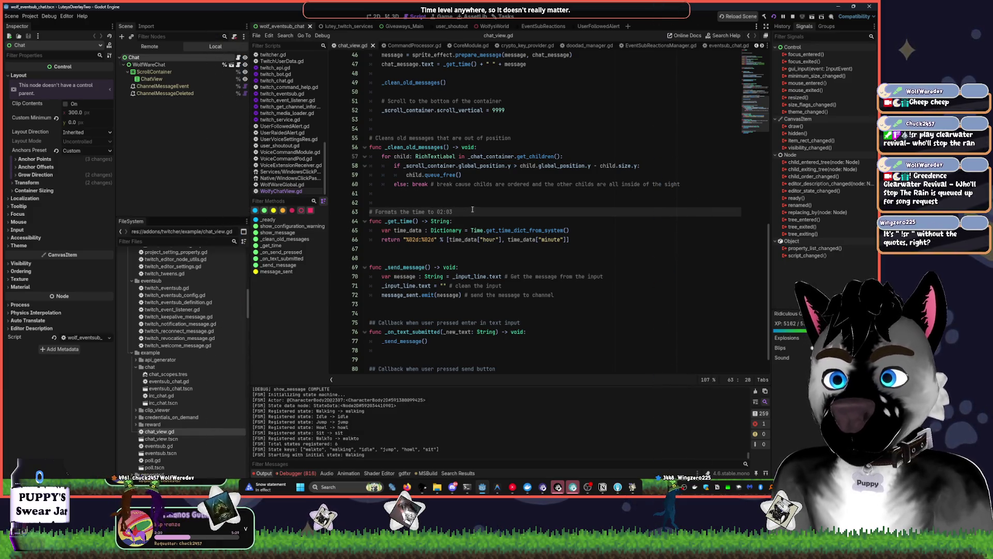
{"action": "key", "text": "XF86AudioLowerVolume"}
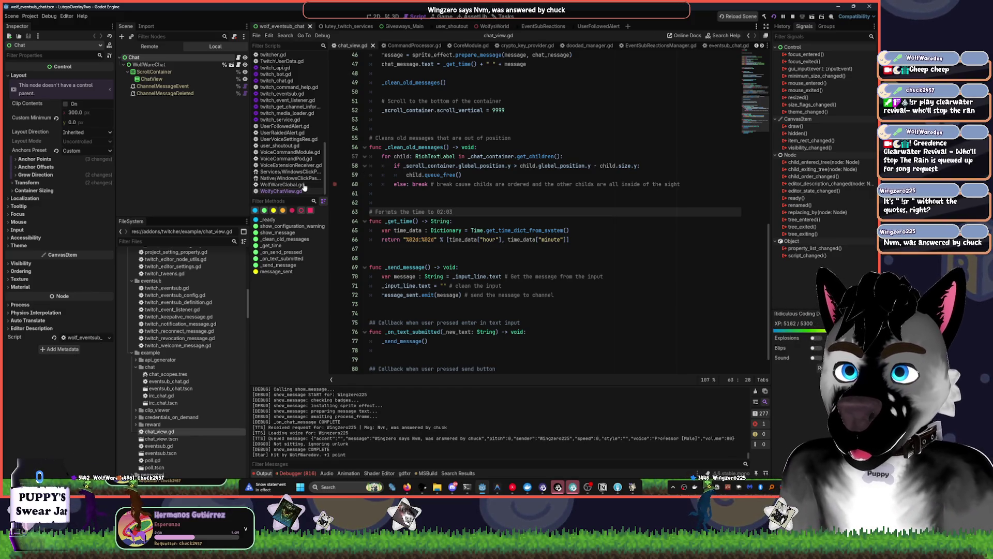
{"action": "left_click", "coordinate": [282, 190]}
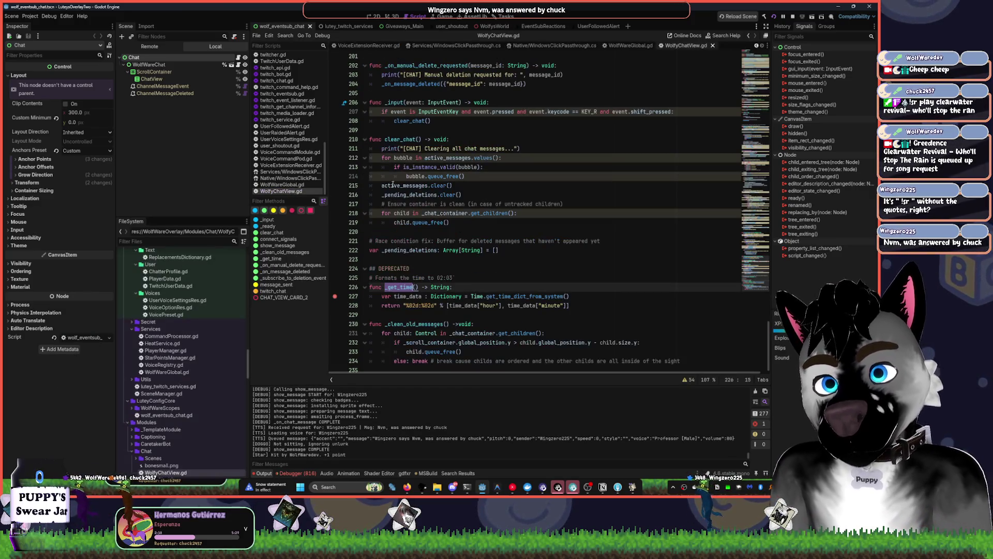
{"action": "scroll", "coordinate": [381, 186], "scroll_direction": "up", "scroll_amount": 15}
{"action": "left_click", "coordinate": [746, 111]}
{"action": "scroll", "coordinate": [745, 111], "scroll_direction": "up", "scroll_amount": 5}
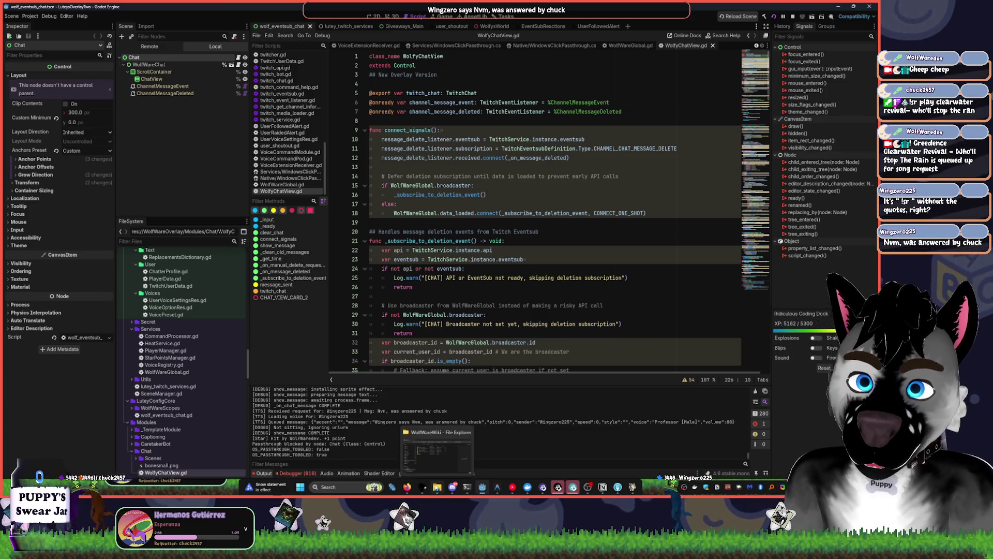
{"action": "left_click", "coordinate": [438, 486]}
{"action": "key", "text": "ctrl+w"}
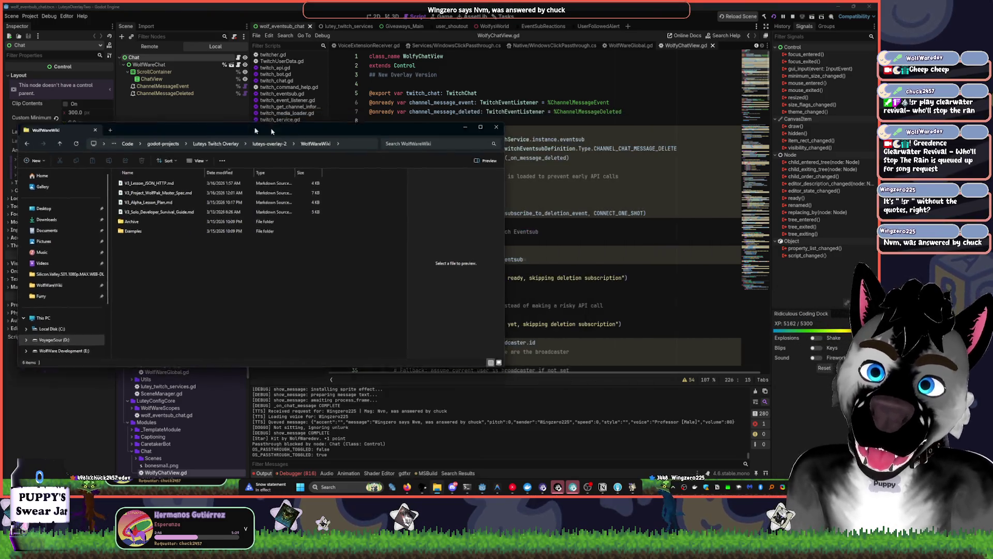
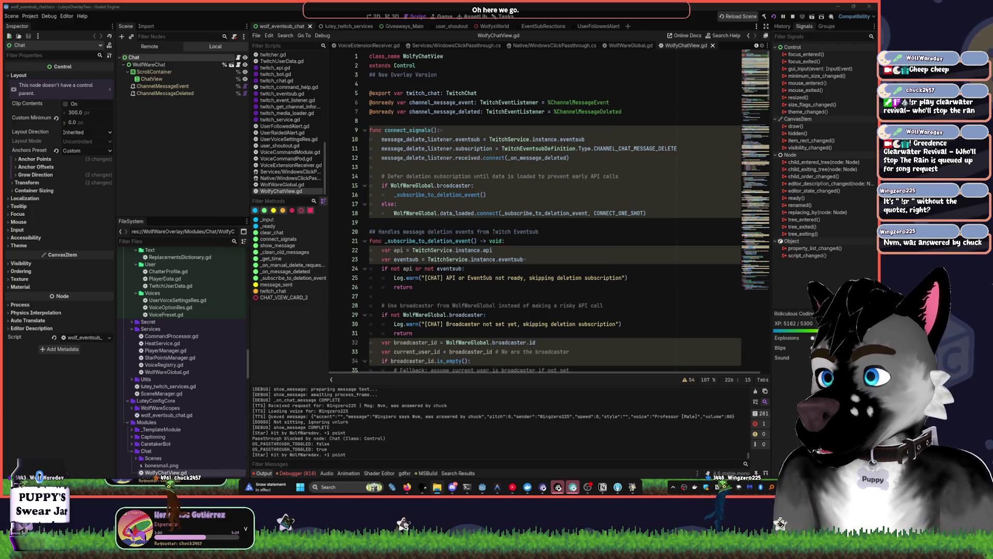
Launch Krita from Windows search with 'kri' and wait for its start screen
{"action": "key", "text": "super"}
{"action": "type", "text": "kri"}
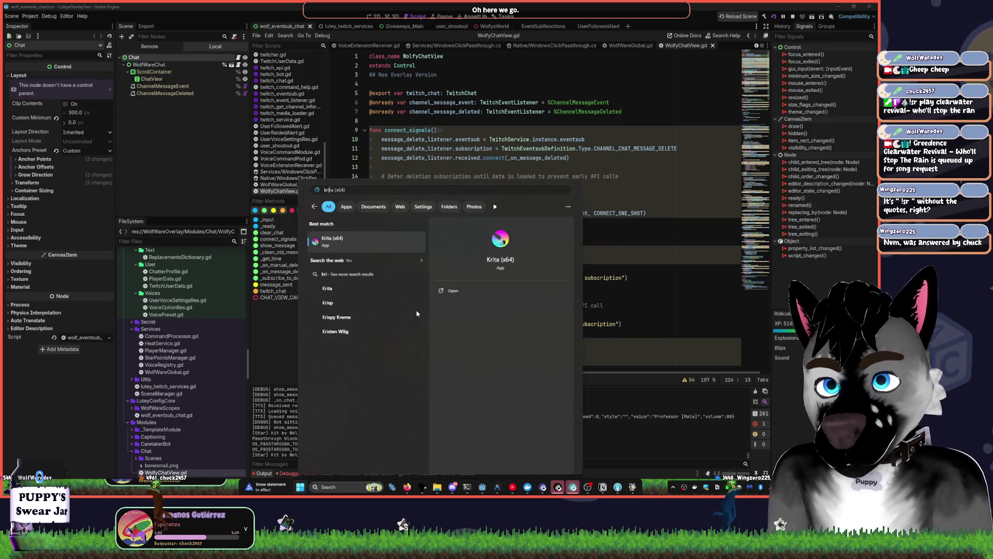
{"action": "key", "text": "Return"}
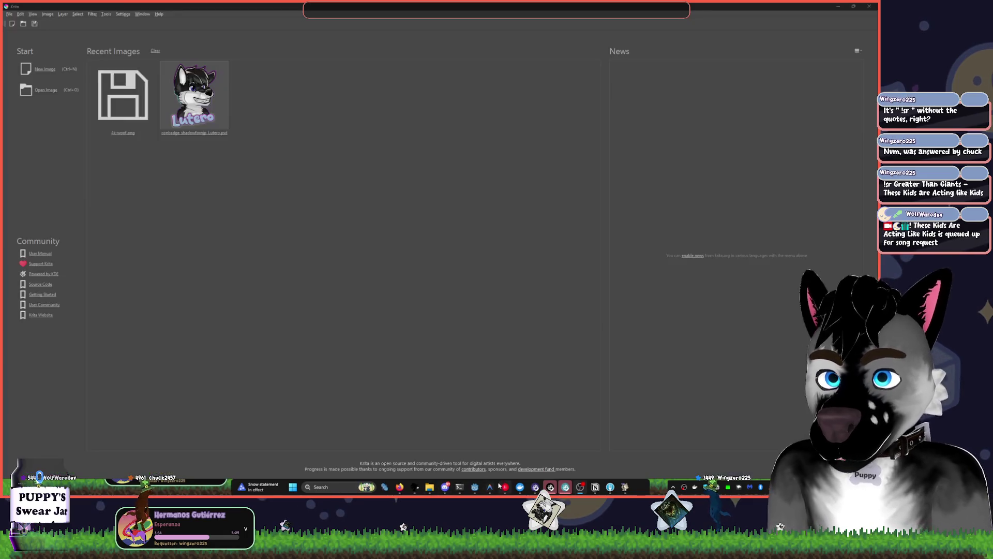
{"action": "mouse_move", "coordinate": [489, 487]}
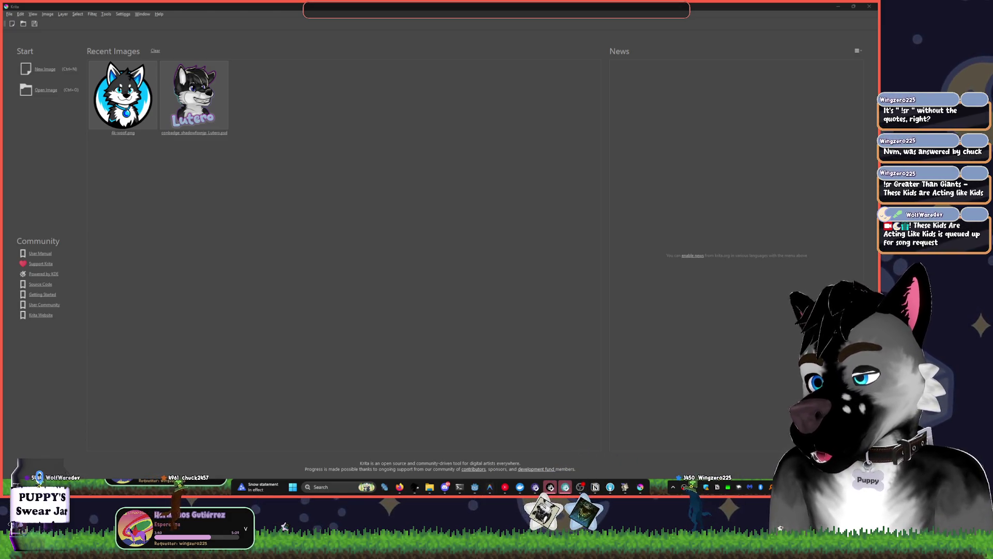
Move the Antigravity editor window aside and briefly clear the desktop
{"action": "key", "text": "alt+Tab"}
{"action": "mouse_move", "coordinate": [497, 10]}
{"action": "left_mouse_down"}
{"action": "mouse_move", "coordinate": [513, 110]}
{"action": "mouse_move", "coordinate": [57, 102]}
{"action": "mouse_move", "coordinate": [0, 59]}
{"action": "left_mouse_up"}
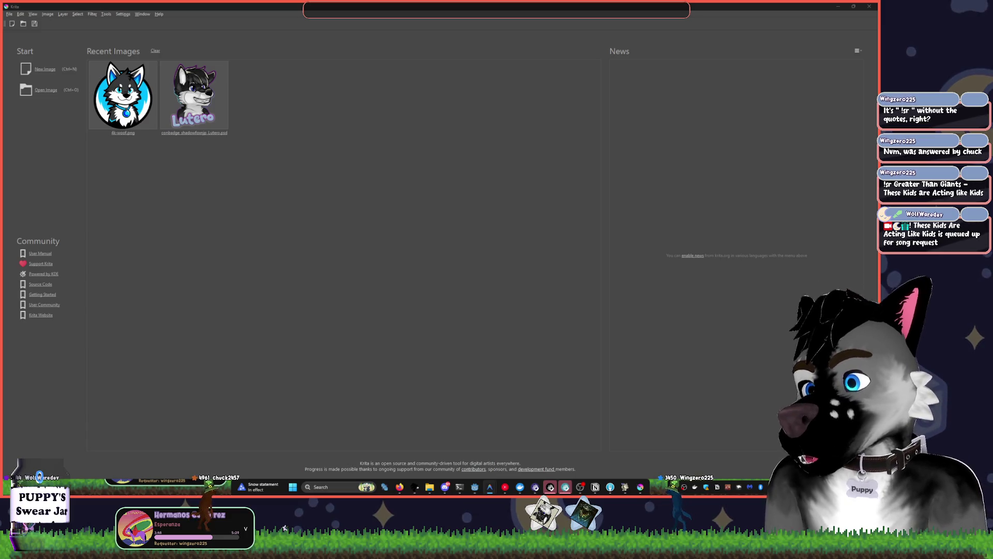
{"action": "key", "text": "alt+Tab"}
{"action": "key", "text": "super+d"}
{"action": "key", "text": "super+d"}
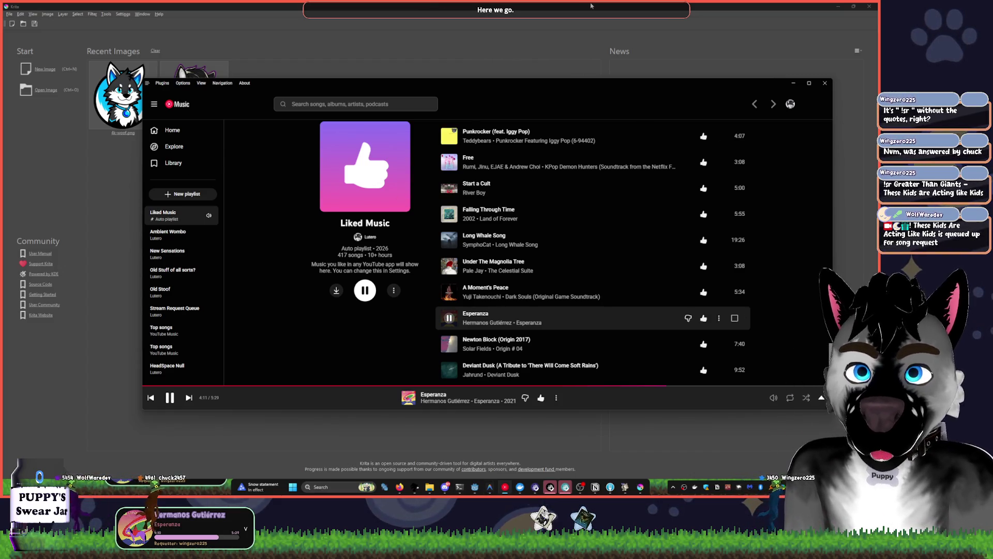
Minimize the music player and open 4k-woof.png from Krita's Recent Images
{"action": "left_click", "coordinate": [589, 6]}
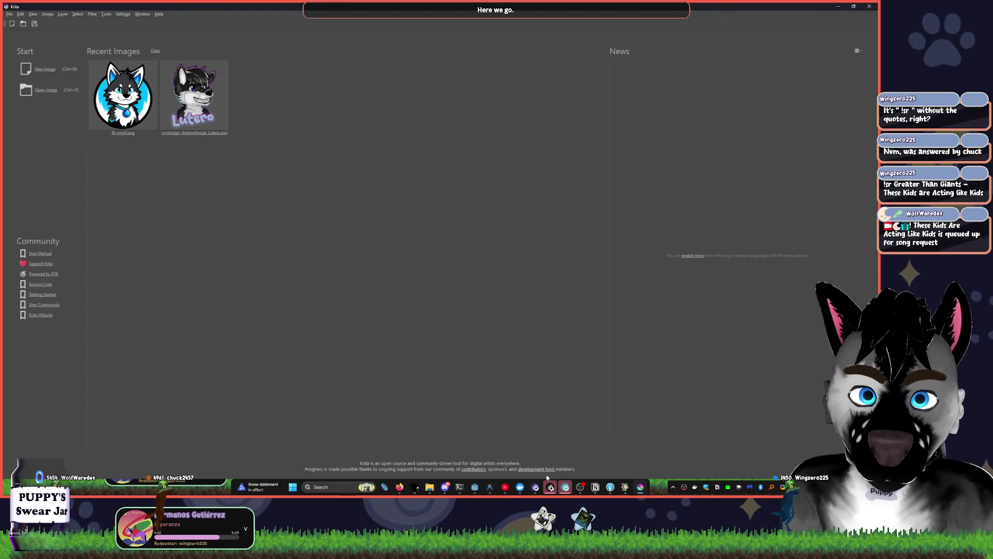
{"action": "left_click", "coordinate": [507, 487]}
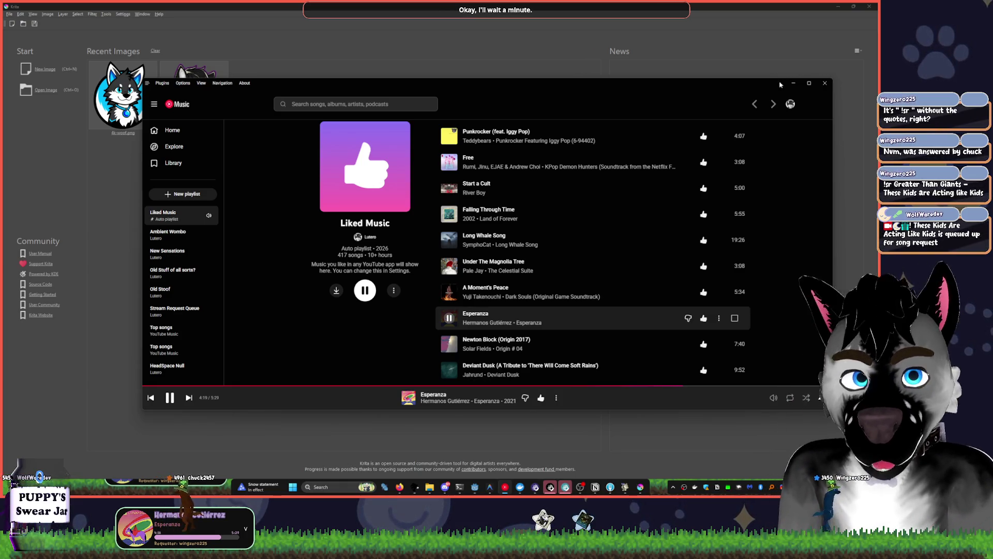
{"action": "left_click", "coordinate": [793, 83]}
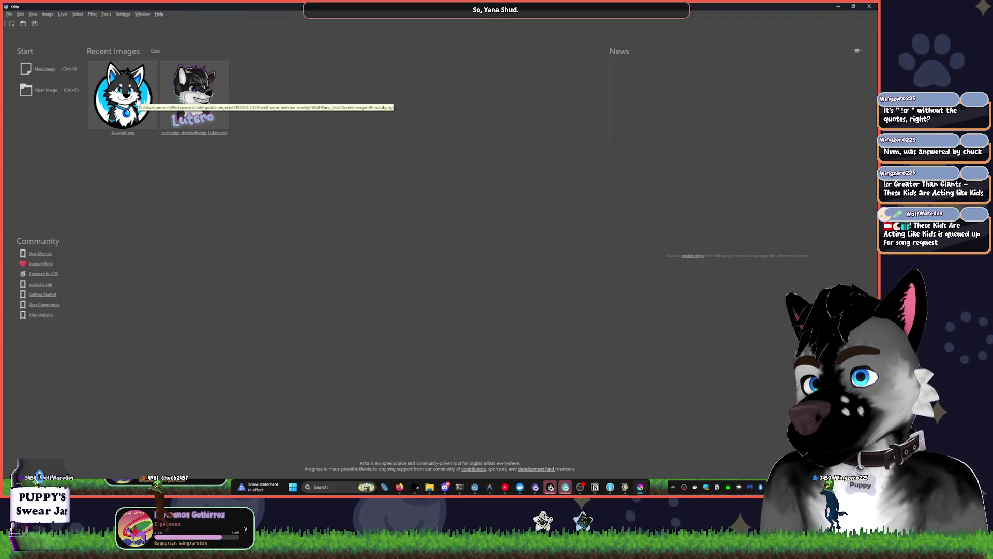
{"action": "left_click", "coordinate": [129, 98]}
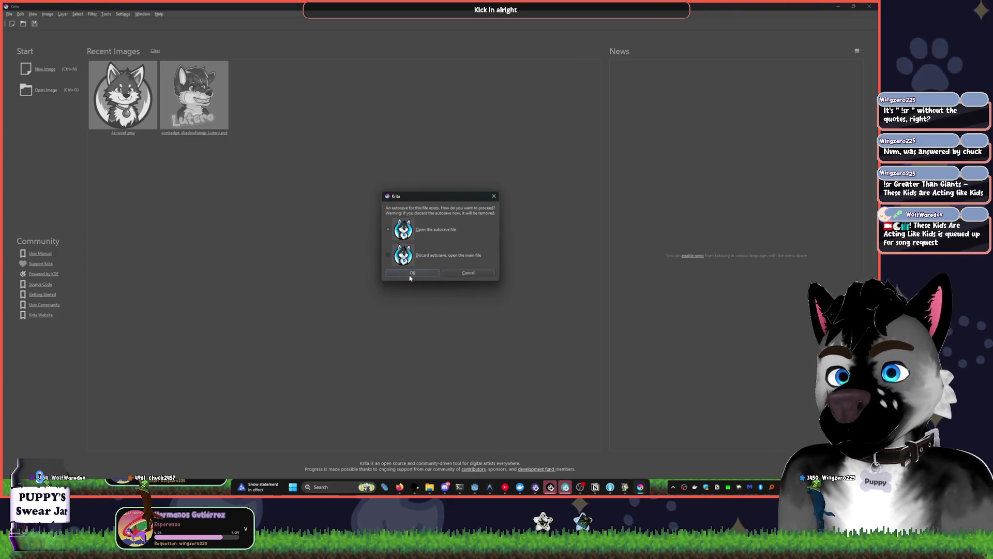
Recover the autosaved 4k-woof.png and browse the Filter menu's adjustments
{"action": "left_click", "coordinate": [420, 274]}
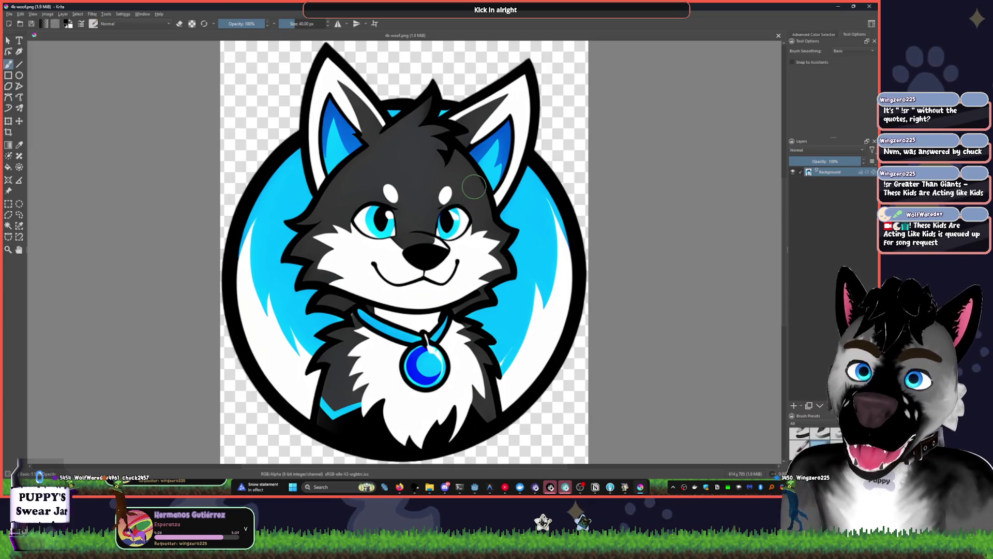
{"action": "scroll", "coordinate": [579, 234], "scroll_direction": "down", "scroll_amount": 1}
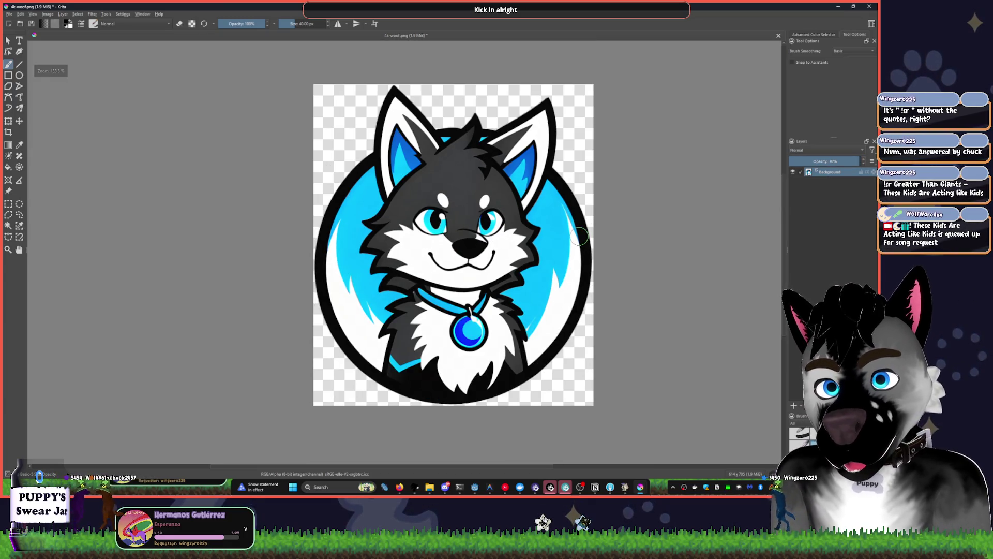
{"action": "left_click", "coordinate": [93, 14]}
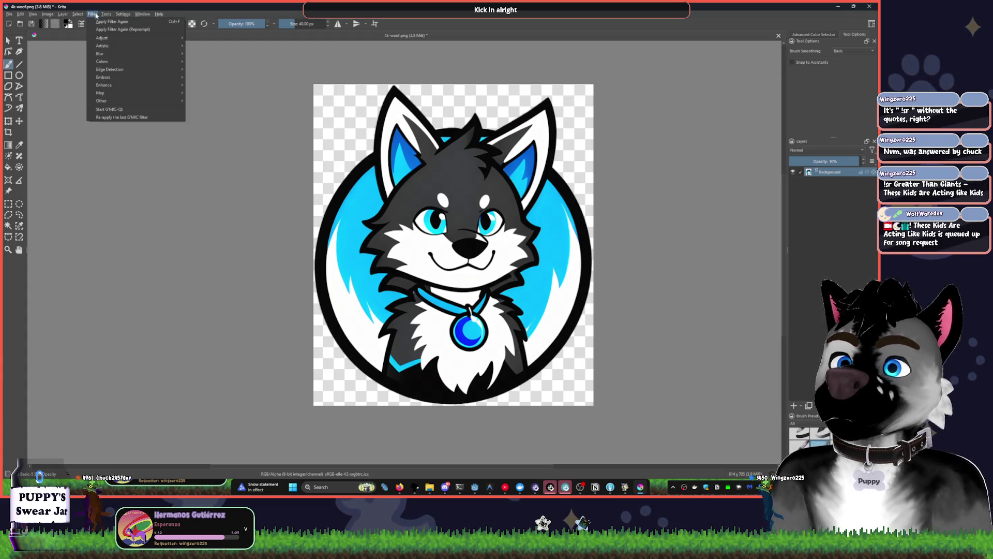
{"action": "left_click", "coordinate": [93, 14]}
{"action": "left_click", "coordinate": [93, 14]}
{"action": "mouse_move", "coordinate": [145, 62]}
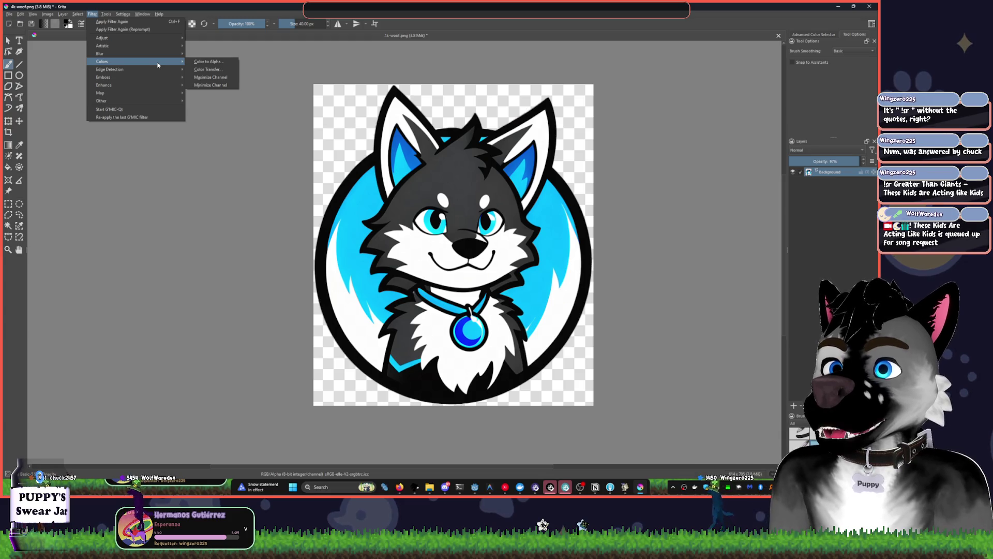
{"action": "mouse_move", "coordinate": [171, 85]}
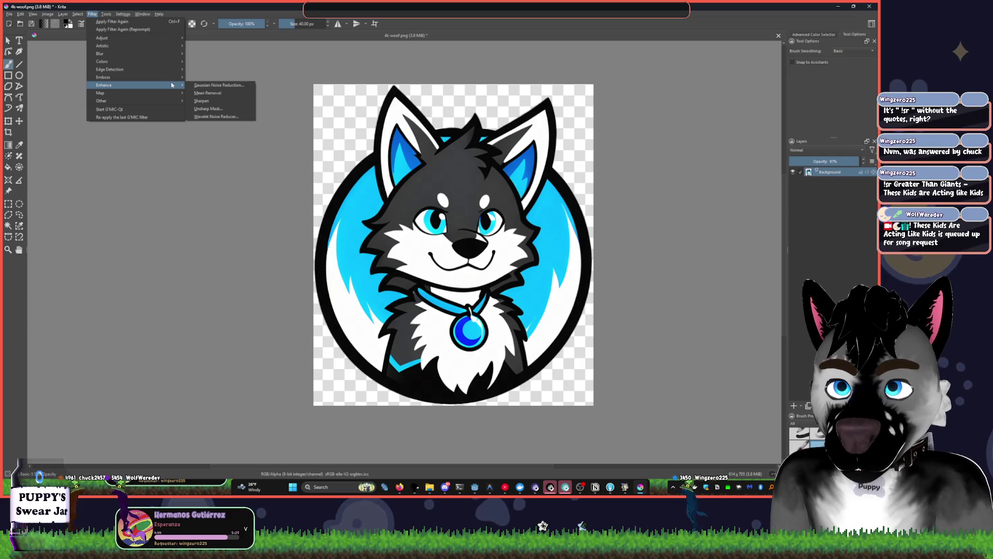
{"action": "mouse_move", "coordinate": [63, 17]}
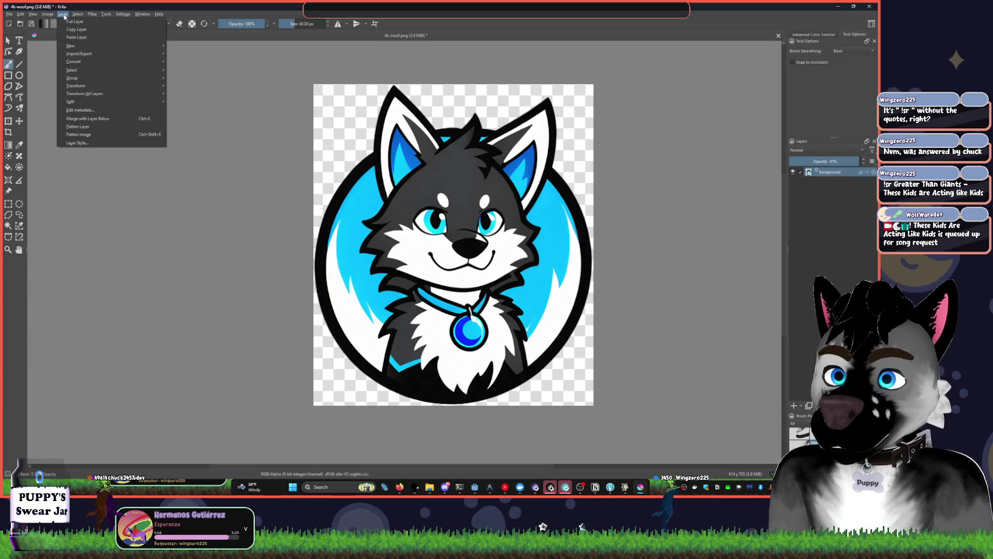
{"action": "mouse_move", "coordinate": [97, 14]}
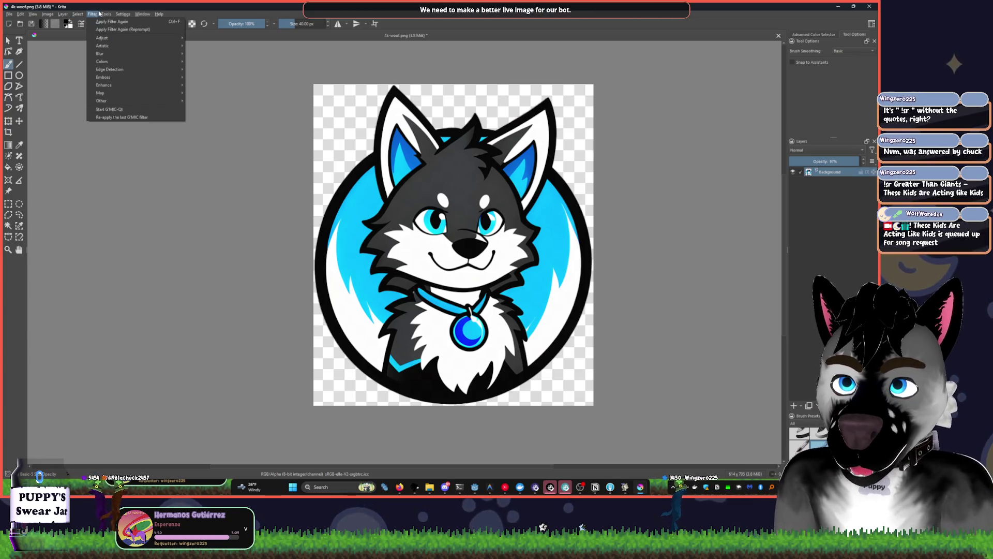
{"action": "mouse_move", "coordinate": [120, 39]}
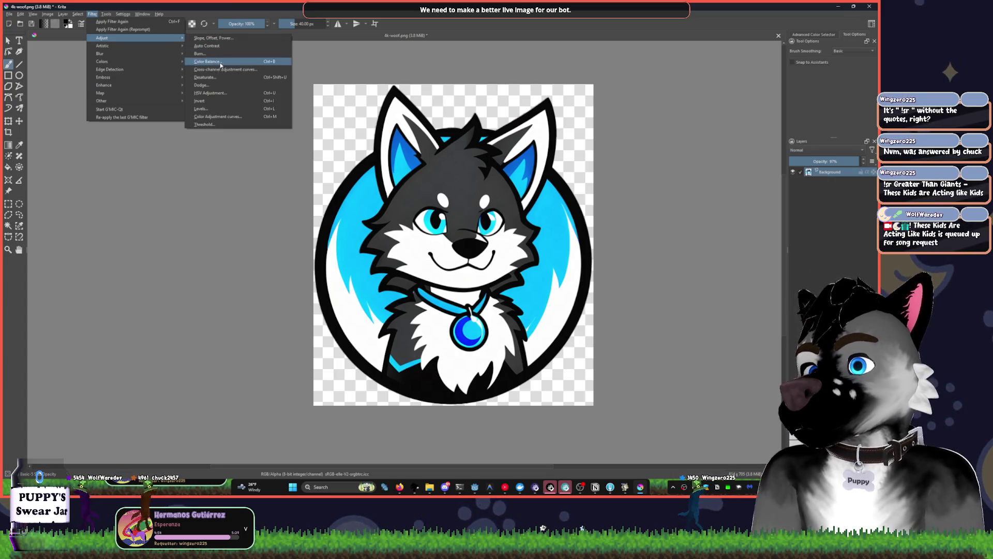
Preview Desaturate with Luminosity (ITU-R BT.709), then cancel to keep the colours
{"action": "left_click", "coordinate": [218, 78]}
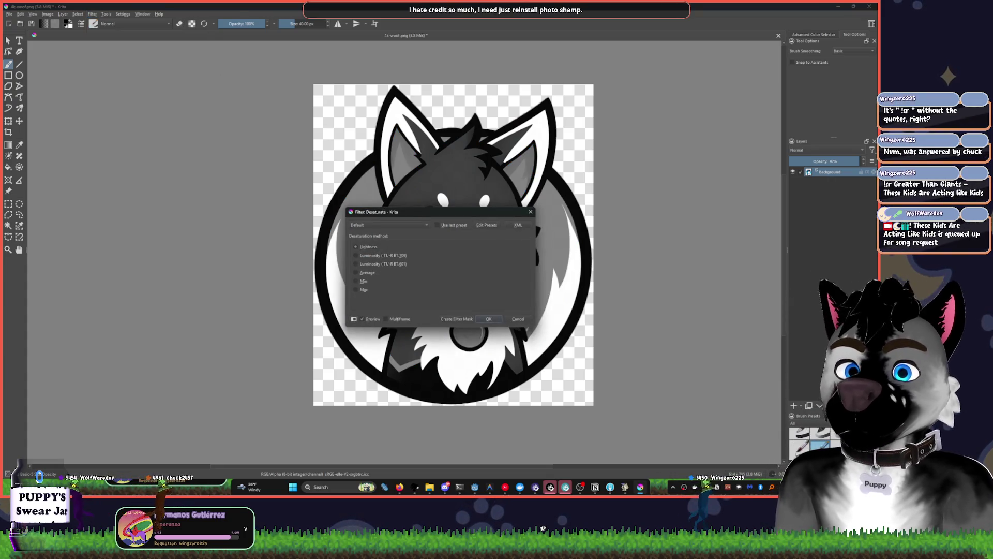
{"action": "left_click_drag", "start_coordinate": [371, 213], "coordinate": [117, 127]}
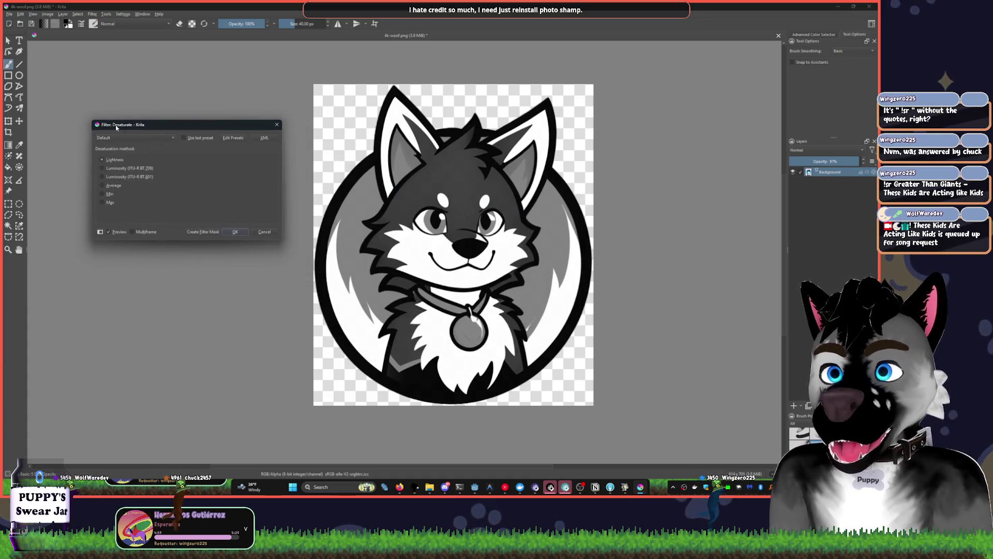
{"action": "left_click", "coordinate": [109, 169]}
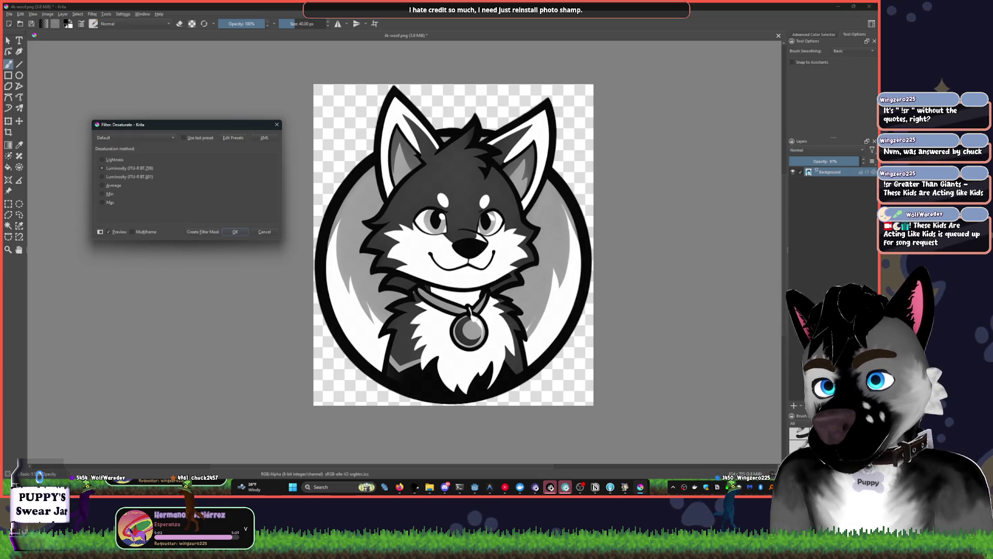
{"action": "left_click", "coordinate": [267, 232]}
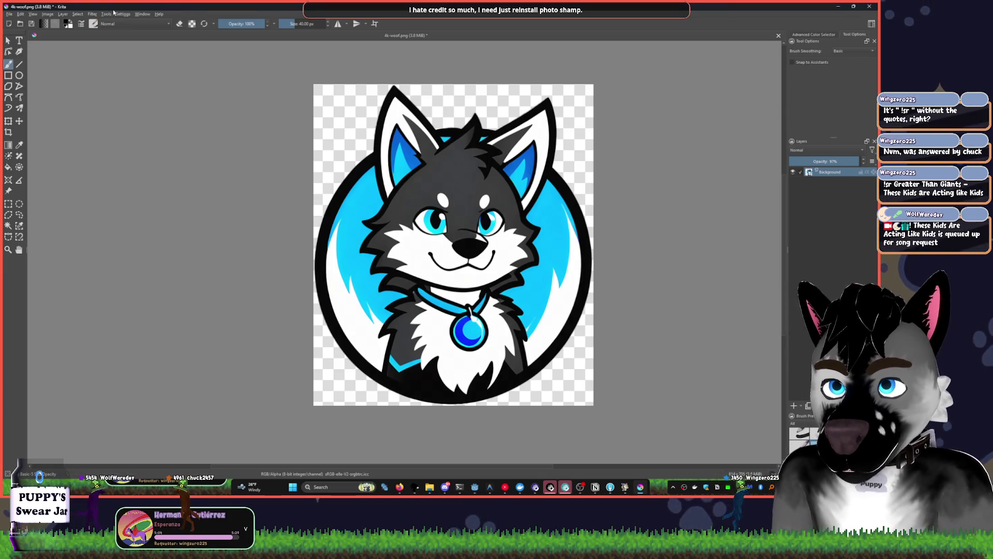
{"action": "left_click", "coordinate": [77, 14]}
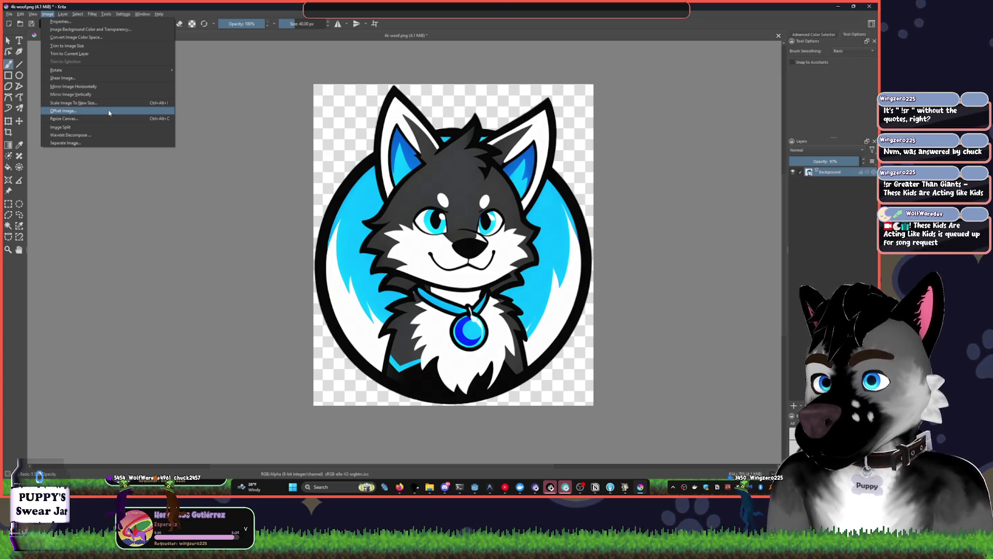
Dismiss the open menus and duplicate Background into a Copy of Background layer
{"action": "mouse_move", "coordinate": [92, 14]}
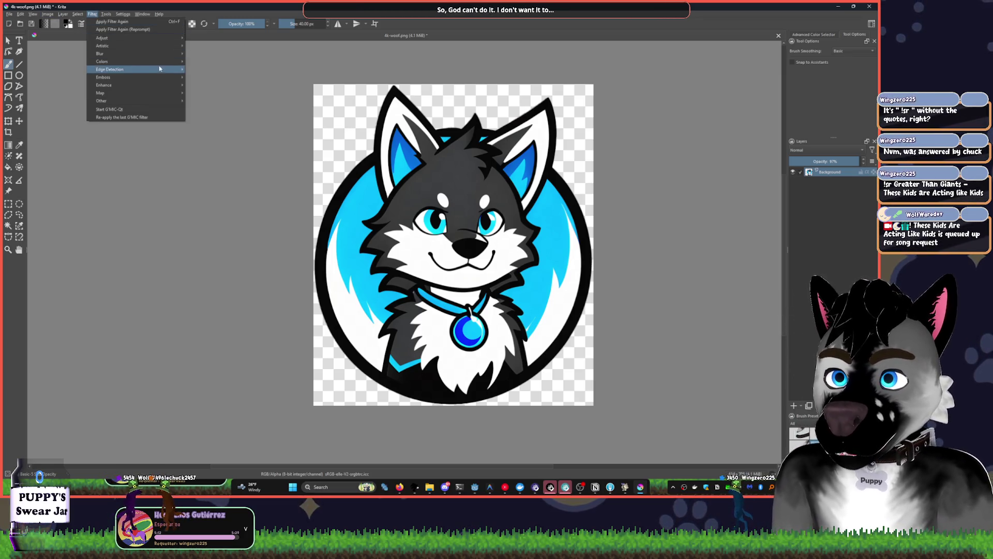
{"action": "key", "text": "Escape"}
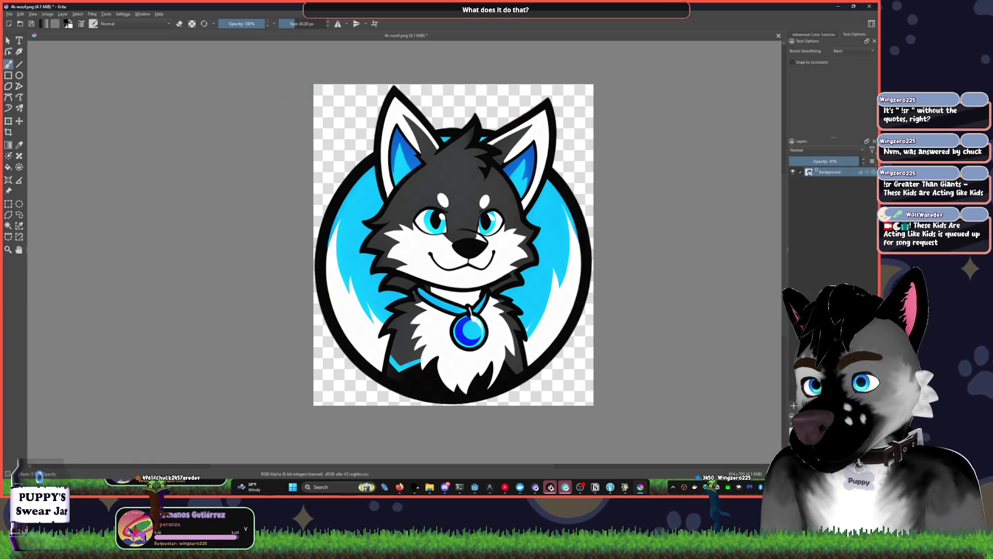
{"action": "left_click", "coordinate": [89, 15]}
{"action": "mouse_move", "coordinate": [106, 14]}
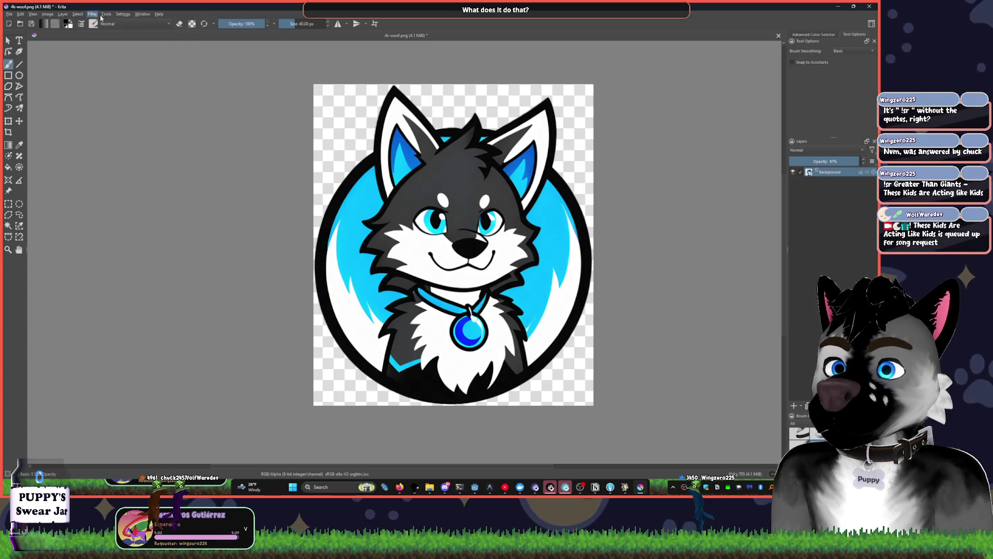
{"action": "left_click", "coordinate": [351, 84]}
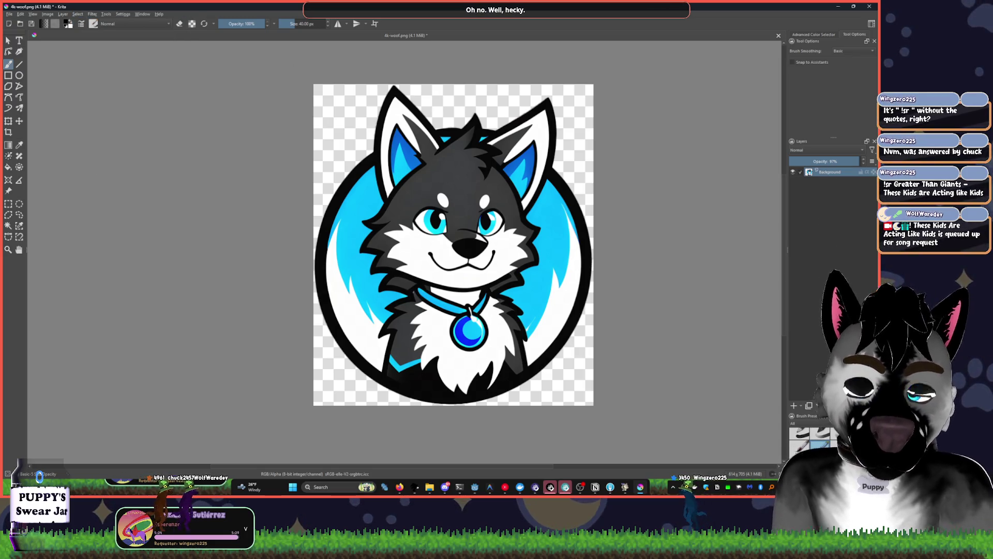
{"action": "left_click", "coordinate": [93, 14]}
{"action": "left_click", "coordinate": [809, 405]}
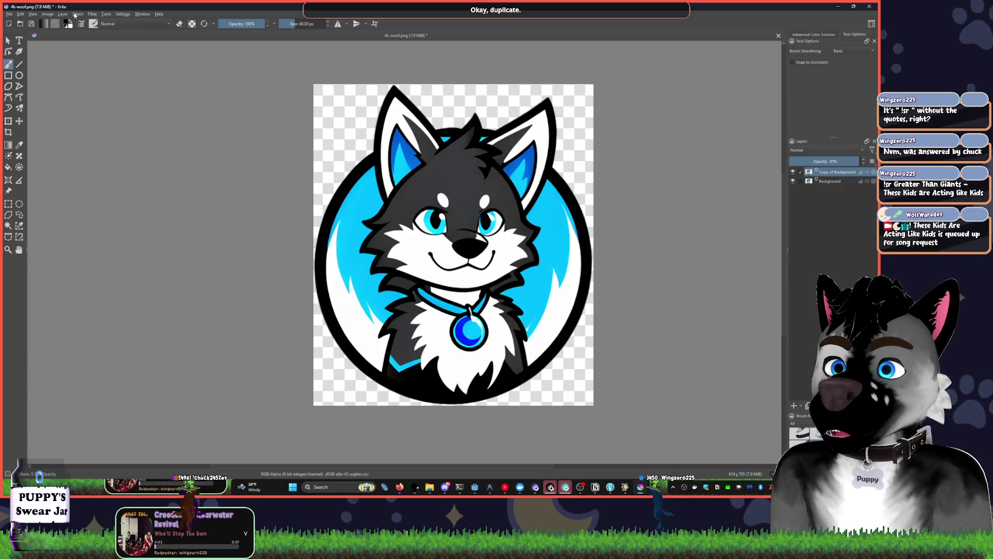
Apply a roughly 20 px Gaussian Blur to the Copy of Background layer
{"action": "left_click", "coordinate": [94, 14]}
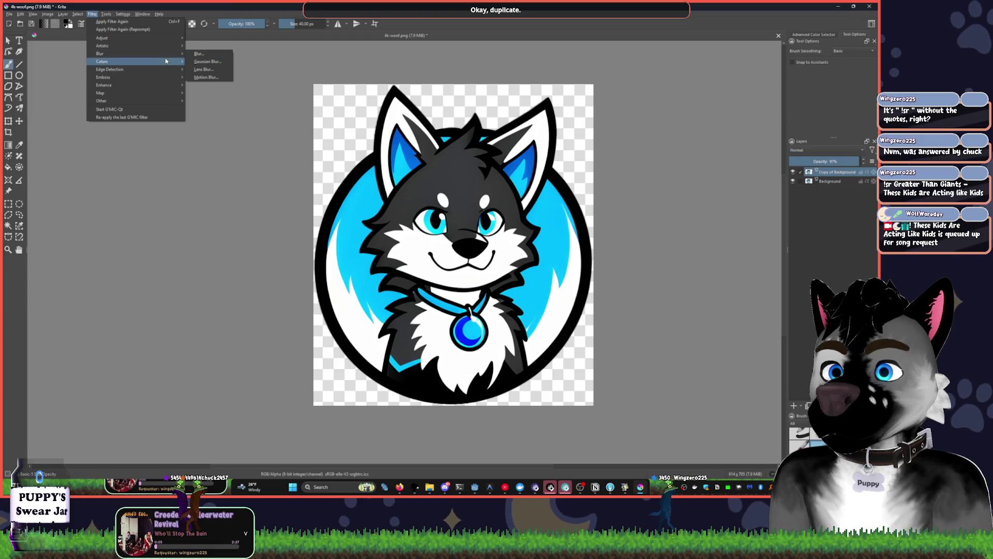
{"action": "mouse_move", "coordinate": [150, 40]}
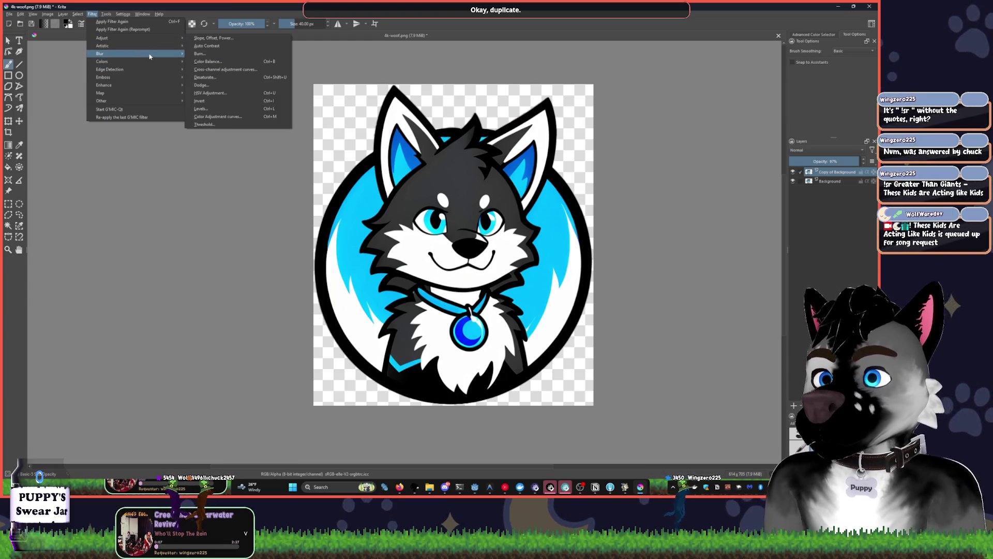
{"action": "mouse_move", "coordinate": [171, 53]}
{"action": "left_click", "coordinate": [207, 61]}
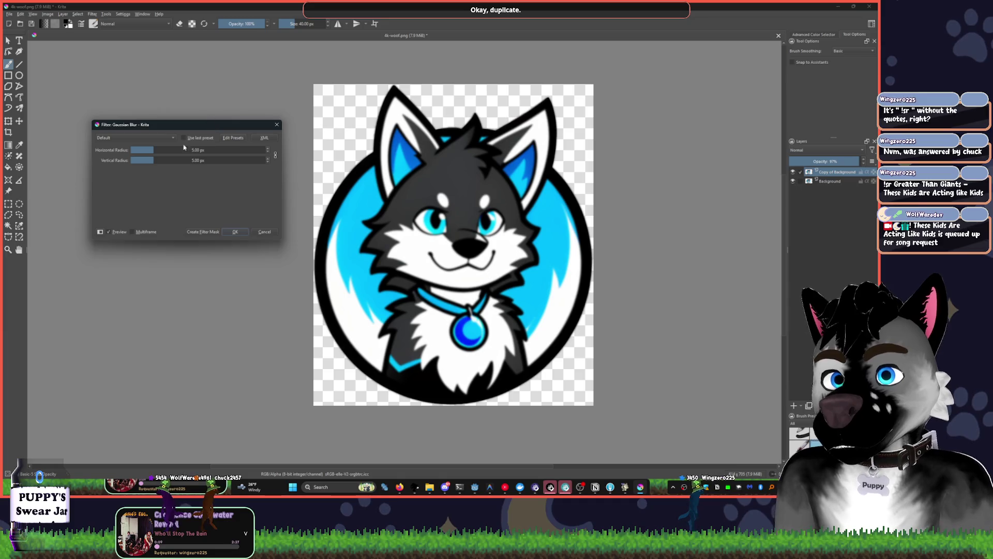
{"action": "left_click_drag", "start_coordinate": [148, 149], "coordinate": [166, 150]}
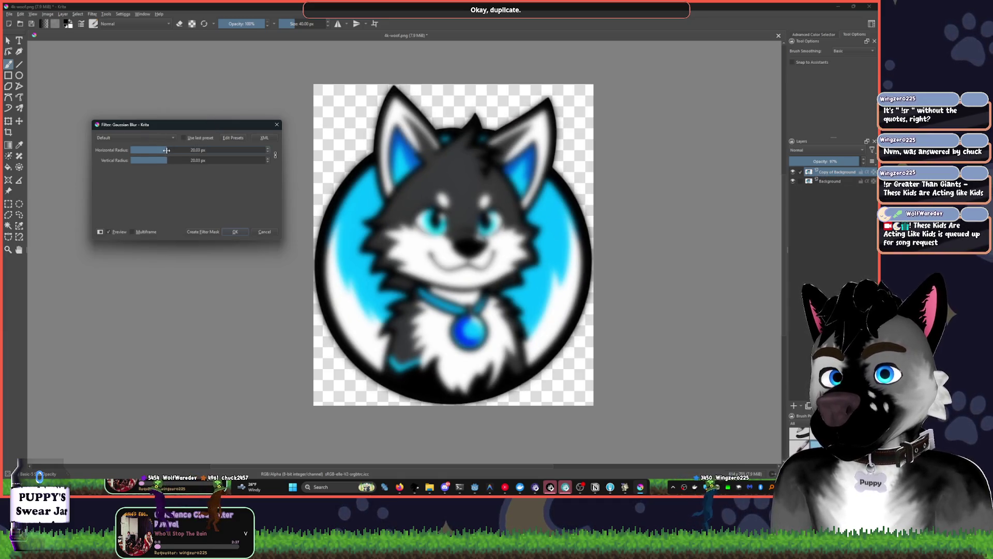
{"action": "left_click", "coordinate": [145, 232]}
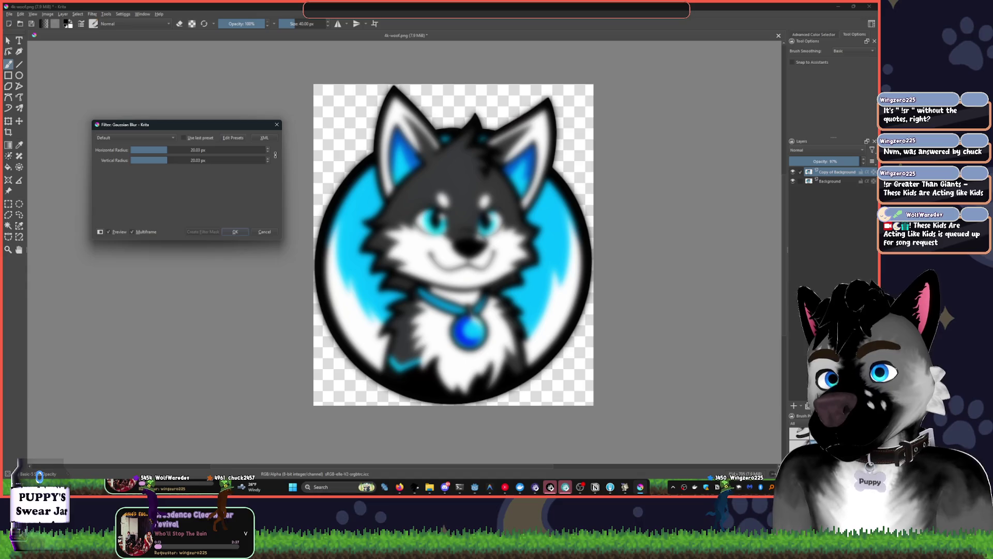
{"action": "left_click", "coordinate": [241, 234]}
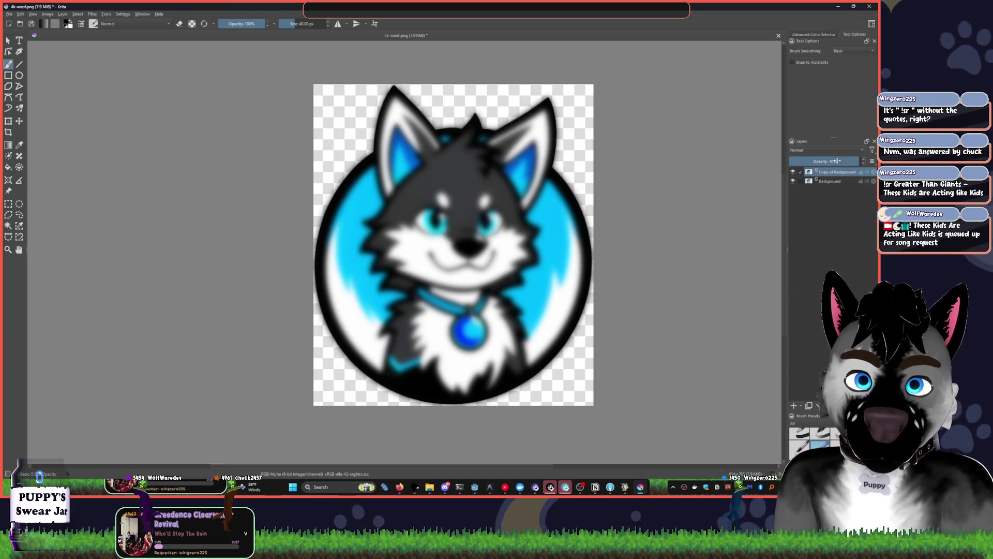
Lower the blurred layer's opacity to around 50%
{"action": "left_click", "coordinate": [821, 162]}
{"action": "left_click_drag", "start_coordinate": [821, 164], "coordinate": [826, 165]}
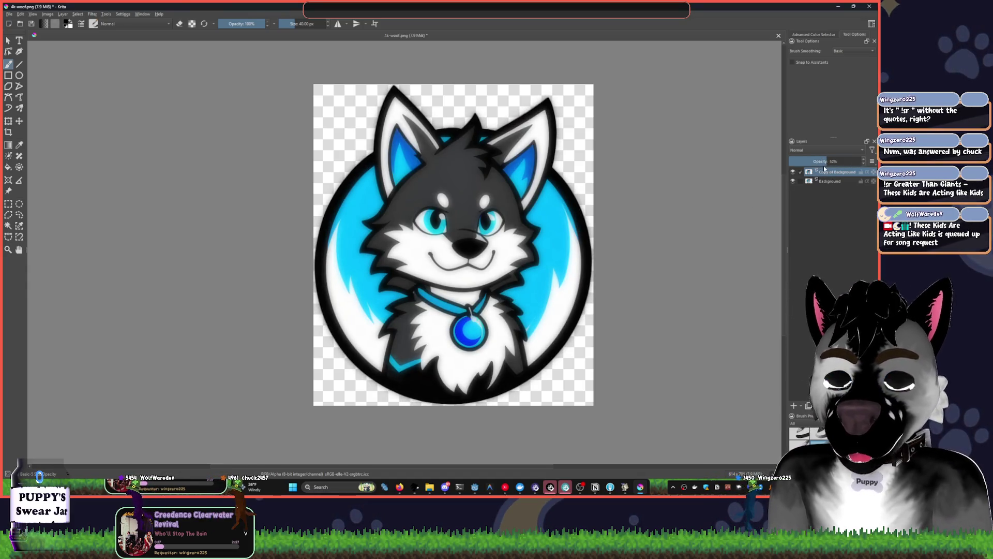
{"action": "left_click", "coordinate": [823, 162]}
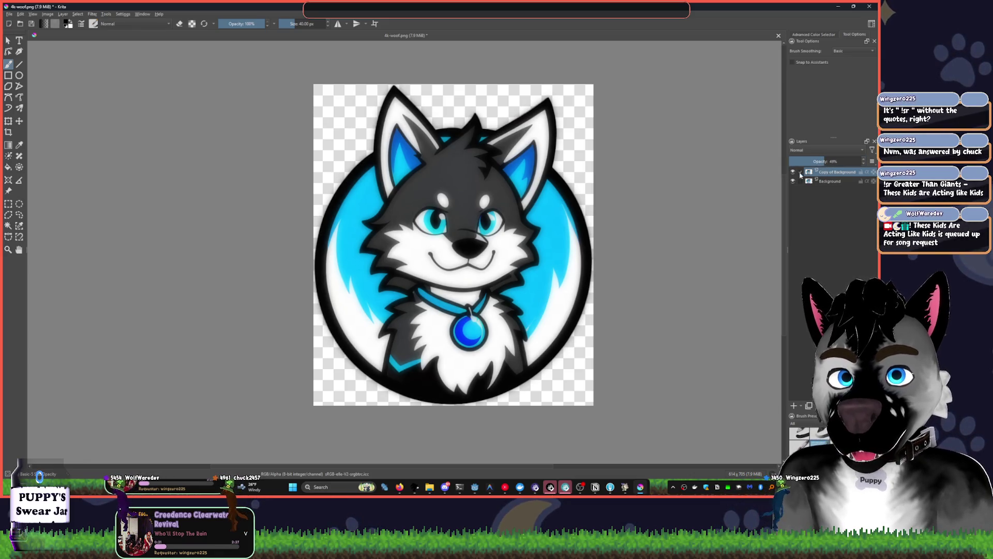
{"action": "mouse_move", "coordinate": [807, 162]}
{"action": "left_mouse_down"}
{"action": "mouse_move", "coordinate": [787, 165]}
{"action": "mouse_move", "coordinate": [831, 162]}
{"action": "left_mouse_up"}
{"action": "left_click", "coordinate": [834, 162]}
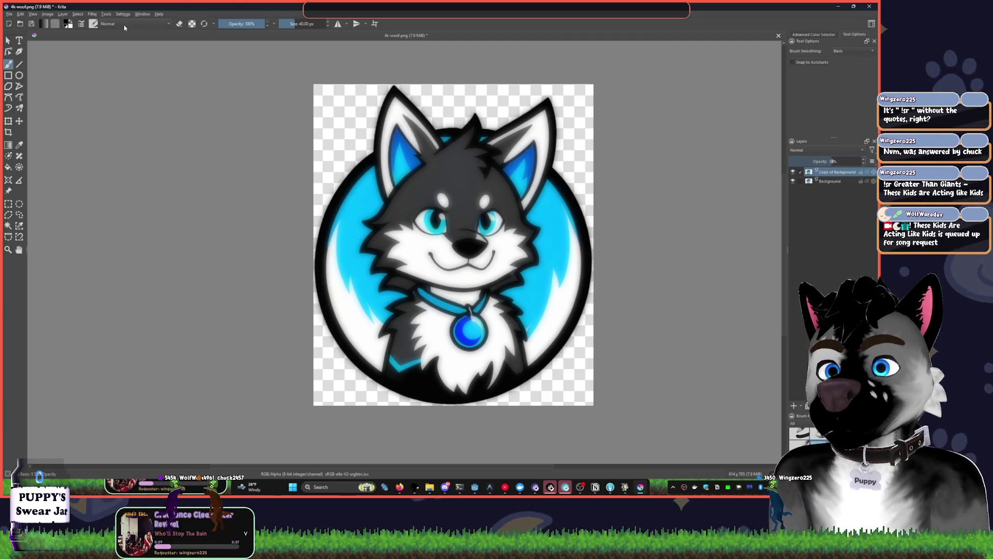
Check the Tools menu and try the rectangle and rectangular selection tools
{"action": "left_click", "coordinate": [93, 14]}
{"action": "mouse_move", "coordinate": [107, 16]}
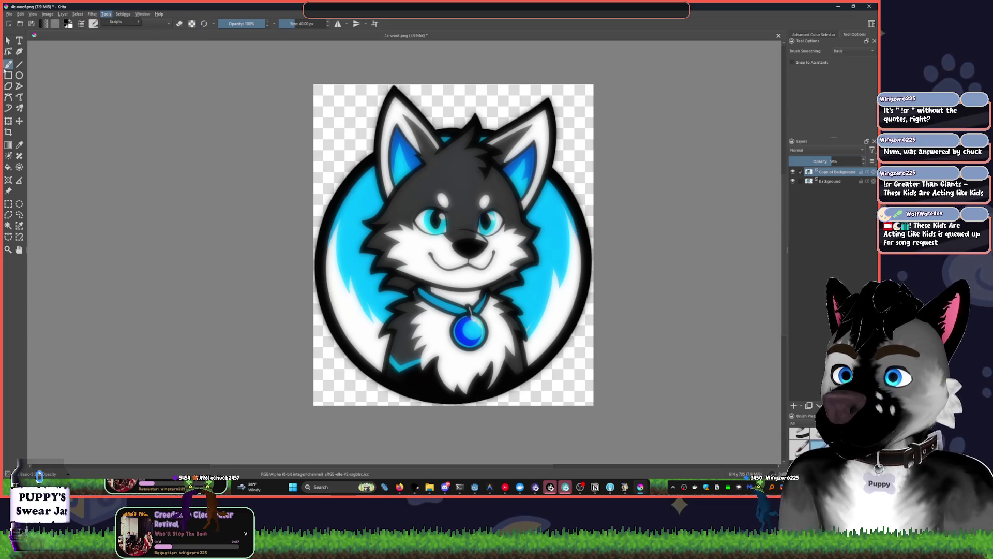
{"action": "left_click", "coordinate": [8, 75]}
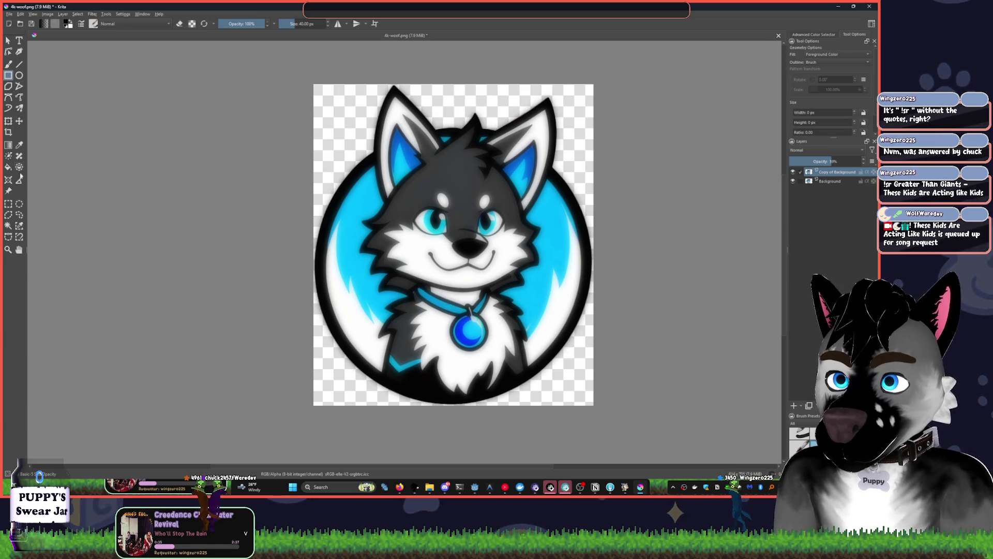
{"action": "left_click", "coordinate": [8, 204]}
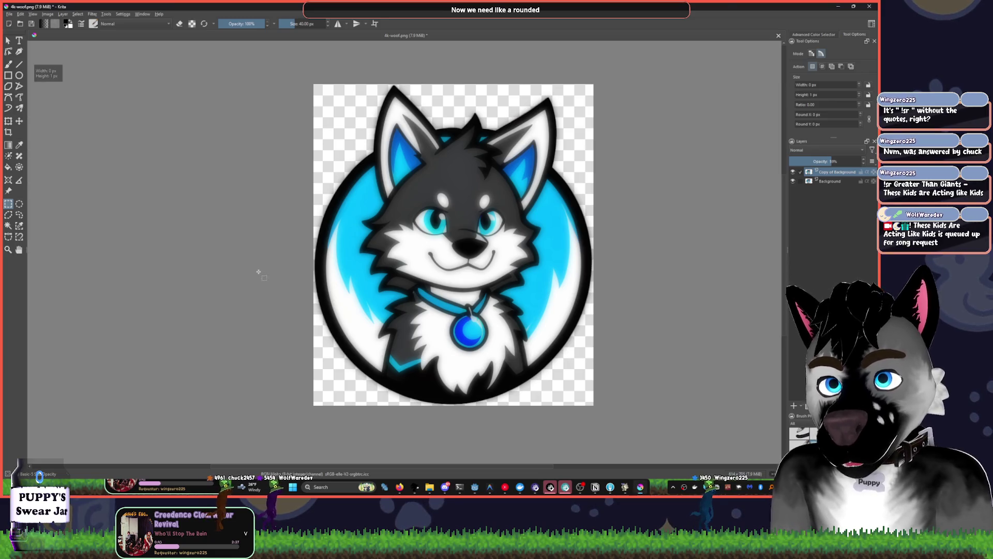
Launch Lunacy from Windows search with 'lu'
{"action": "key", "text": "super"}
{"action": "type", "text": "luna"}
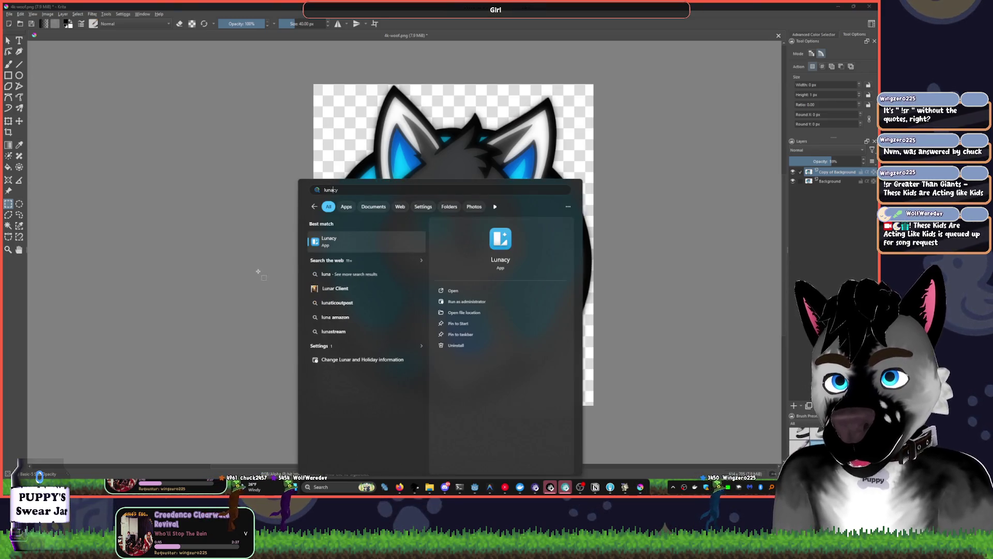
{"action": "key", "text": "Return"}
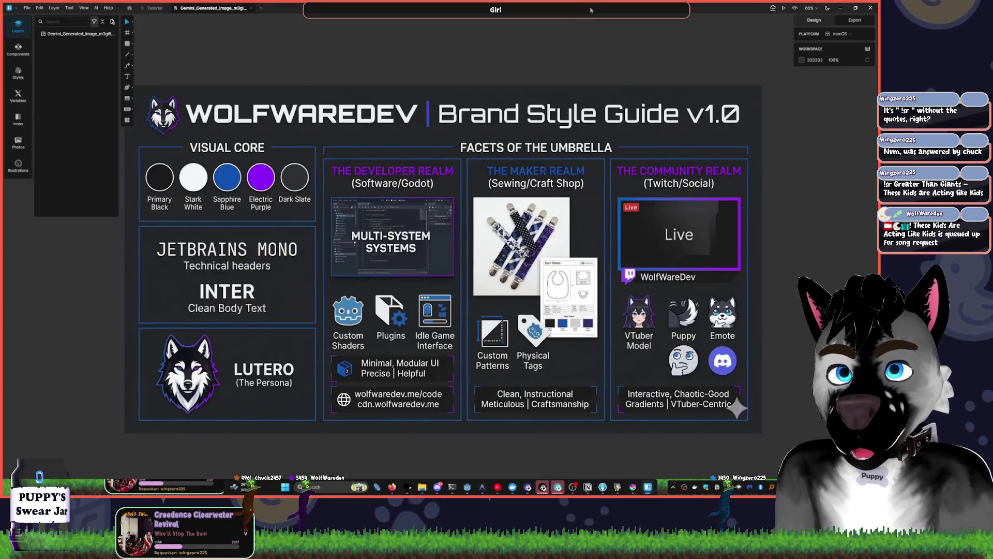
Paste the wolf image into Lunacy, maximise the window and select the image
{"action": "double_click", "coordinate": [593, 23]}
{"action": "left_click_drag", "start_coordinate": [592, 23], "coordinate": [255, 109]}
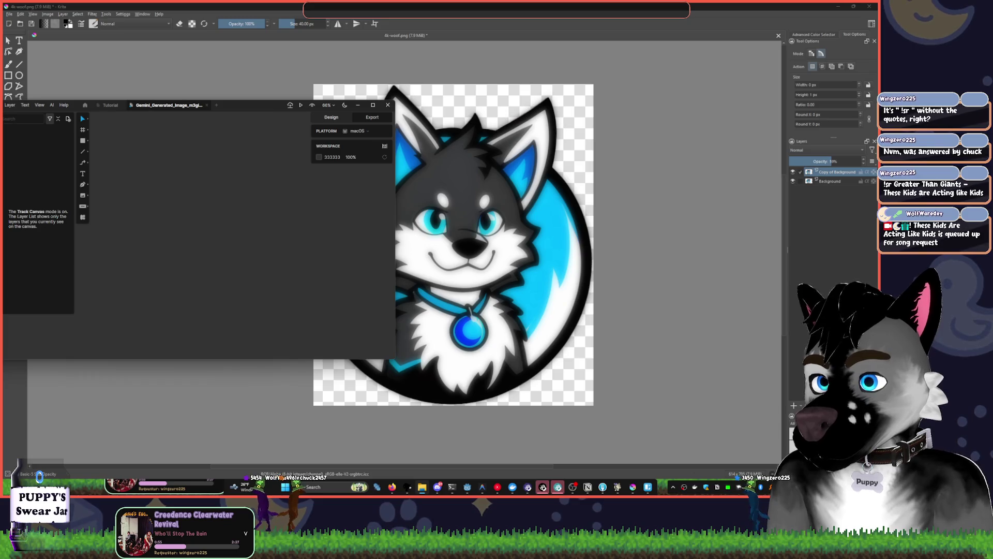
{"action": "key", "text": "ctrl+v"}
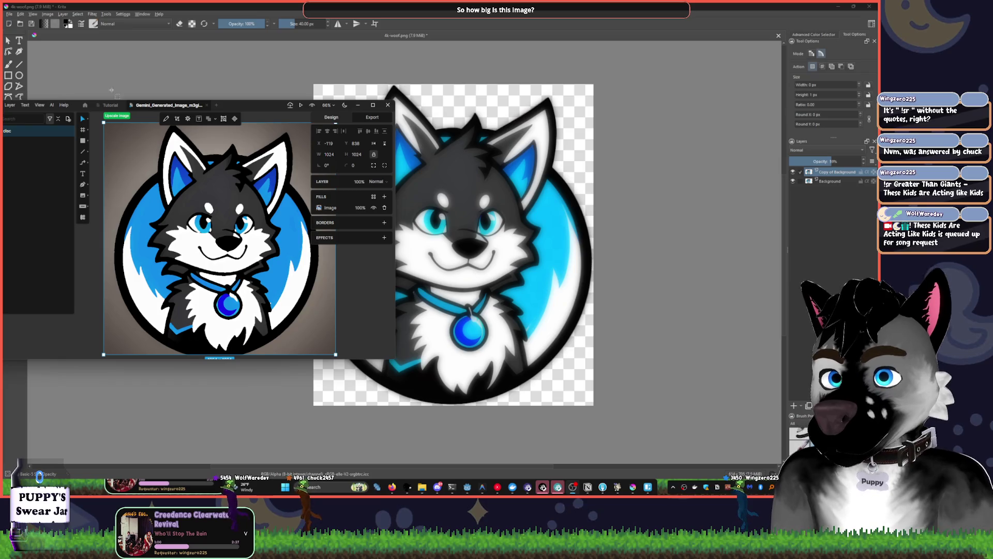
{"action": "double_click", "coordinate": [273, 106]}
{"action": "scroll", "coordinate": [496, 226], "scroll_direction": "up", "scroll_amount": 2}
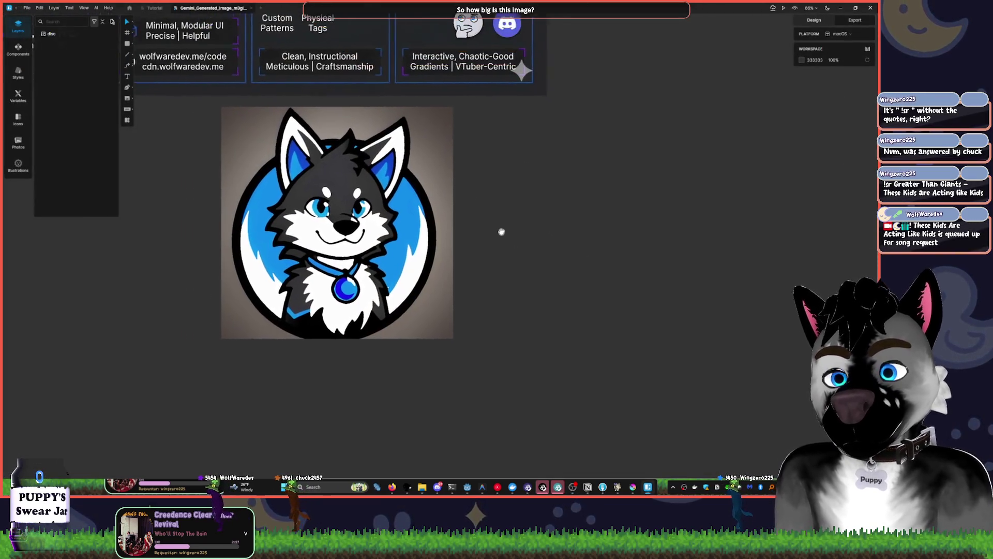
{"action": "left_click", "coordinate": [467, 240]}
{"action": "scroll", "coordinate": [467, 241], "scroll_direction": "up", "scroll_amount": 2}
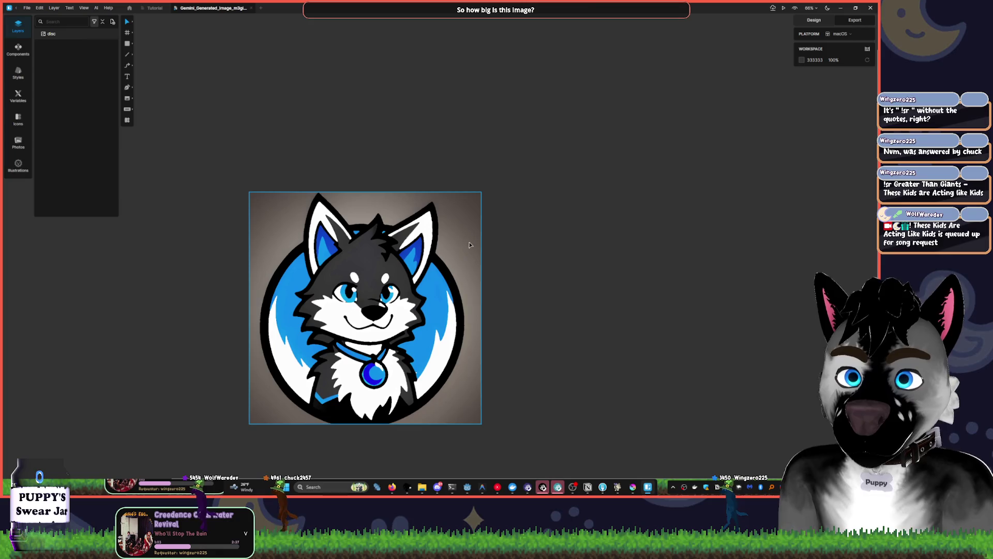
{"action": "scroll", "coordinate": [463, 269], "scroll_direction": "down", "scroll_amount": 3}
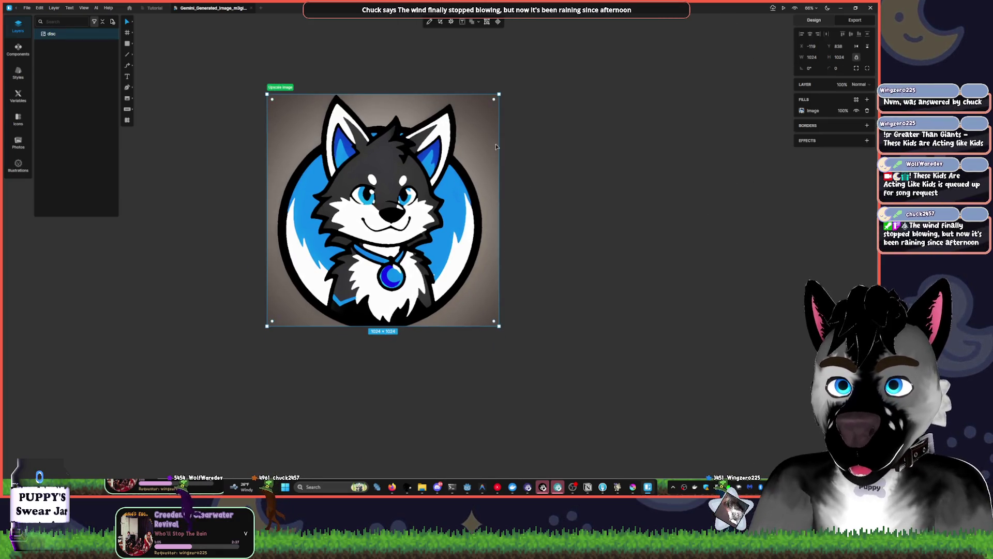
Round the wolf image's corners to a 387 radius and duplicate it with Ctrl+D
{"action": "mouse_move", "coordinate": [494, 103]}
{"action": "left_mouse_down"}
{"action": "mouse_move", "coordinate": [334, 203]}
{"action": "mouse_move", "coordinate": [393, 168]}
{"action": "left_mouse_up"}
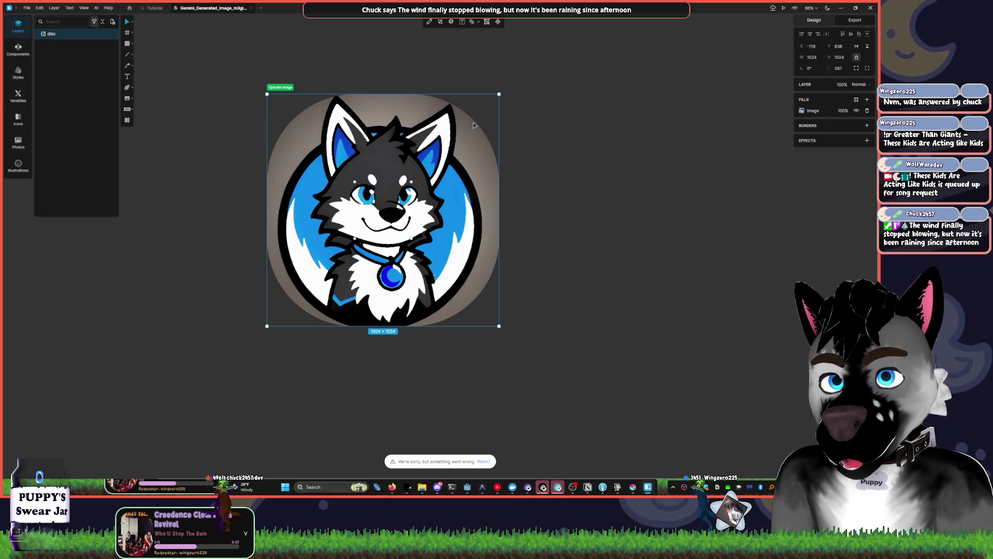
{"action": "left_click_drag", "start_coordinate": [414, 186], "coordinate": [412, 192]}
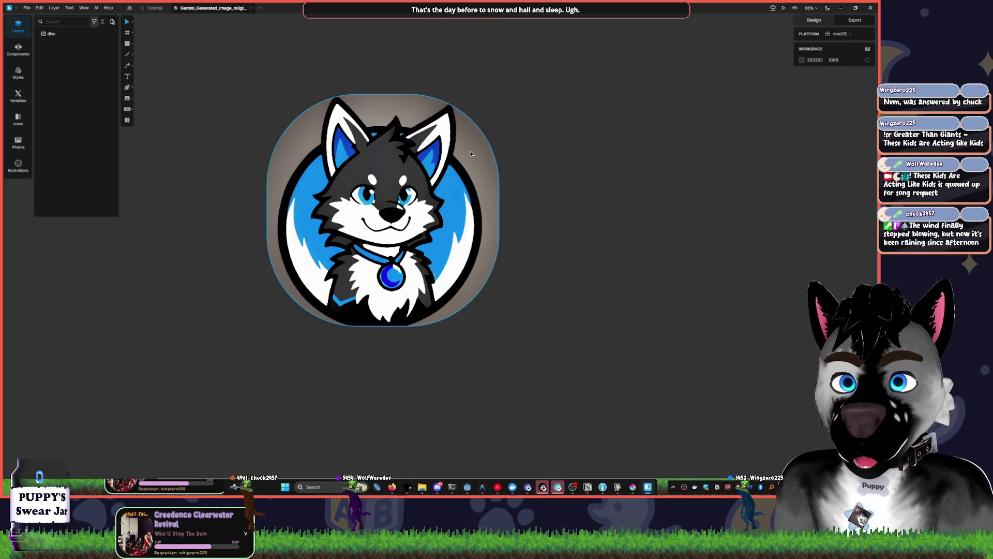
{"action": "left_click_drag", "start_coordinate": [422, 179], "coordinate": [427, 174]}
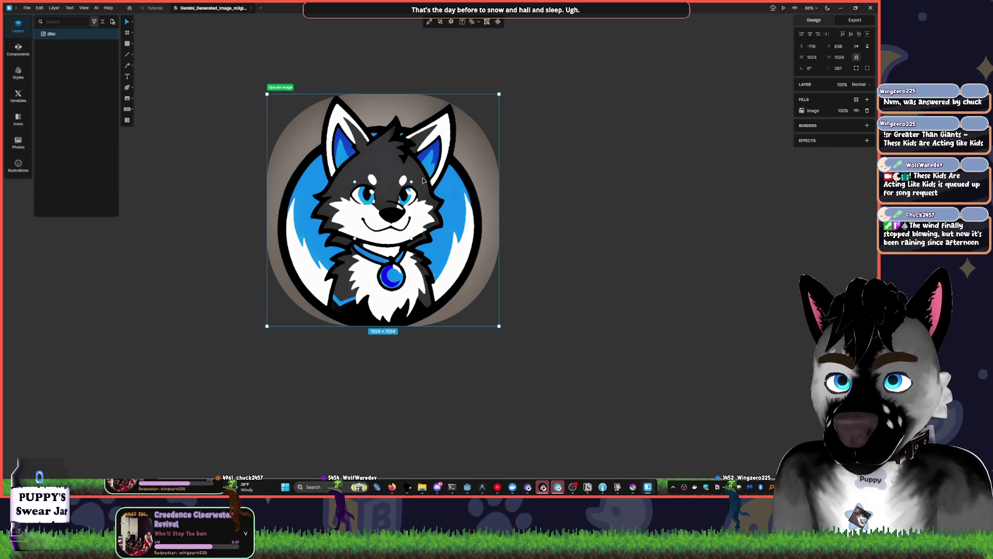
{"action": "key", "text": "ctrl+d"}
Place the copy right of the original and give both images a 177 corner radius
{"action": "mouse_move", "coordinate": [473, 195]}
{"action": "left_mouse_down"}
{"action": "mouse_move", "coordinate": [444, 217]}
{"action": "mouse_move", "coordinate": [614, 203]}
{"action": "left_mouse_up"}
{"action": "left_click", "coordinate": [494, 105]}
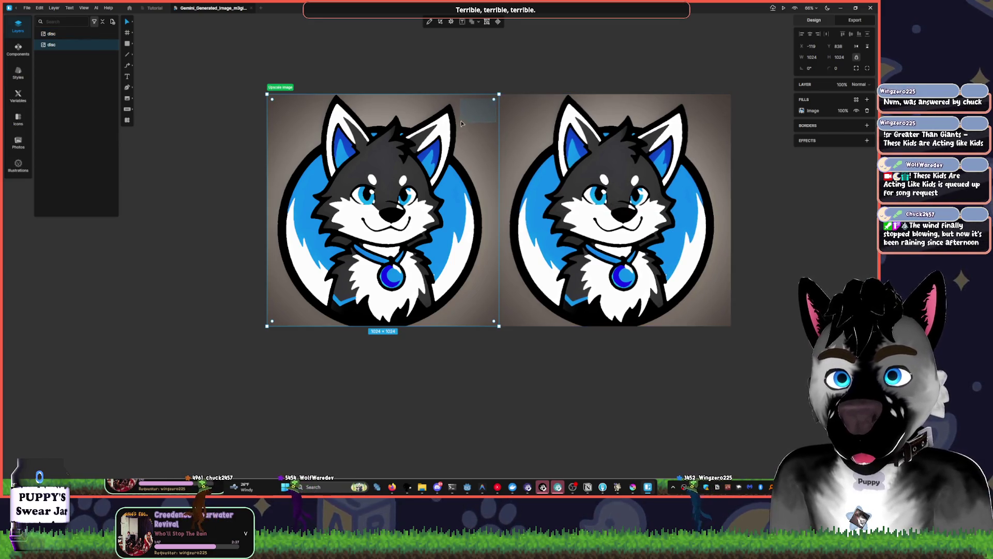
{"action": "mouse_move", "coordinate": [490, 103]}
{"action": "left_mouse_down"}
{"action": "mouse_move", "coordinate": [465, 113]}
{"action": "mouse_move", "coordinate": [459, 138]}
{"action": "left_mouse_up"}
{"action": "key", "text": "Tab"}
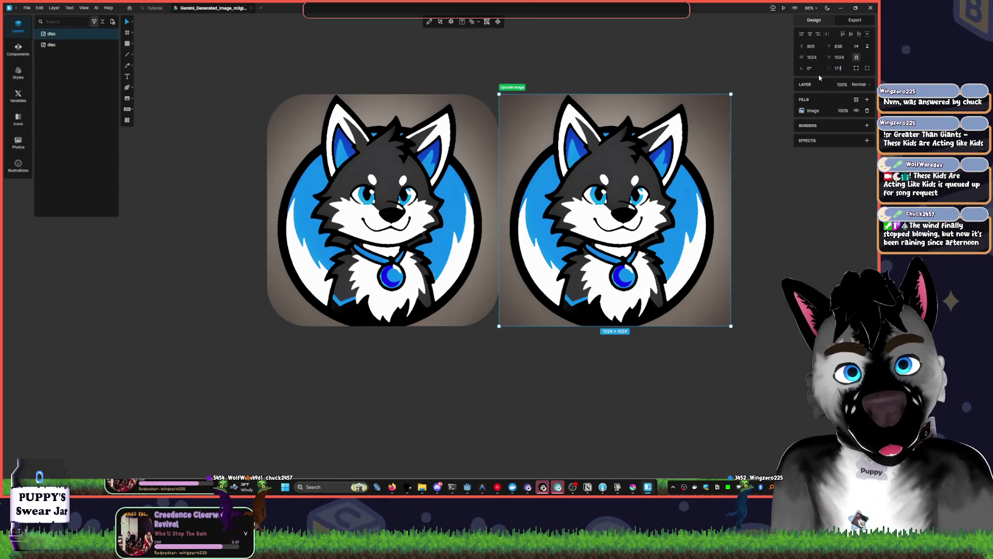
{"action": "type", "text": "177"}
{"action": "key", "text": "Return"}
{"action": "left_click", "coordinate": [619, 24]}
Draw a rectangle across the top of the left wolf image
{"action": "scroll", "coordinate": [533, 54], "scroll_direction": "right", "scroll_amount": 4}
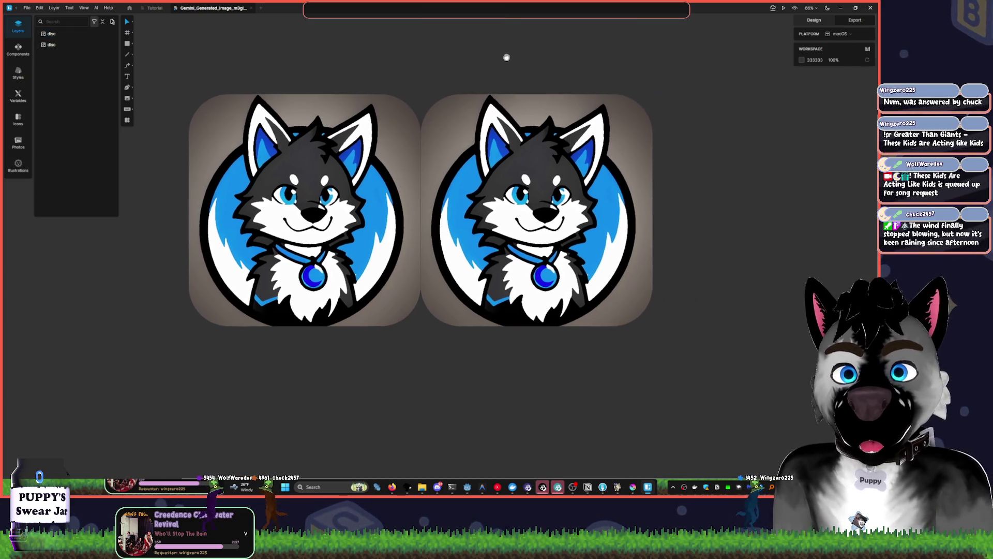
{"action": "left_click", "coordinate": [128, 44]}
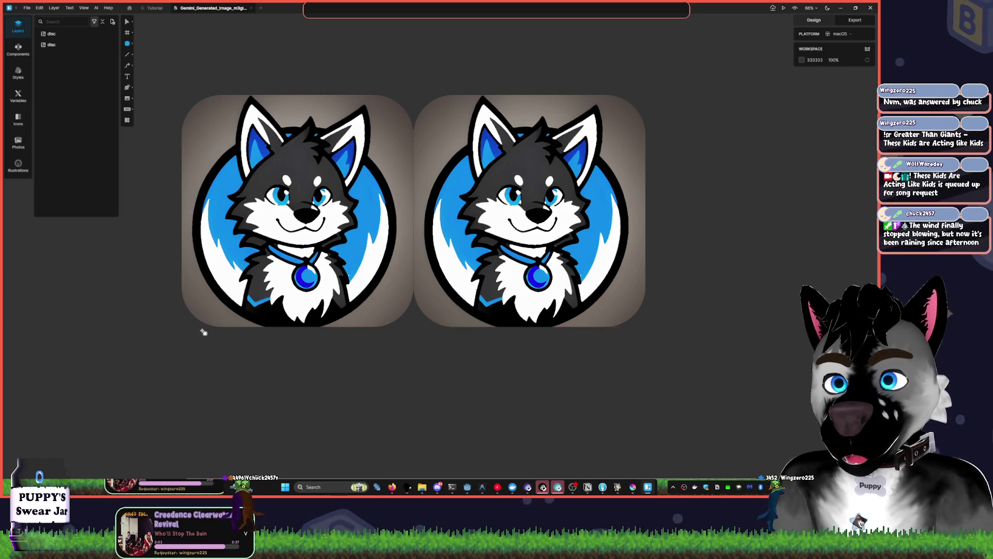
{"action": "left_click_drag", "start_coordinate": [181, 276], "coordinate": [404, 328]}
Move the rectangle to the image's top and resize it to 1024 × 224
{"action": "left_click_drag", "start_coordinate": [359, 301], "coordinate": [363, 129]}
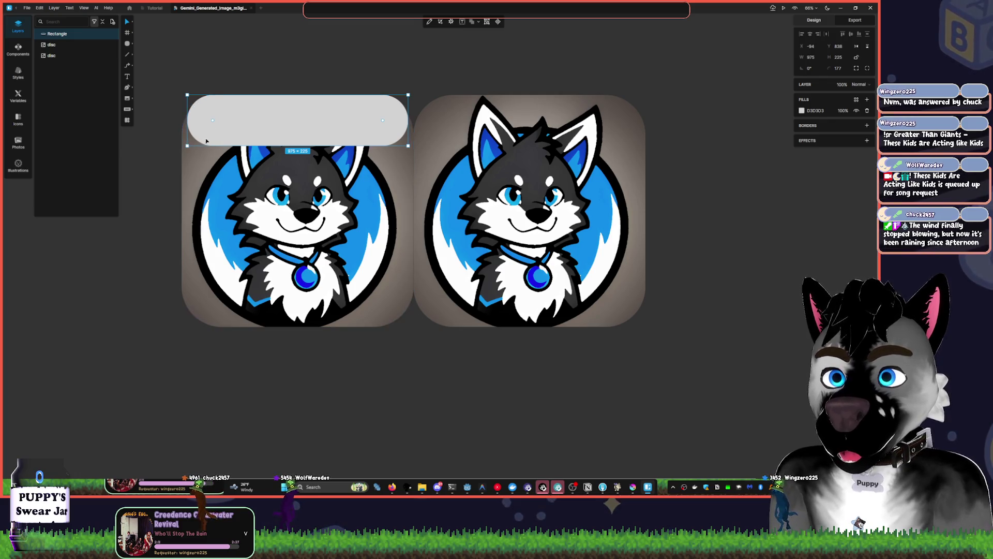
{"action": "left_click_drag", "start_coordinate": [208, 145], "coordinate": [209, 172]}
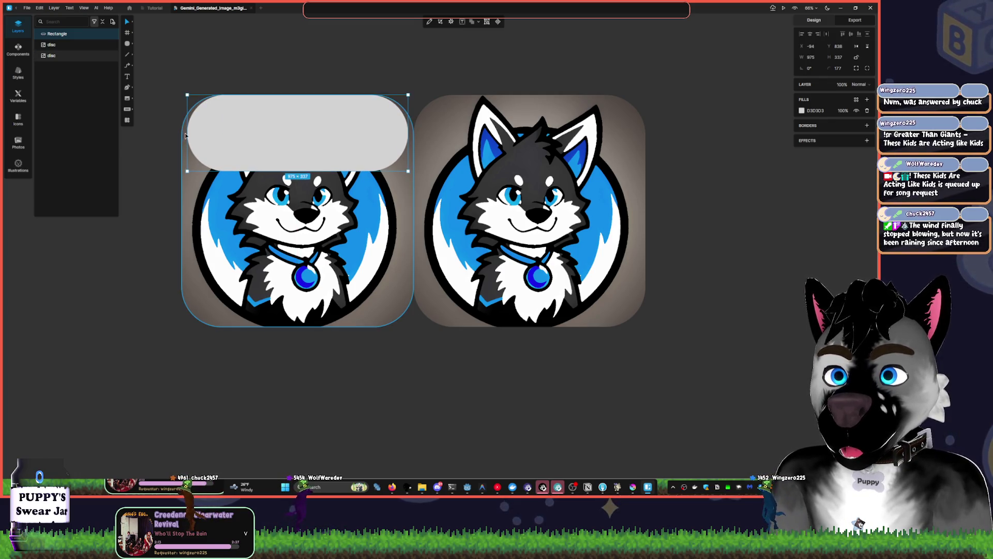
{"action": "left_click_drag", "start_coordinate": [192, 136], "coordinate": [187, 136]}
{"action": "left_click_drag", "start_coordinate": [408, 133], "coordinate": [413, 133]}
{"action": "left_click_drag", "start_coordinate": [344, 171], "coordinate": [344, 146]}
Fill the rectangle red #ED4747 at 71% opacity
{"action": "left_click", "coordinate": [127, 76]}
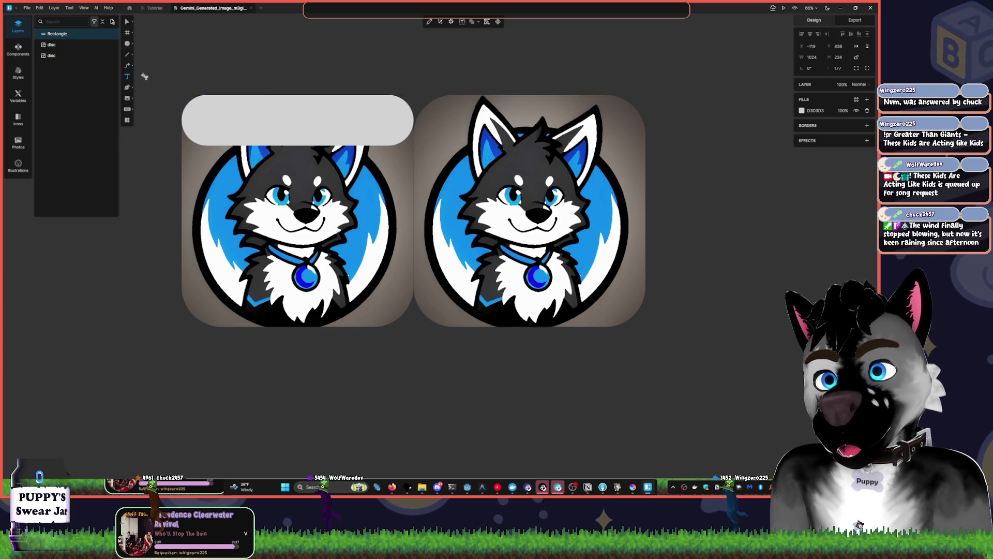
{"action": "left_click", "coordinate": [222, 107]}
{"action": "key", "text": "Escape"}
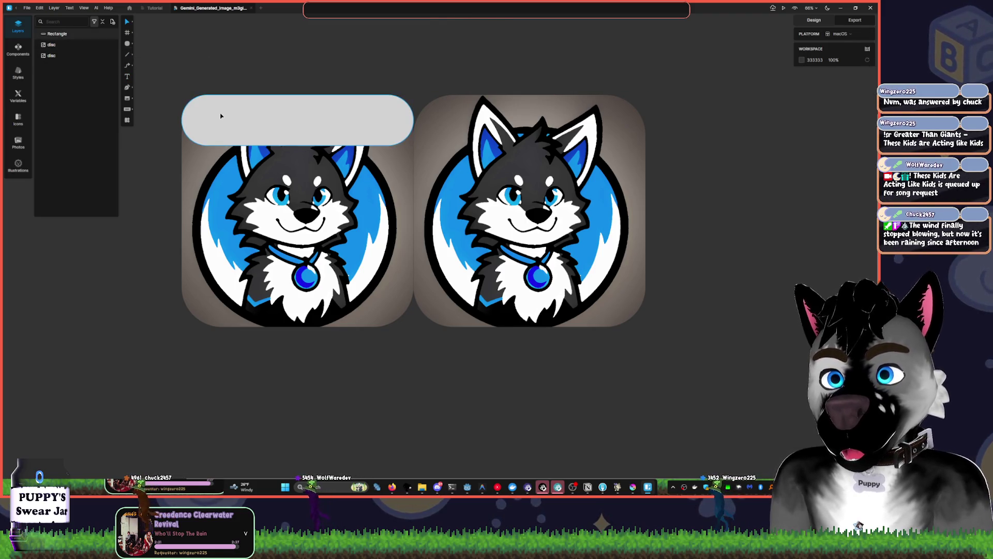
{"action": "left_click", "coordinate": [217, 116]}
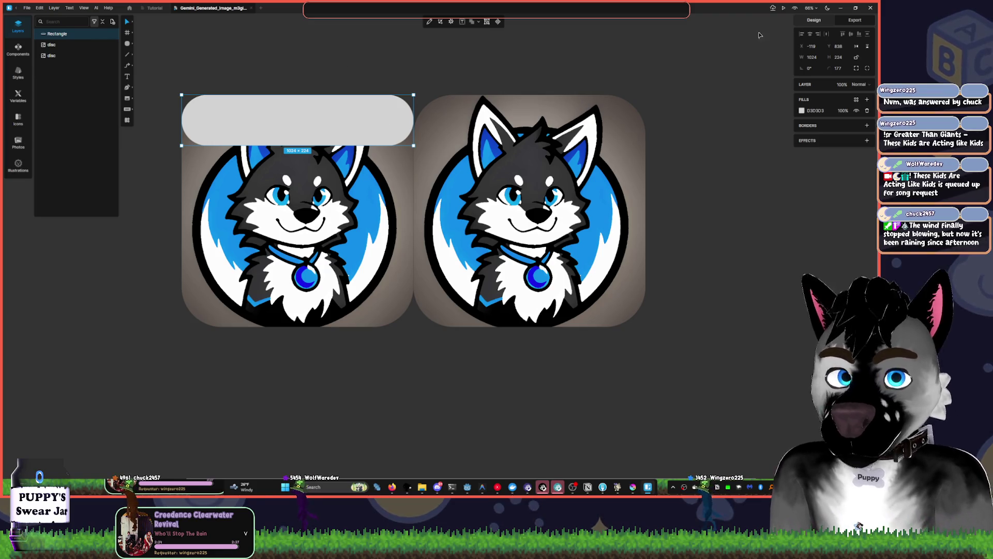
{"action": "left_click", "coordinate": [803, 111]}
{"action": "left_click", "coordinate": [762, 115]}
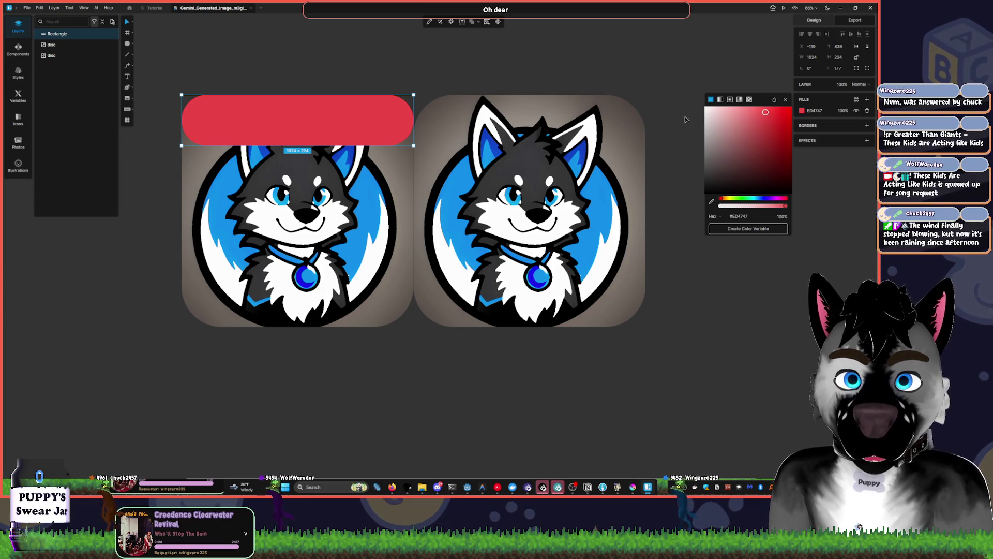
{"action": "left_click", "coordinate": [761, 206]}
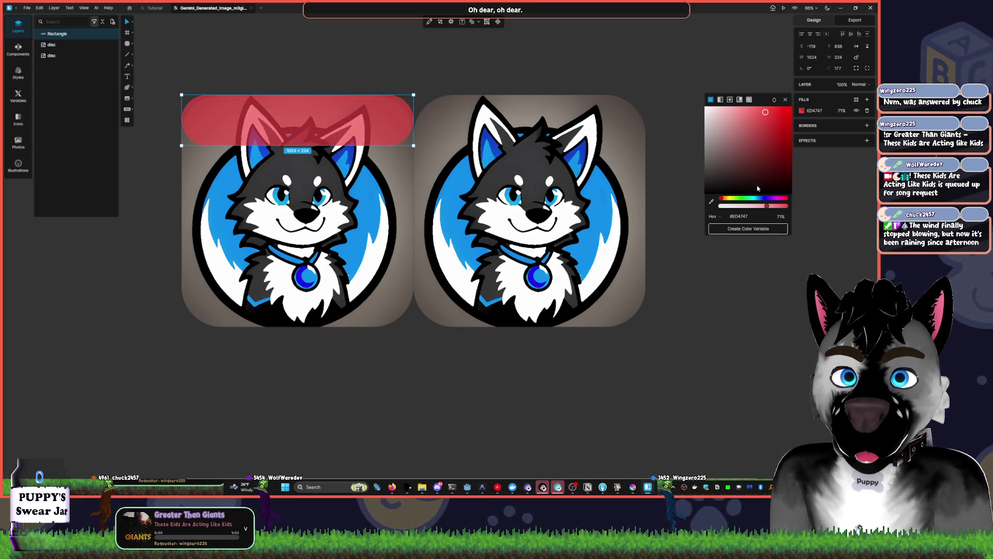
{"action": "left_click_drag", "start_coordinate": [848, 112], "coordinate": [848, 110]}
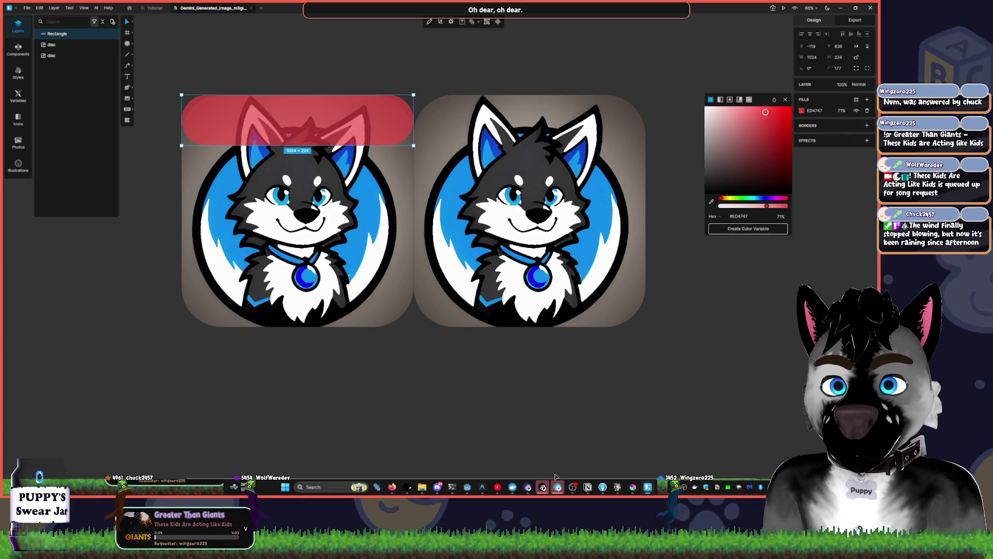
Hide the music player, lower the volume and deselect the red bar
{"action": "left_click", "coordinate": [499, 489]}
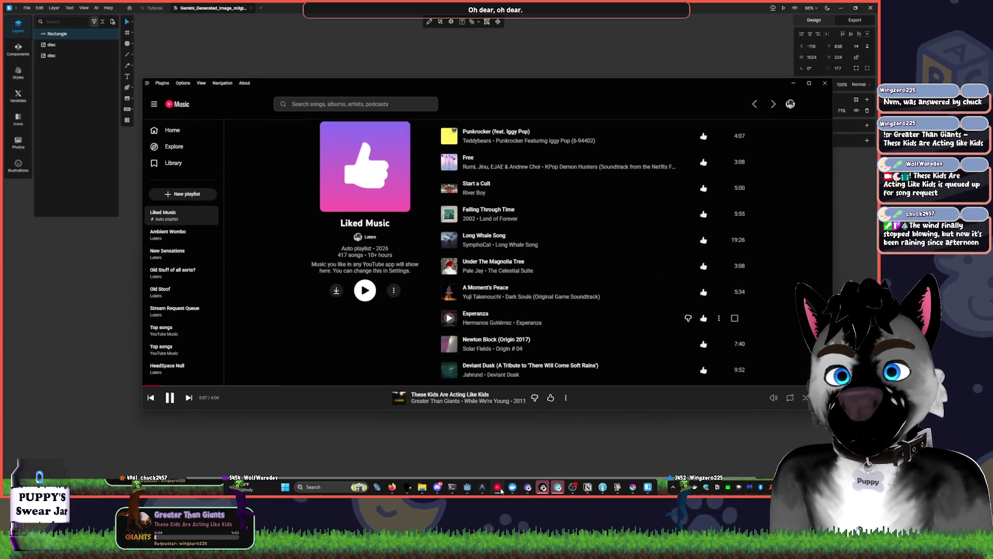
{"action": "left_click", "coordinate": [500, 489]}
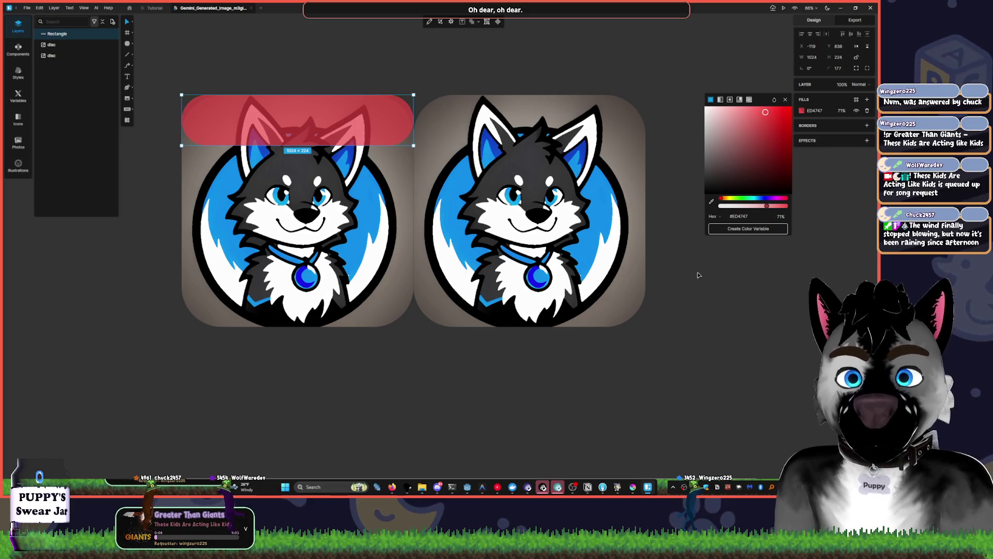
{"action": "key", "text": "XF86AudioLowerVolume"}
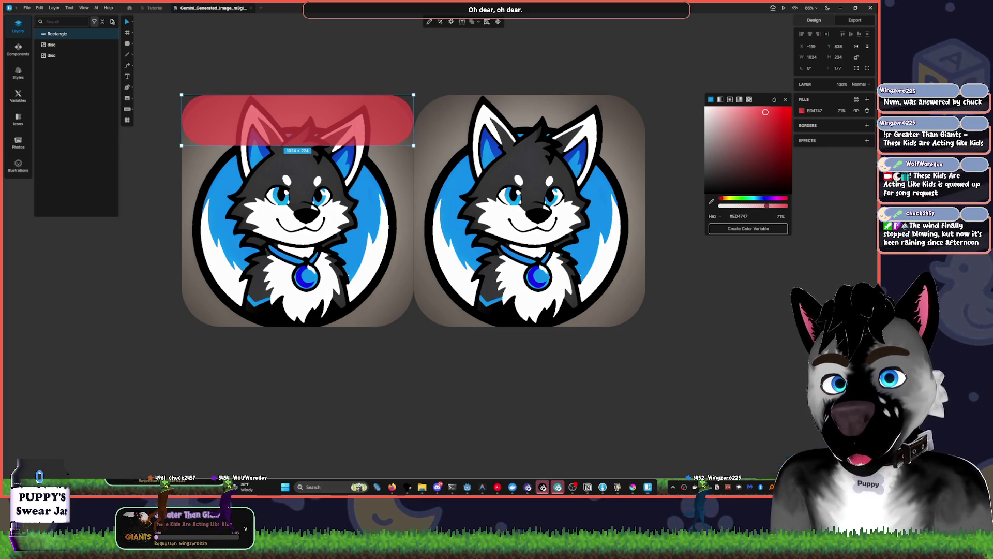
{"action": "key", "text": "Escape"}
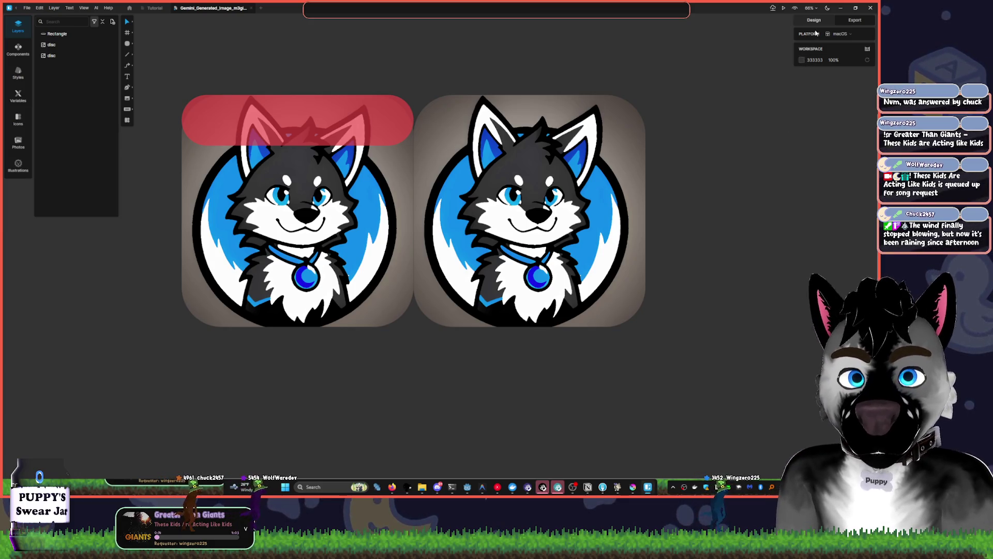
Tint the workspace background reddish and recentre the wolf discs on the canvas
{"action": "left_click", "coordinate": [802, 60]}
{"action": "mouse_move", "coordinate": [723, 137]}
{"action": "left_mouse_down"}
{"action": "mouse_move", "coordinate": [719, 124]}
{"action": "mouse_move", "coordinate": [762, 146]}
{"action": "mouse_move", "coordinate": [743, 141]}
{"action": "left_mouse_up"}
{"action": "left_click_drag", "start_coordinate": [455, 59], "coordinate": [521, 77]}
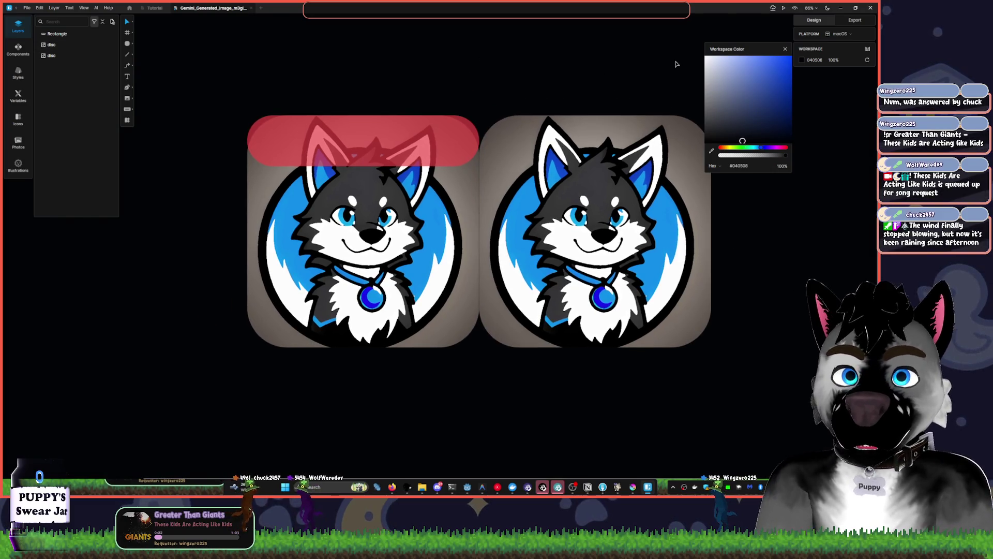
{"action": "left_click", "coordinate": [785, 48]}
Reshape the red bar: shift it left, width 1024, height 278, corner radius 139
{"action": "left_click", "coordinate": [468, 150]}
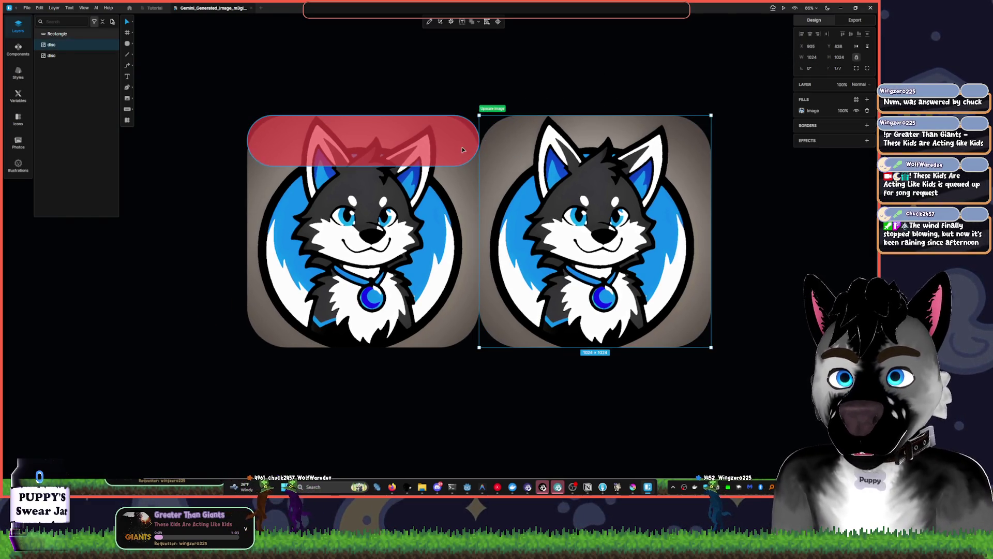
{"action": "mouse_move", "coordinate": [374, 151]}
{"action": "left_mouse_down"}
{"action": "mouse_move", "coordinate": [402, 132]}
{"action": "mouse_move", "coordinate": [394, 140]}
{"action": "left_mouse_up"}
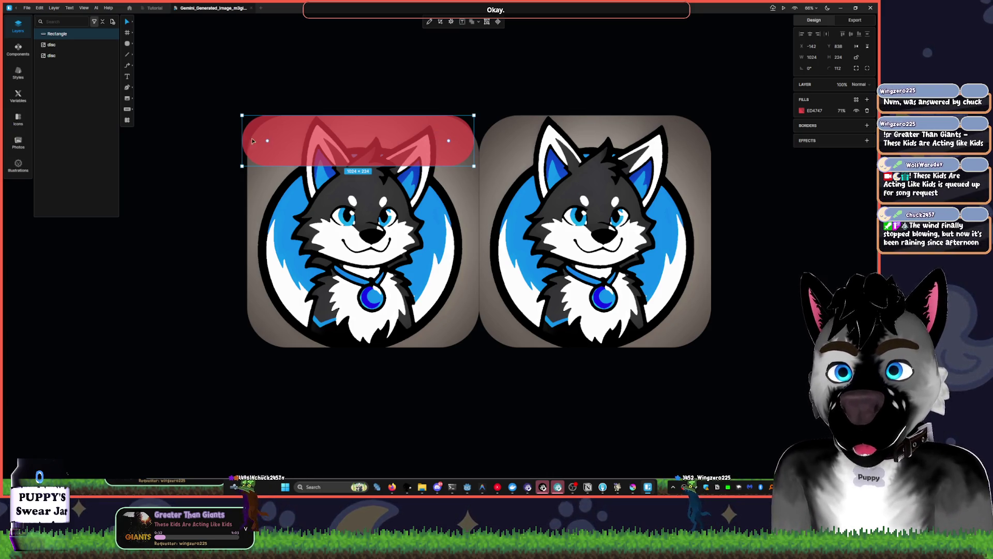
{"action": "mouse_move", "coordinate": [245, 121]}
{"action": "left_mouse_down"}
{"action": "mouse_move", "coordinate": [262, 123]}
{"action": "mouse_move", "coordinate": [250, 163]}
{"action": "left_mouse_up"}
{"action": "left_click_drag", "start_coordinate": [461, 145], "coordinate": [470, 148]}
{"action": "left_click_drag", "start_coordinate": [377, 127], "coordinate": [377, 118]}
{"action": "mouse_move", "coordinate": [279, 149]}
{"action": "left_mouse_down"}
{"action": "mouse_move", "coordinate": [266, 151]}
{"action": "mouse_move", "coordinate": [282, 149]}
{"action": "left_mouse_up"}
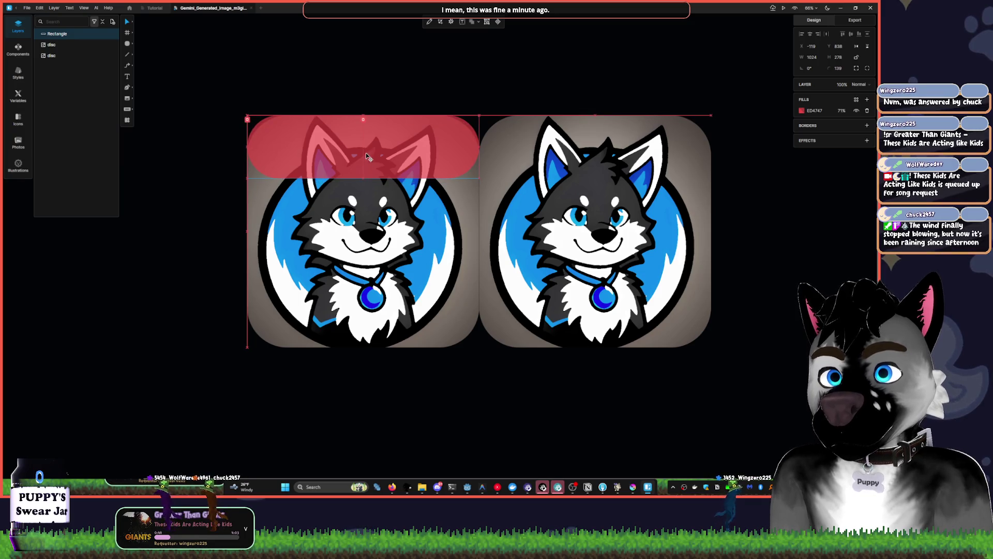
Undo the red bar's resizing, then delete the bar from the left disc
{"action": "left_click", "coordinate": [531, 89]}
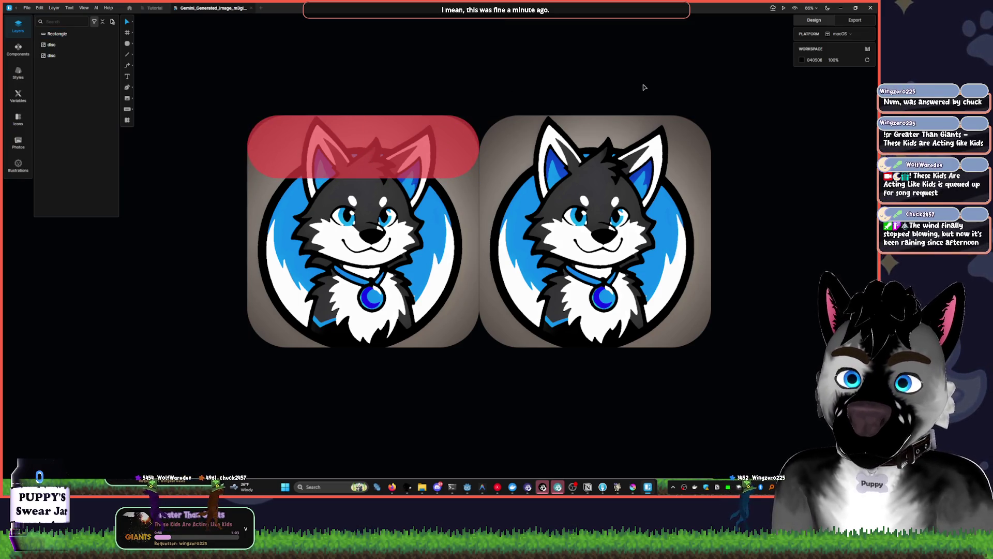
{"action": "left_click", "coordinate": [452, 144]}
{"action": "left_click_drag", "start_coordinate": [408, 178], "coordinate": [408, 156]}
{"action": "key", "text": "ctrl+z"}
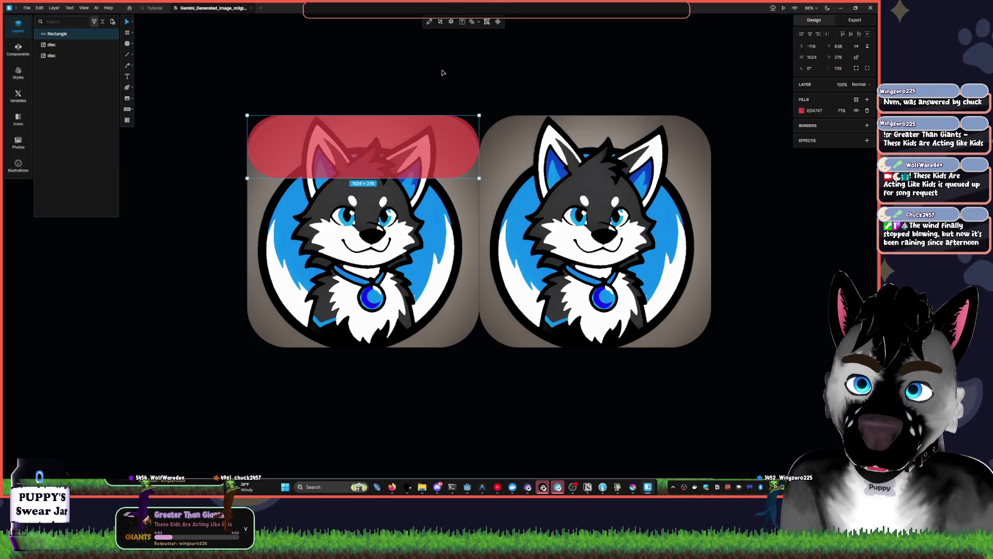
{"action": "key", "text": "ctrl+shift+z"}
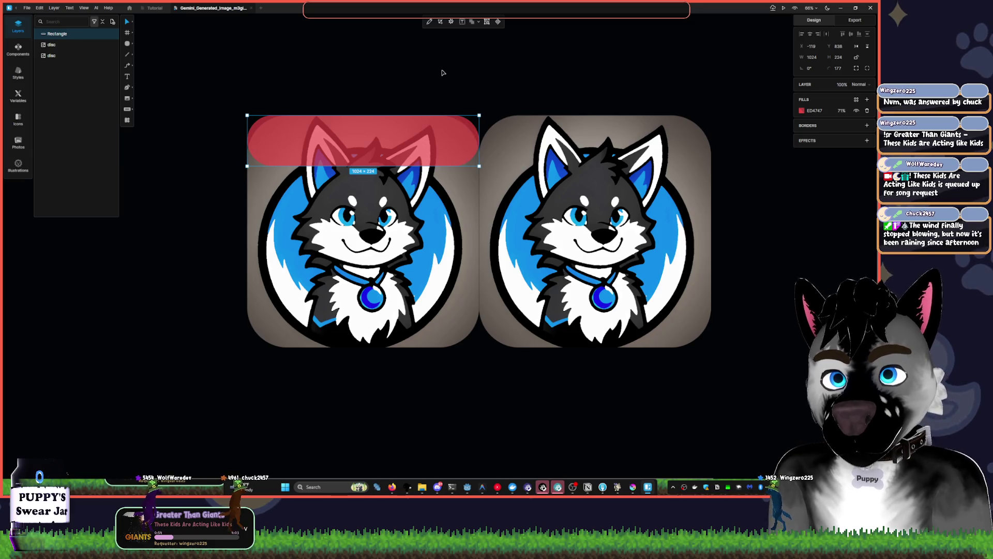
{"action": "key", "text": "Delete"}
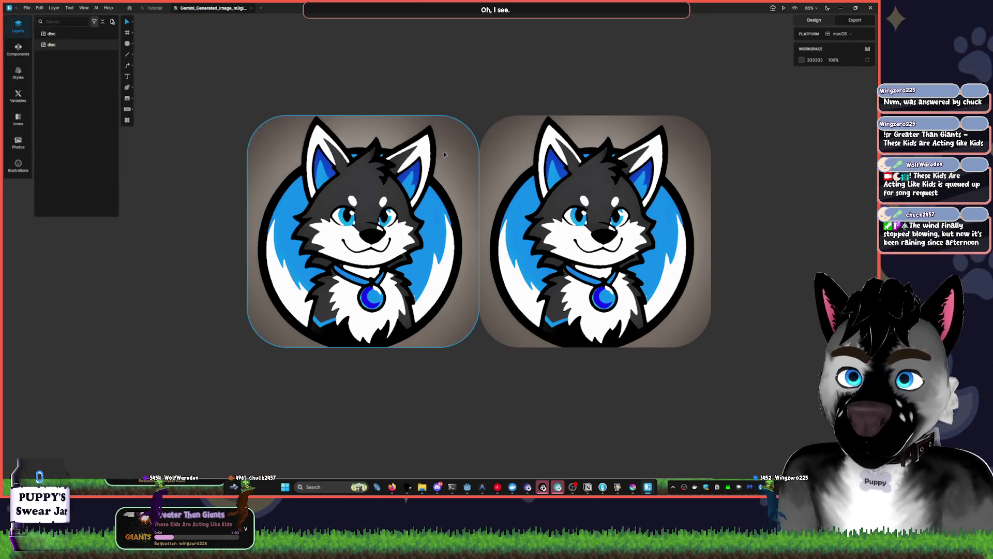
Move the right wolf disc onto the left one and delete it
{"action": "left_click", "coordinate": [630, 200]}
{"action": "key", "text": "ctrl+a"}
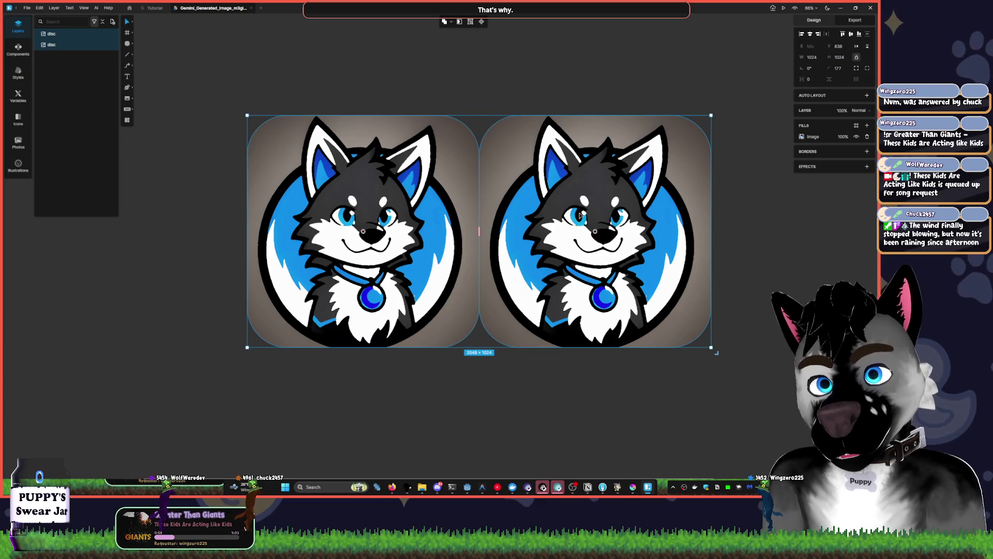
{"action": "left_click", "coordinate": [602, 229]}
{"action": "left_click_drag", "start_coordinate": [602, 229], "coordinate": [369, 229]}
{"action": "key", "text": "Delete"}
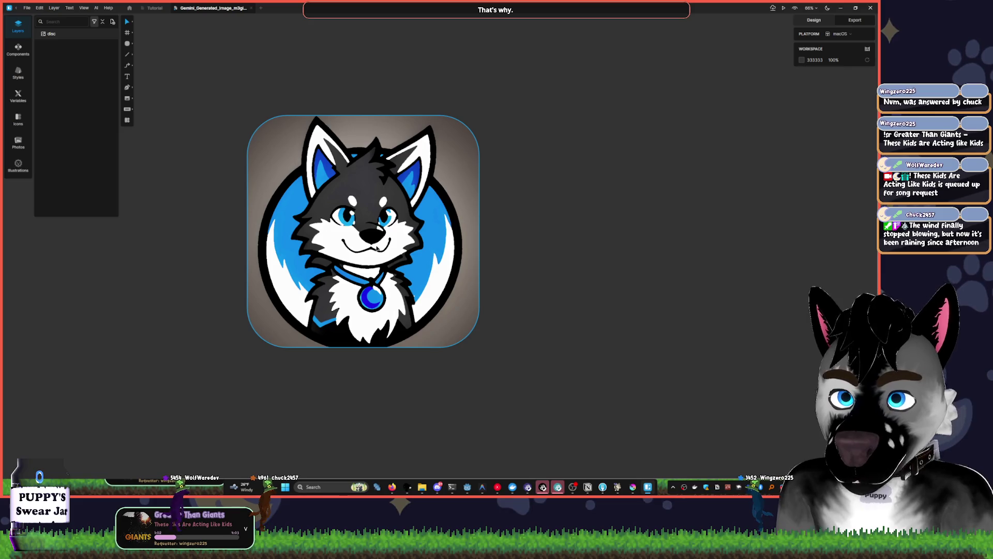
Try resizing the remaining disc, then undo back to a single 1024×1024 disc
{"action": "left_click", "coordinate": [394, 255]}
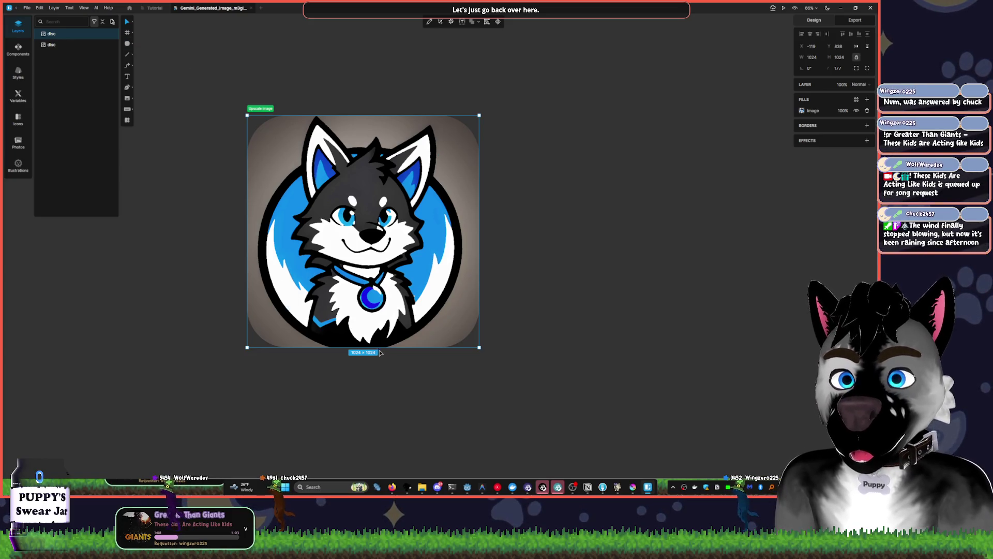
{"action": "key", "text": "ctrl+z"}
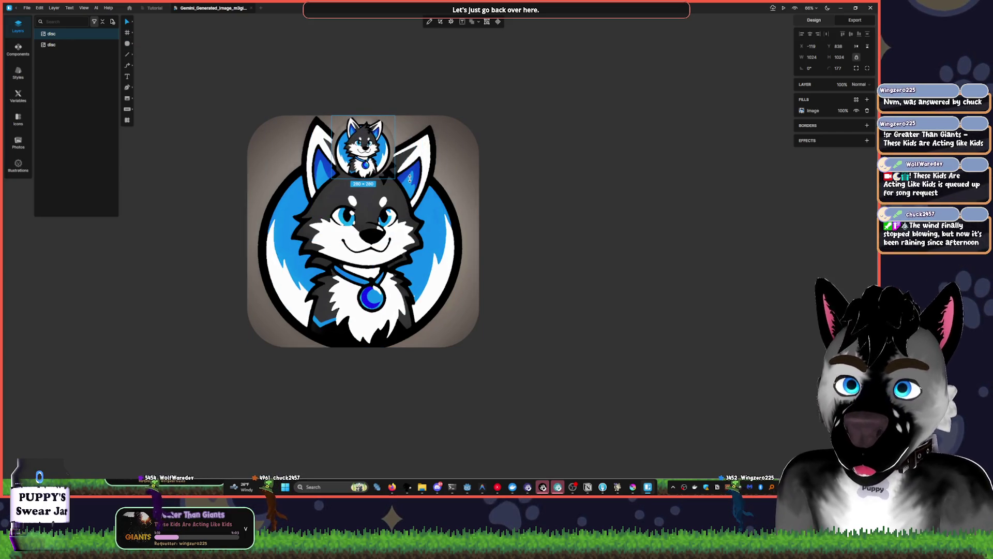
{"action": "key", "text": "ctrl+shift+z"}
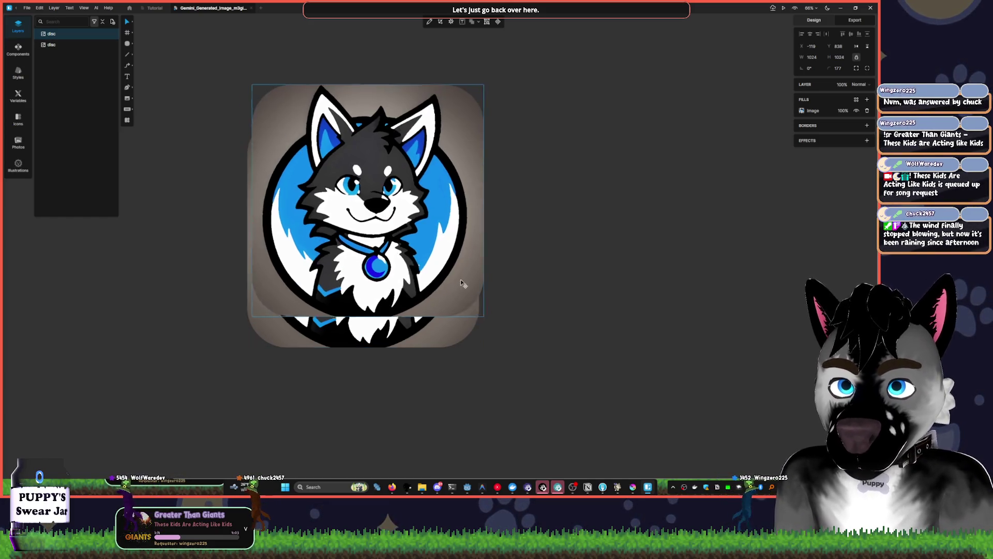
{"action": "mouse_move", "coordinate": [479, 347]}
{"action": "left_mouse_down"}
{"action": "mouse_move", "coordinate": [456, 320]}
{"action": "mouse_move", "coordinate": [399, 195]}
{"action": "left_mouse_up"}
{"action": "key", "text": "ctrl+z"}
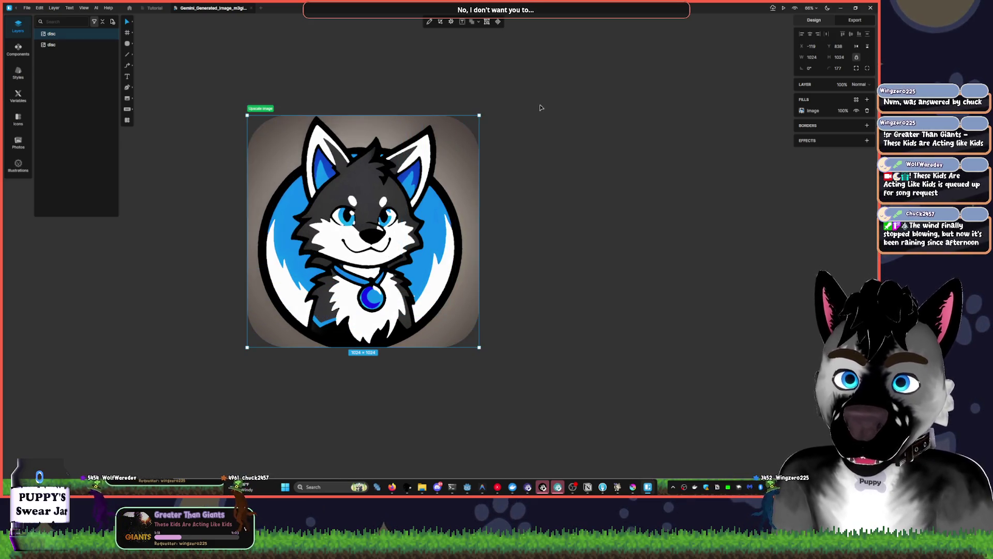
{"action": "key", "text": "ctrl+z"}
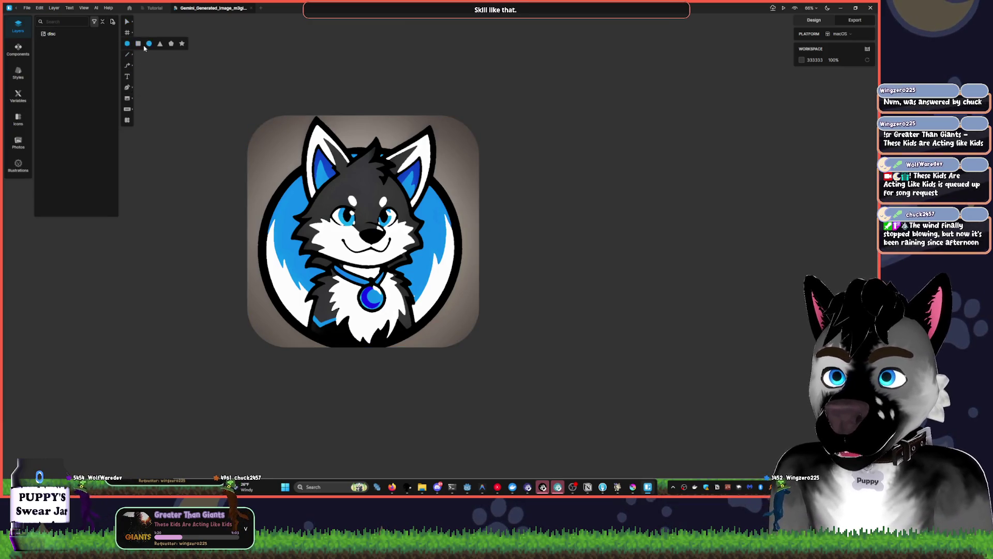
Undo a stray oval and duplicate the wolf disc to the right at X 915
{"action": "left_click_drag", "start_coordinate": [338, 76], "coordinate": [348, 78]}
{"action": "key", "text": "ctrl+z"}
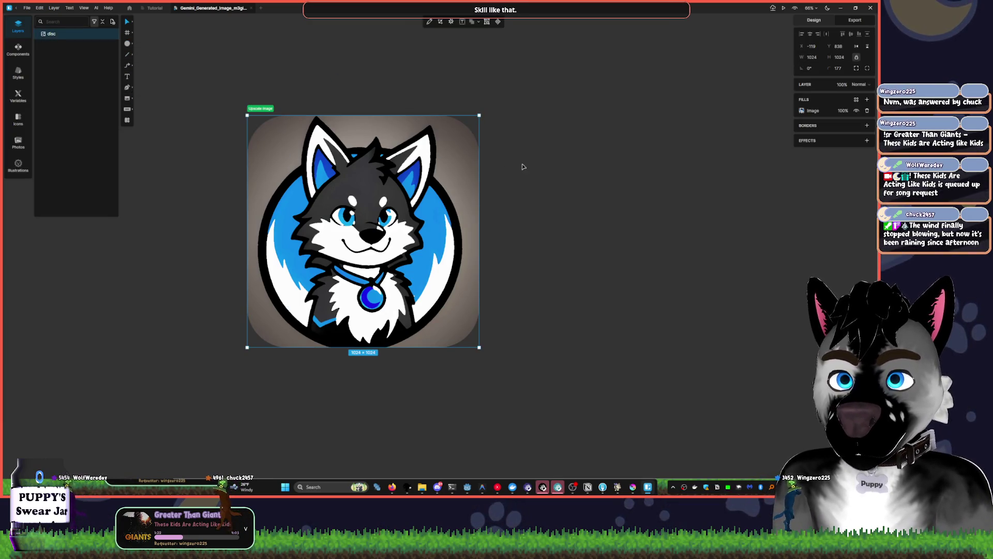
{"action": "key", "text": "ctrl+d"}
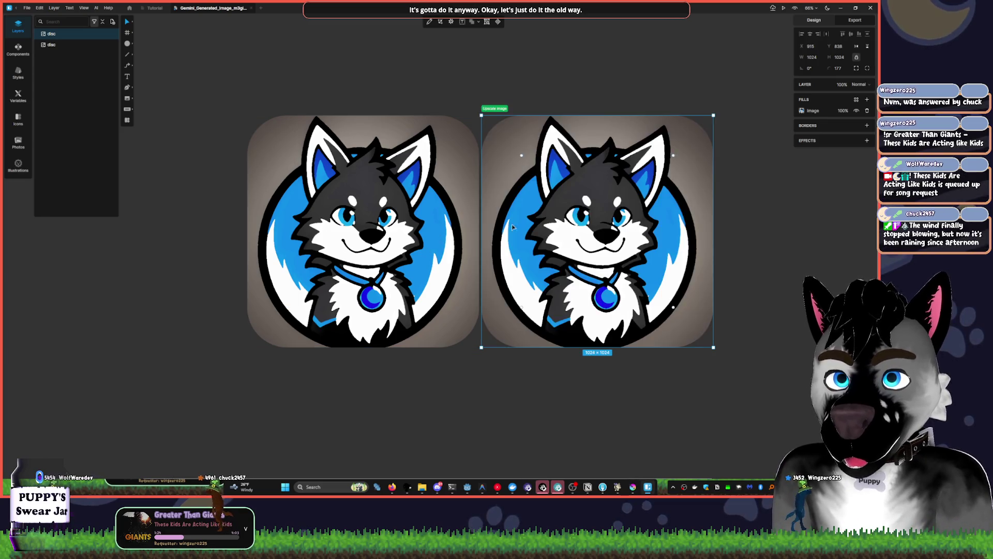
Give the left wolf disc a 27-wide inside border in bright red #FF3636
{"action": "left_click", "coordinate": [406, 88]}
{"action": "left_click", "coordinate": [466, 120]}
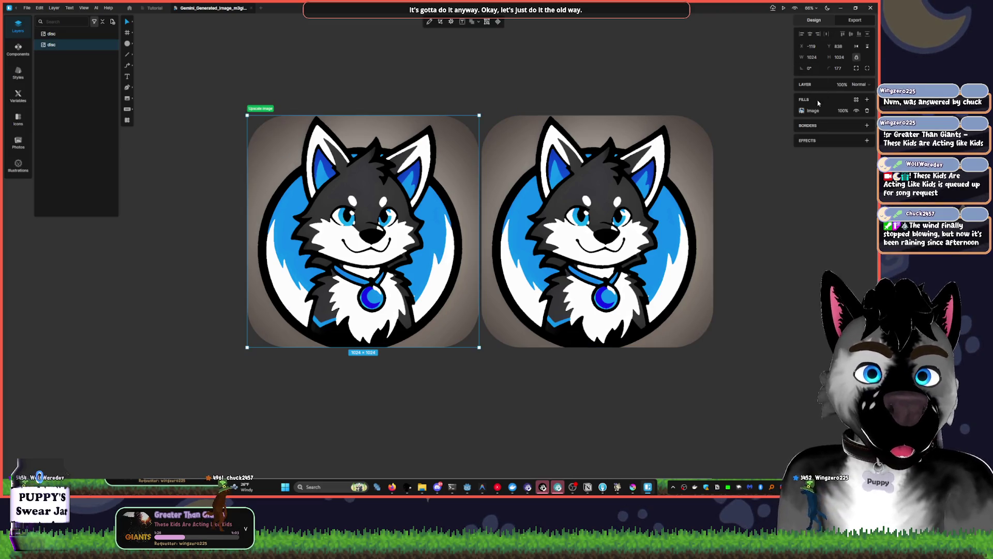
{"action": "left_click", "coordinate": [867, 126]}
{"action": "left_click_drag", "start_coordinate": [809, 147], "coordinate": [821, 131]}
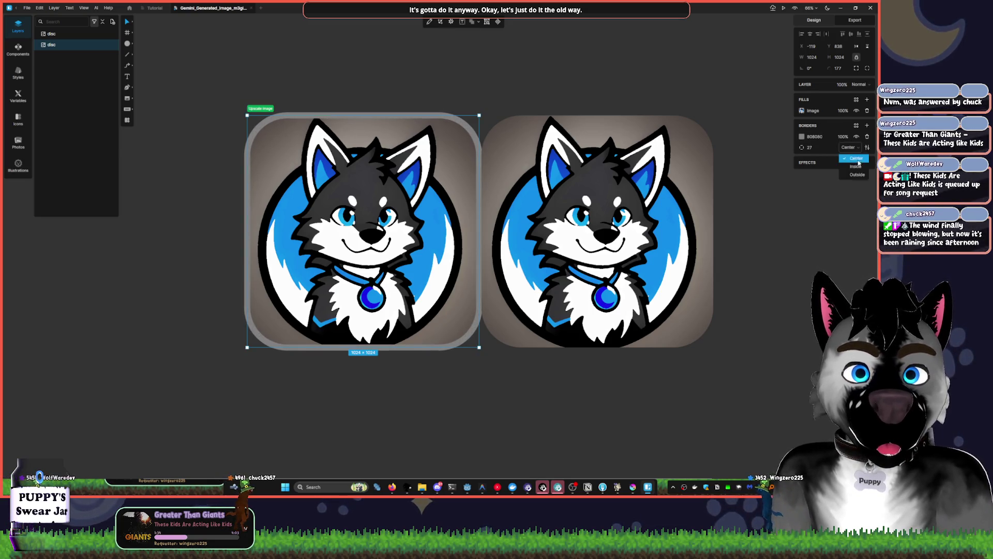
{"action": "left_click", "coordinate": [857, 175]}
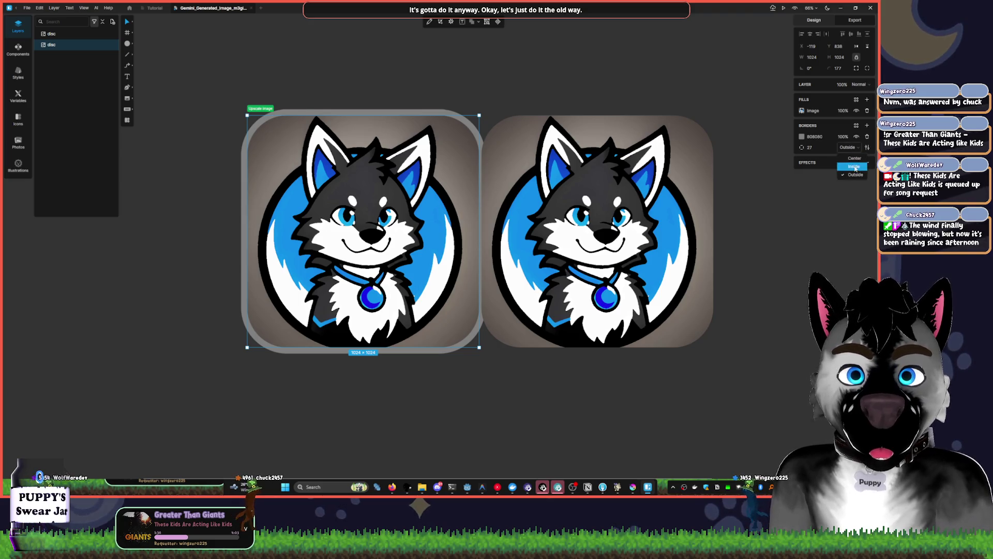
{"action": "left_click", "coordinate": [855, 166]}
{"action": "left_click", "coordinate": [802, 137]}
{"action": "left_click", "coordinate": [749, 139]}
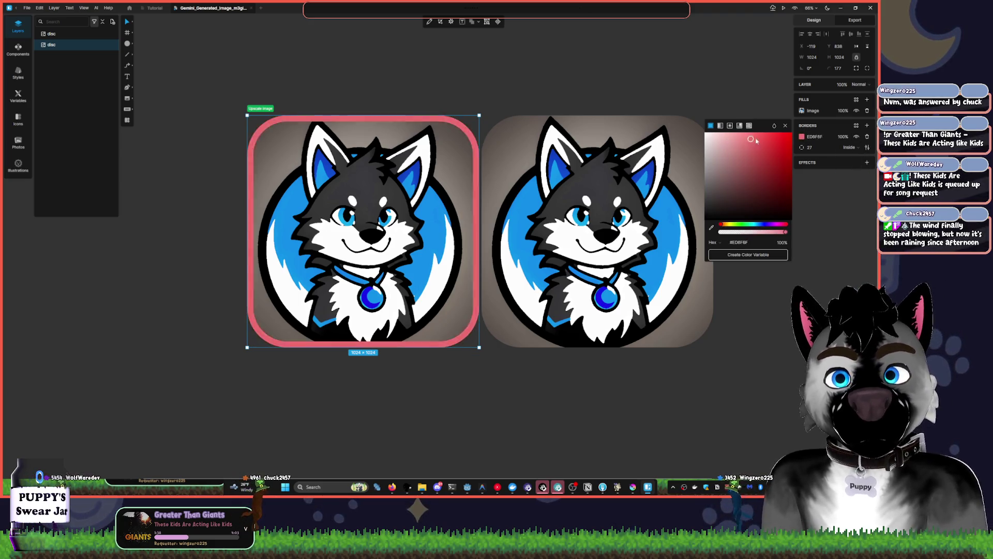
{"action": "left_click_drag", "start_coordinate": [753, 141], "coordinate": [772, 133]}
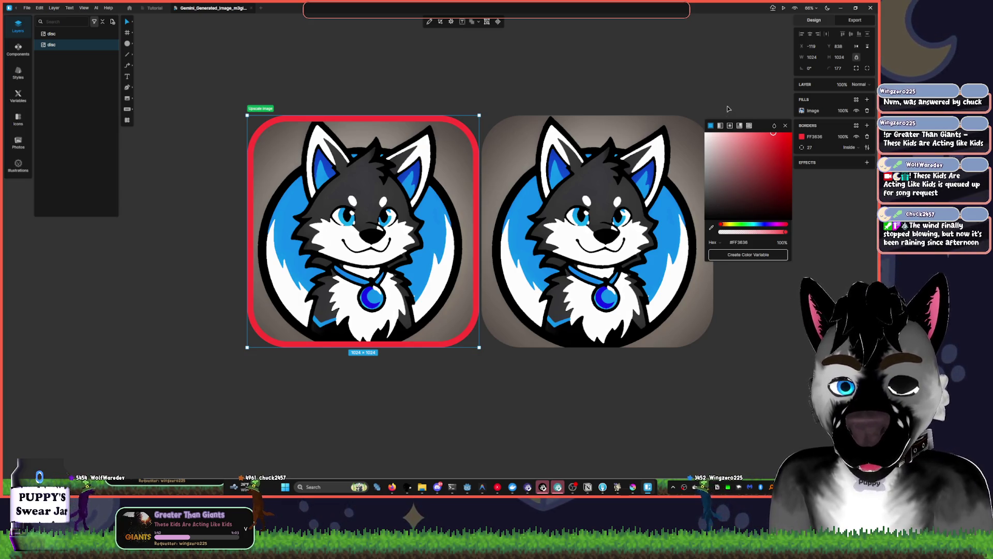
{"action": "left_click", "coordinate": [733, 85]}
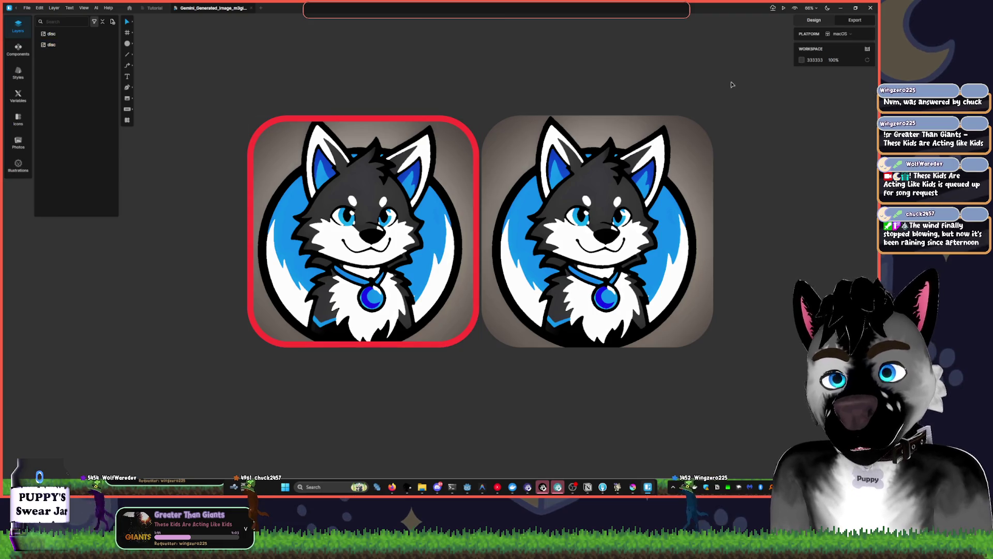
Undo the border back to the red-bar version, then bring Krita forward
{"action": "scroll", "coordinate": [486, 119], "scroll_direction": "down", "scroll_amount": 2}
{"action": "scroll", "coordinate": [486, 134], "scroll_direction": "up", "scroll_amount": 3}
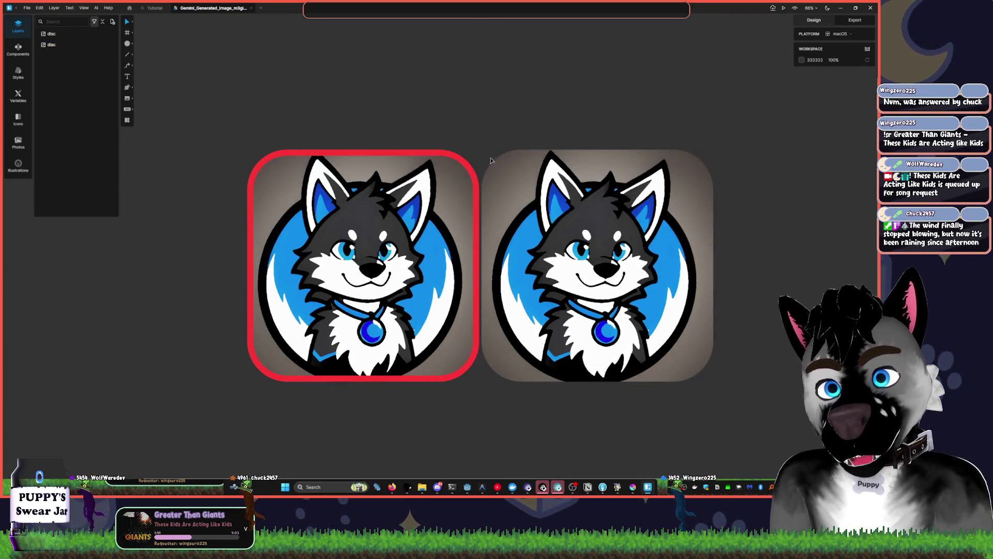
{"action": "left_click", "coordinate": [480, 378]}
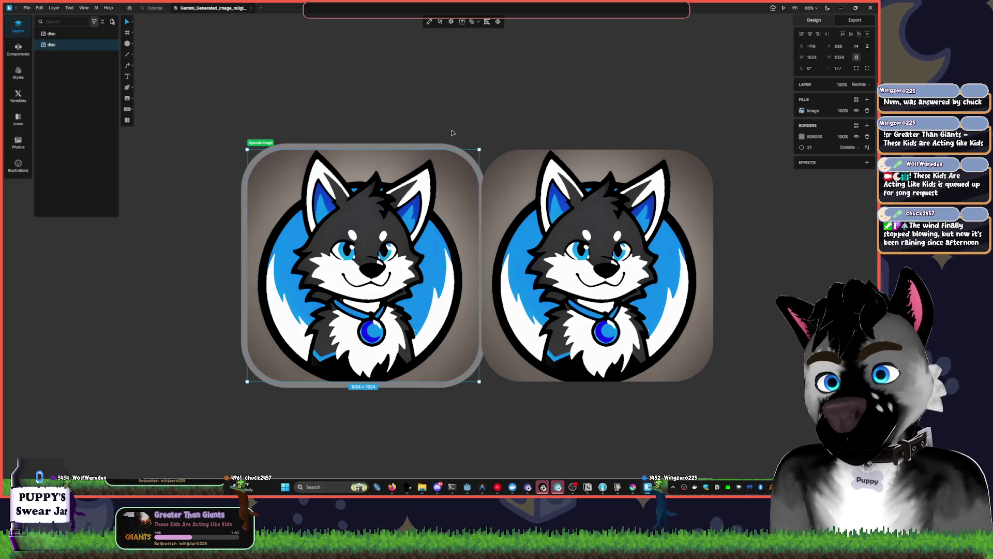
{"action": "key", "text": "ctrl+z"}
{"action": "key", "text": "ctrl+shift+z"}
{"action": "key", "text": "ctrl+shift+z"}
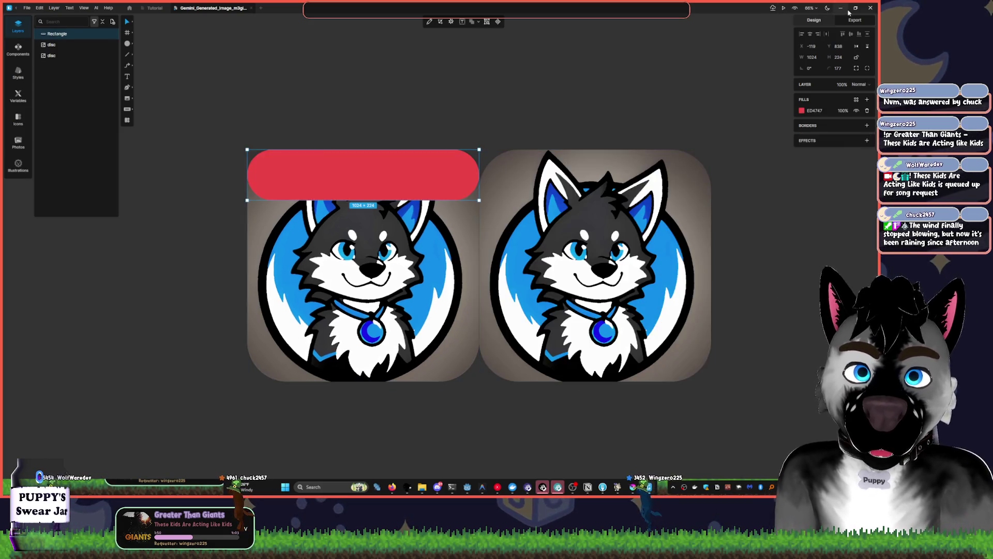
{"action": "left_click", "coordinate": [841, 9]}
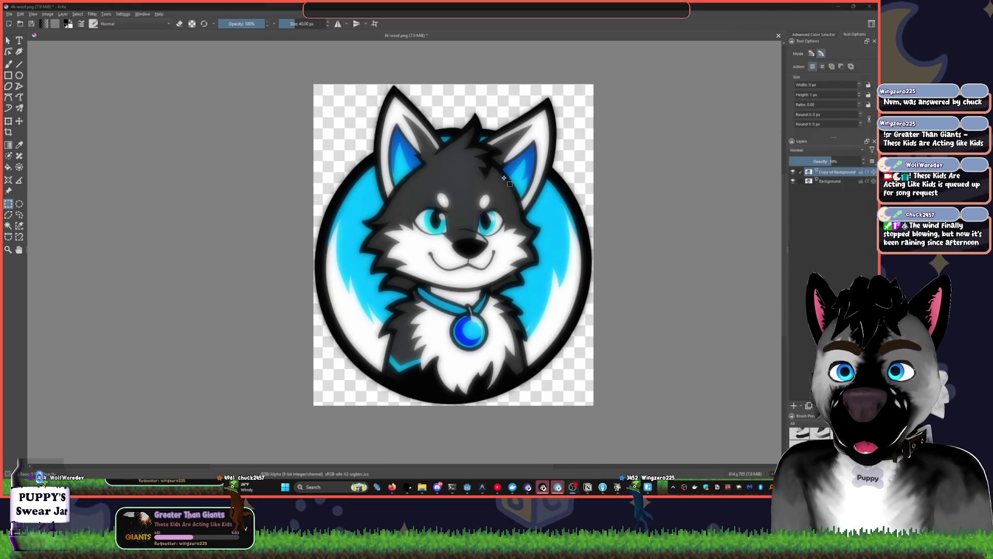
Hide the Copy of Background layer and select the Background layer
{"action": "left_click", "coordinate": [793, 172]}
{"action": "left_click", "coordinate": [793, 171]}
{"action": "left_click", "coordinate": [793, 172]}
{"action": "left_click", "coordinate": [792, 181]}
{"action": "left_click", "coordinate": [792, 181]}
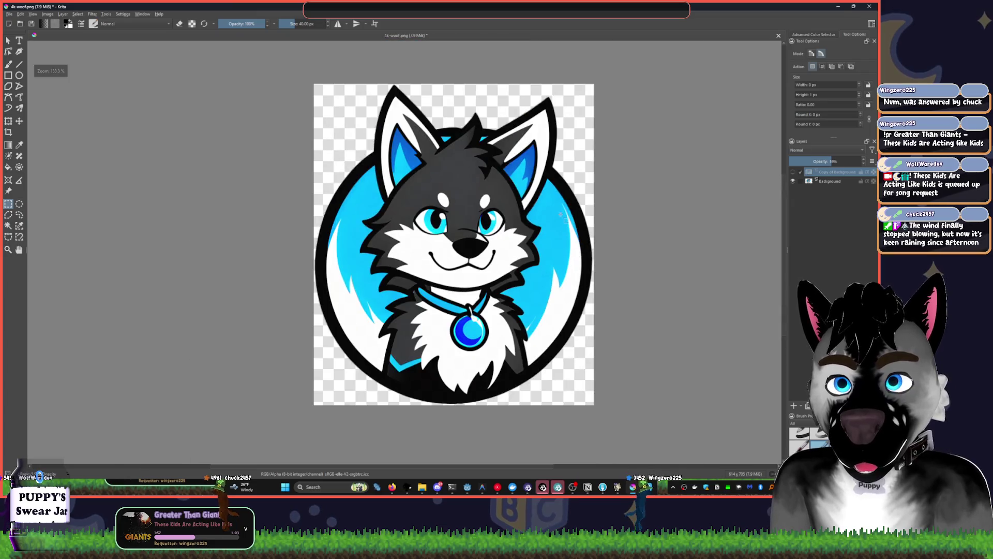
{"action": "key", "text": "ctrl+t"}
{"action": "left_click", "coordinate": [619, 166]}
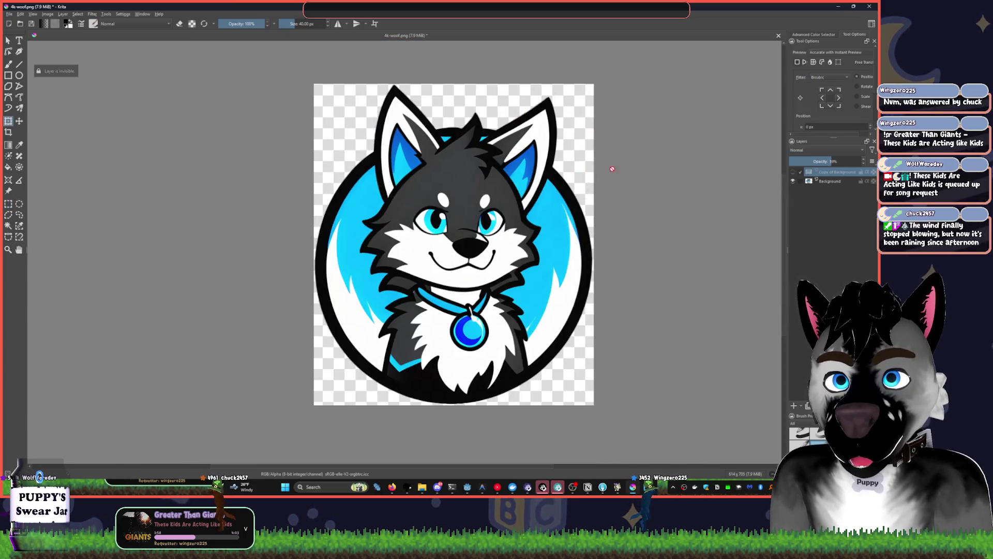
{"action": "left_click", "coordinate": [800, 181]}
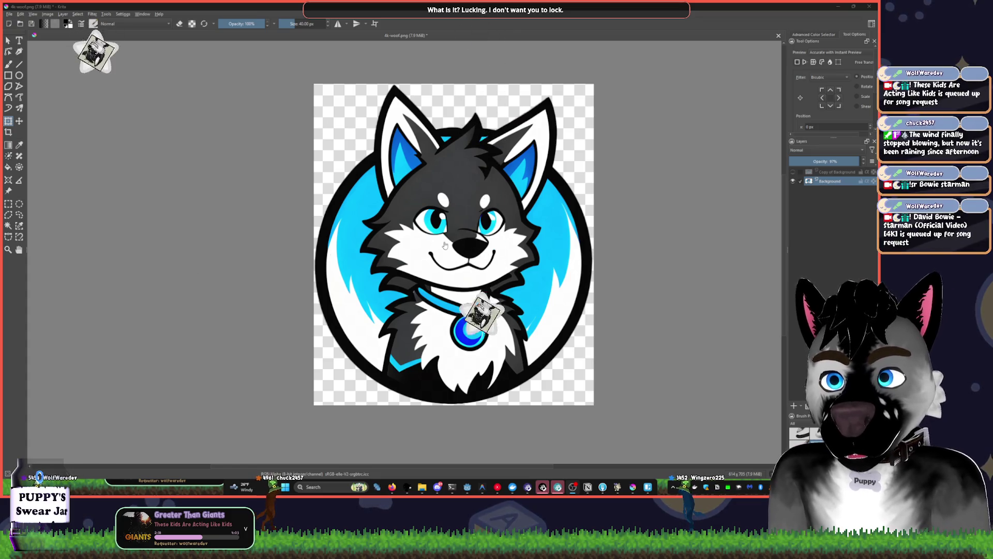
Bring up the Filter menu's Artistic filters for the Background layer
{"action": "left_click", "coordinate": [412, 135]}
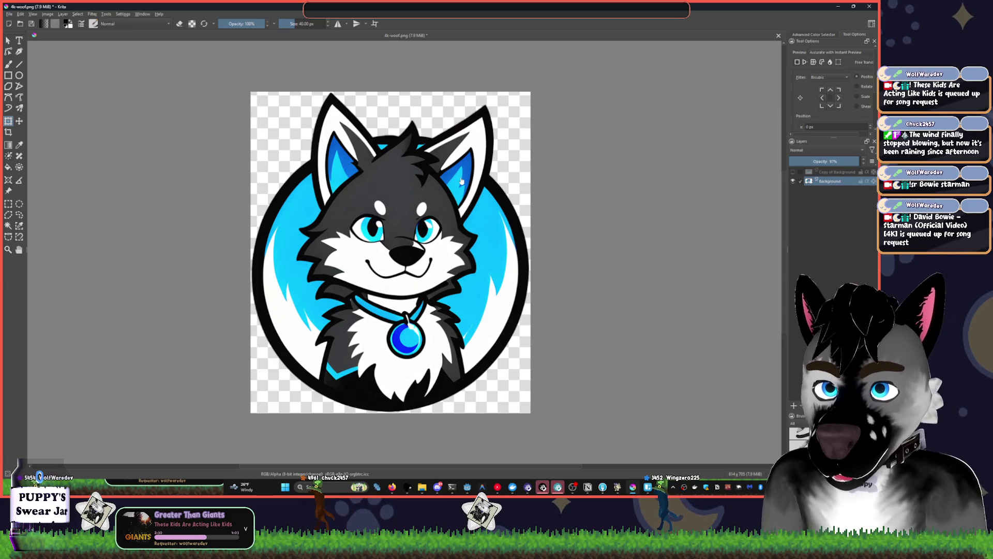
{"action": "left_click", "coordinate": [93, 14]}
{"action": "mouse_move", "coordinate": [140, 60]}
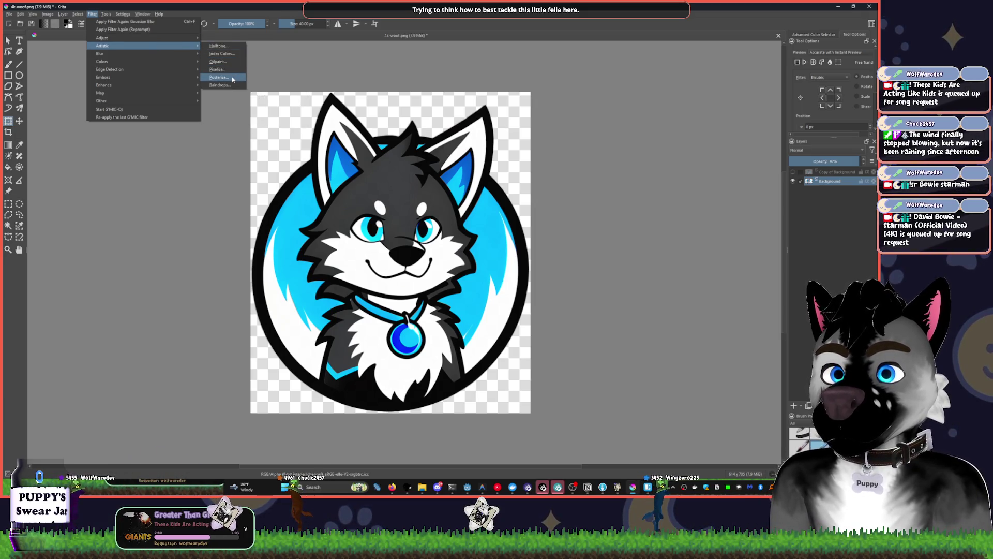
Apply the Oilpaint filter to the Background layer with brush size 3 and smoothness 63
{"action": "left_click", "coordinate": [218, 61]}
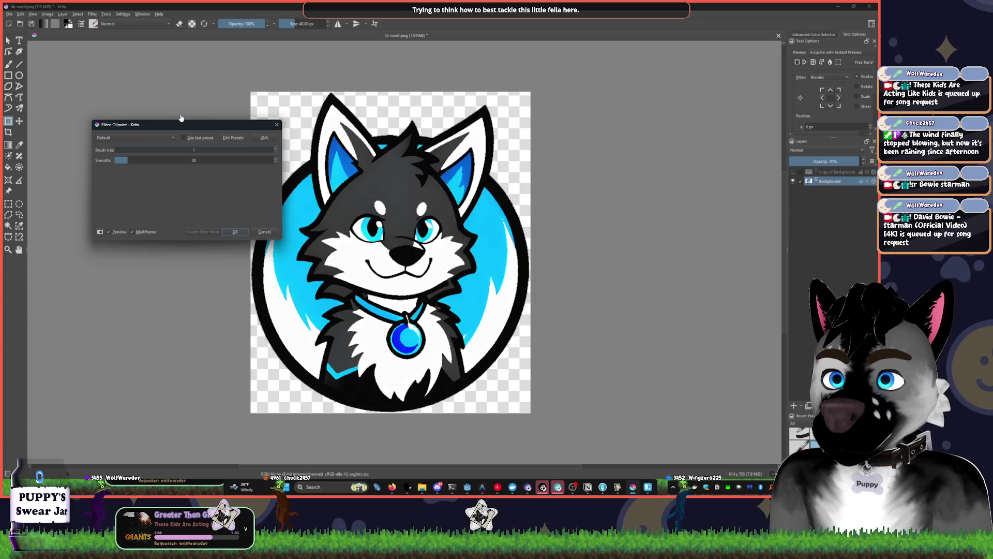
{"action": "left_click_drag", "start_coordinate": [180, 119], "coordinate": [195, 113]}
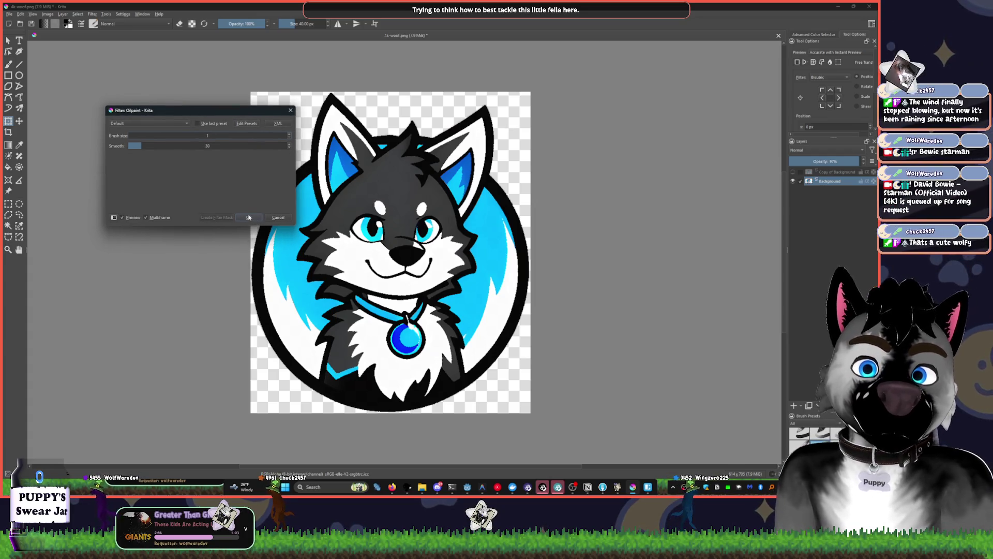
{"action": "left_click", "coordinate": [289, 134]}
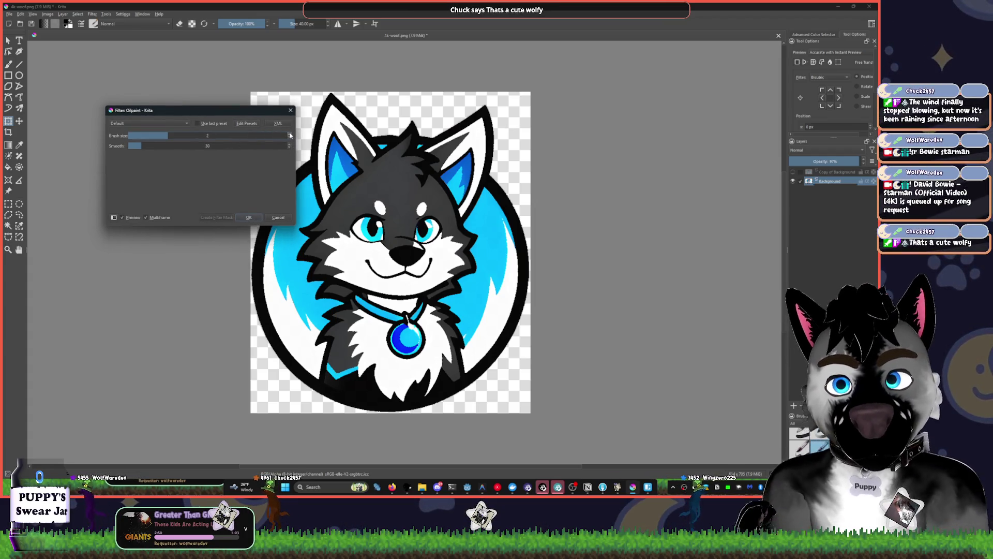
{"action": "left_click_drag", "start_coordinate": [150, 136], "coordinate": [144, 146]}
{"action": "left_click", "coordinate": [153, 146]}
{"action": "left_click", "coordinate": [168, 135]}
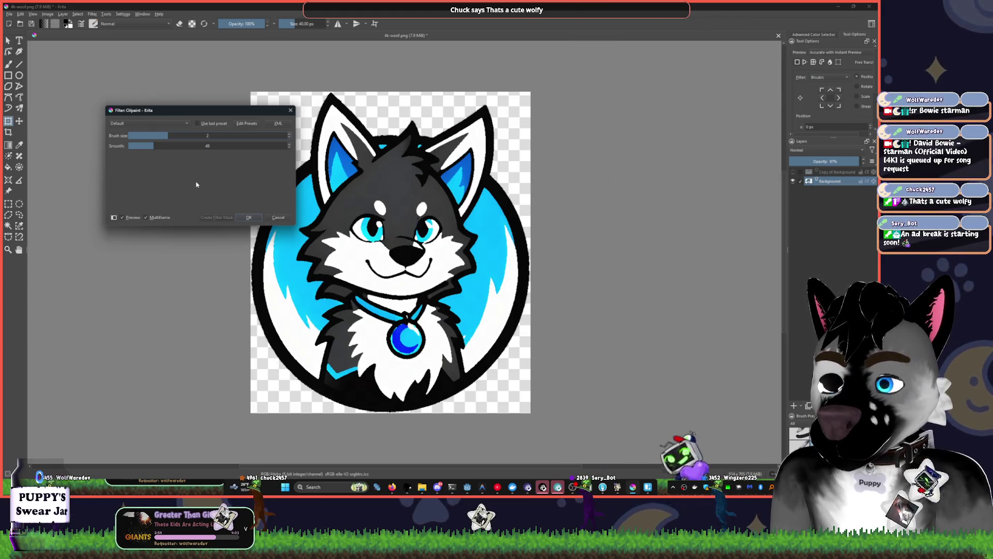
{"action": "left_click", "coordinate": [145, 136]}
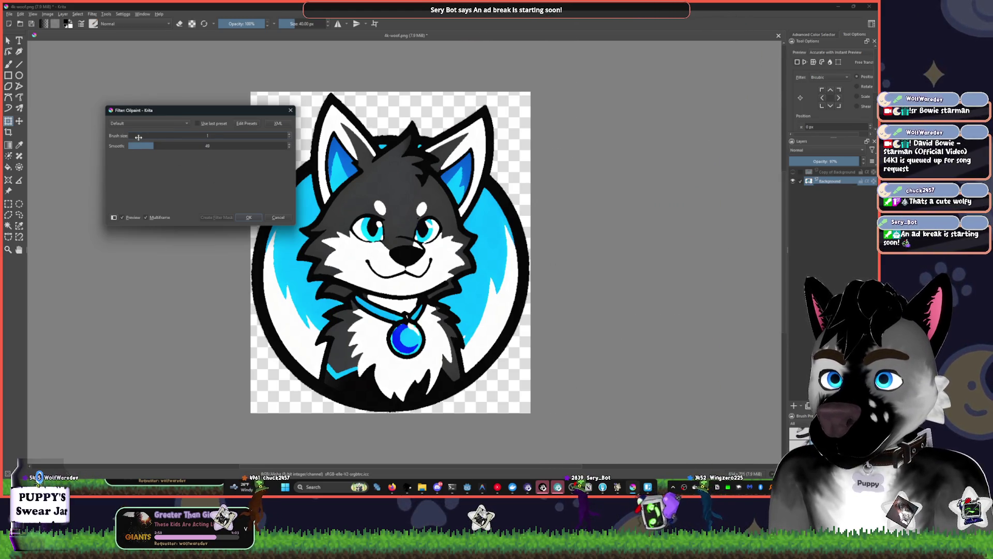
{"action": "left_click", "coordinate": [162, 135]}
{"action": "left_click", "coordinate": [186, 136]}
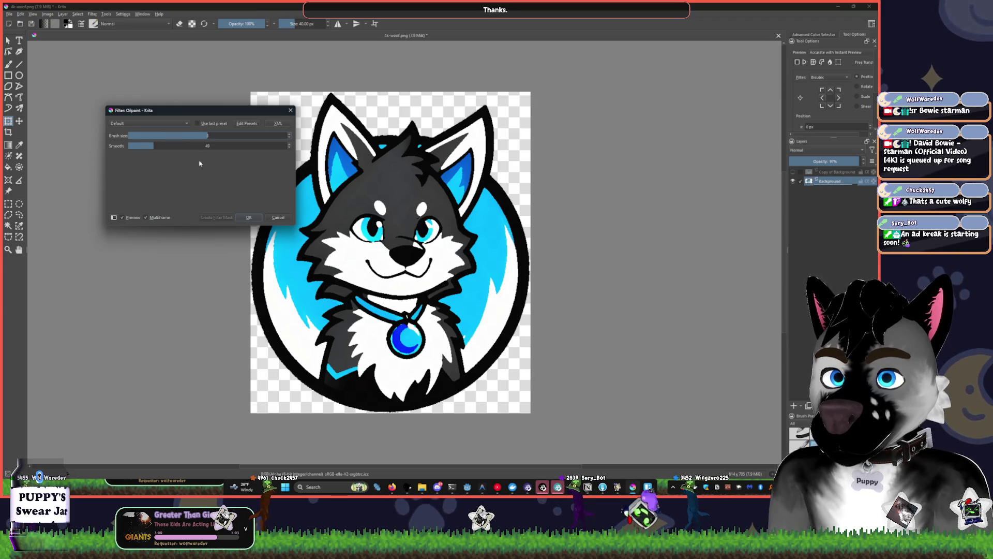
{"action": "left_click", "coordinate": [162, 146]}
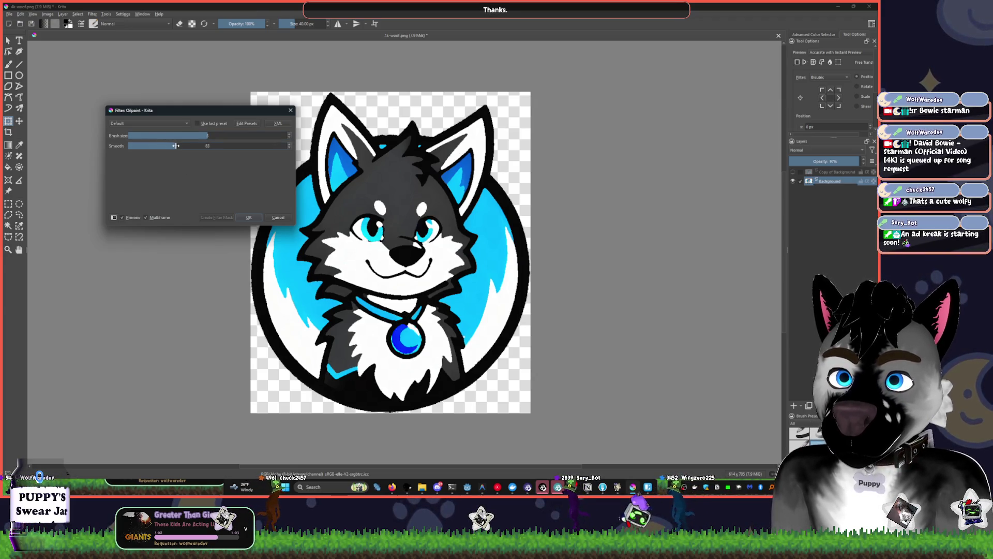
{"action": "left_click", "coordinate": [247, 217]}
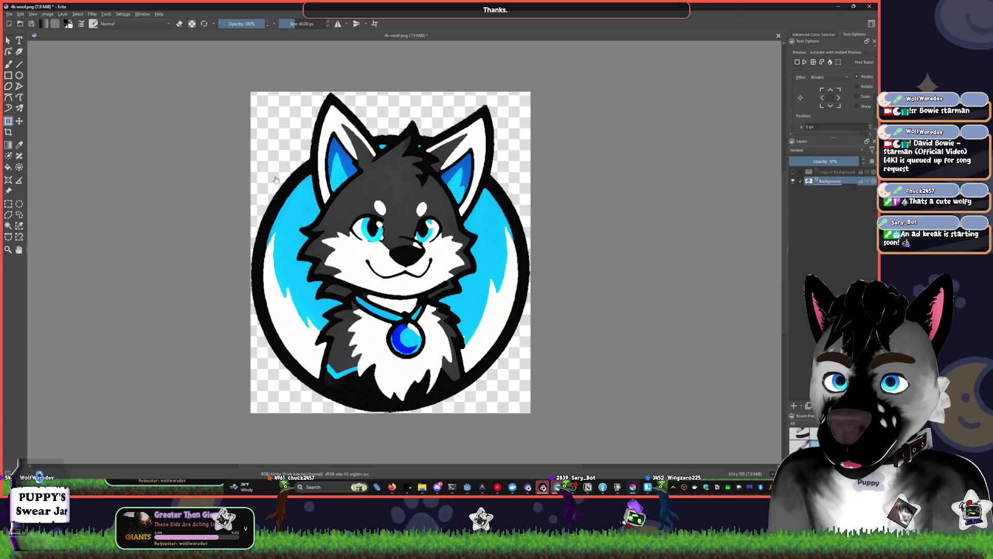
Show Copy of Background, set it to Multiply, and trial inversion with about 45% opacity
{"action": "left_click", "coordinate": [793, 173]}
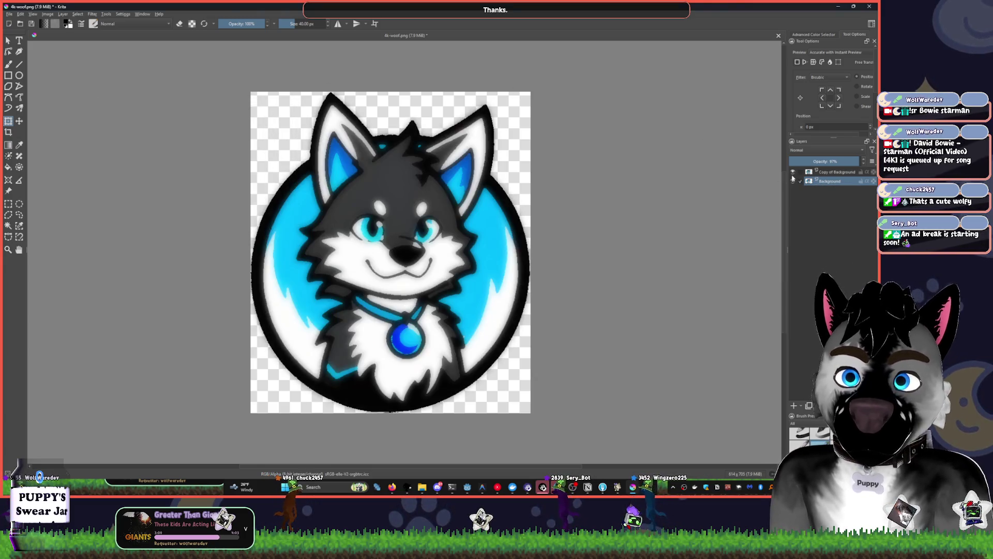
{"action": "left_click", "coordinate": [822, 172]}
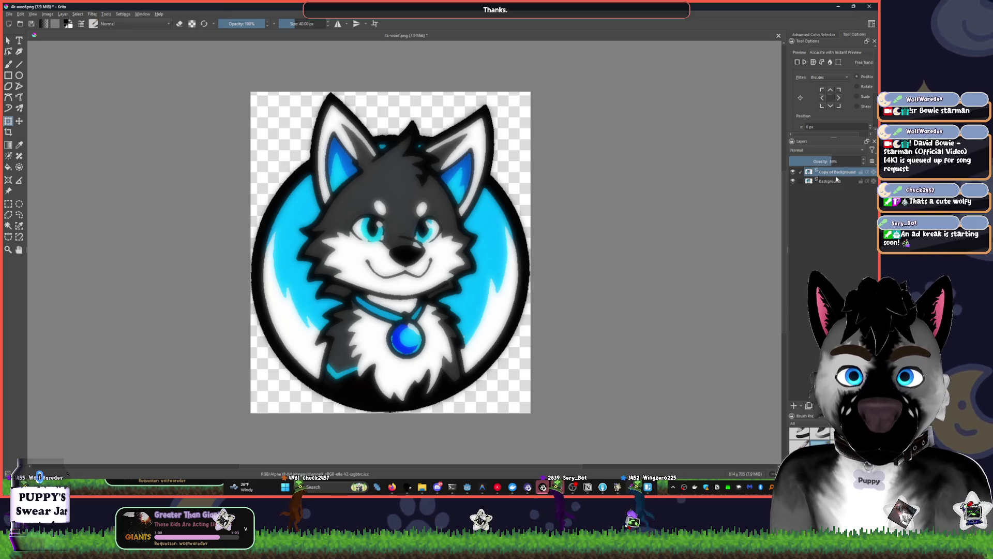
{"action": "left_click", "coordinate": [828, 150]}
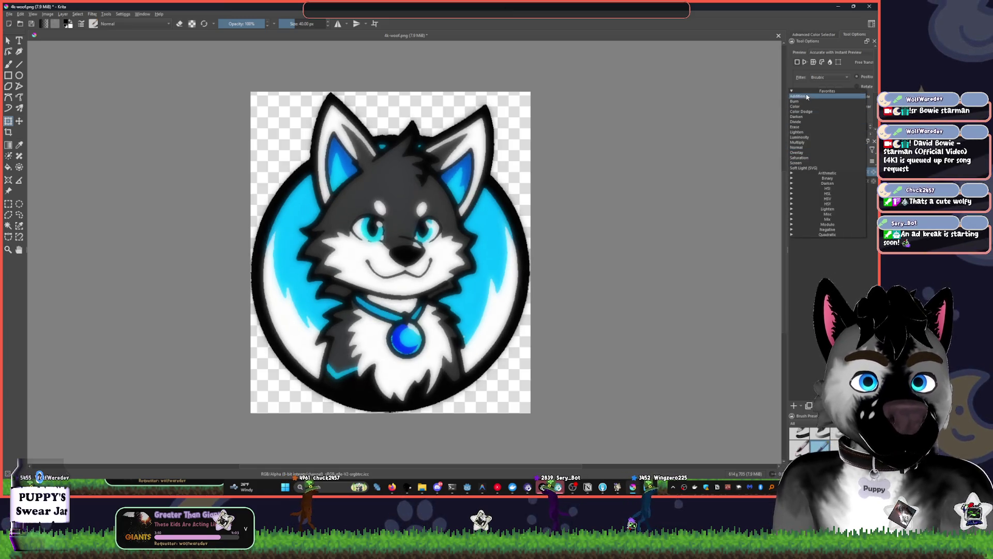
{"action": "left_click", "coordinate": [812, 142]}
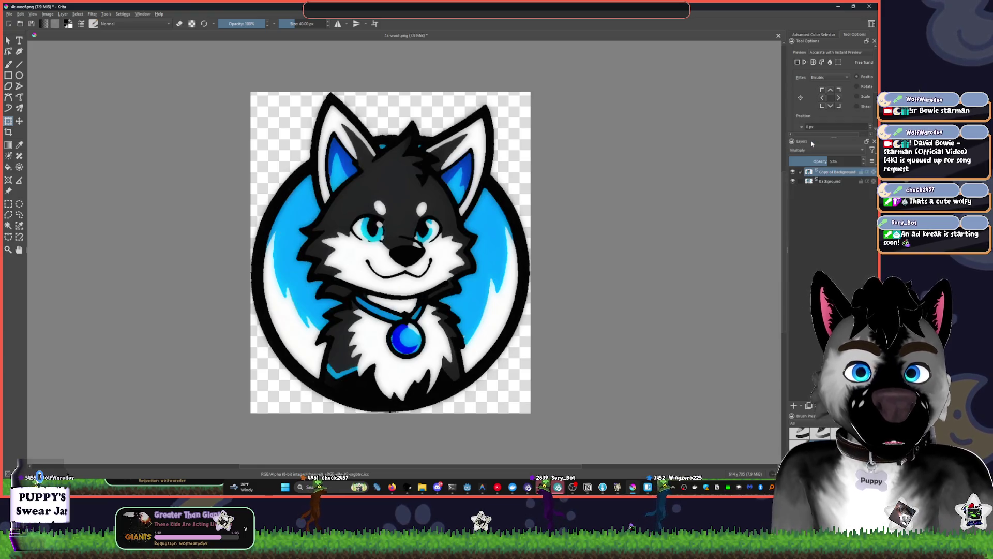
{"action": "mouse_move", "coordinate": [838, 162]}
{"action": "left_mouse_down"}
{"action": "mouse_move", "coordinate": [849, 164]}
{"action": "mouse_move", "coordinate": [840, 162]}
{"action": "left_mouse_up"}
{"action": "key", "text": "ctrl+i"}
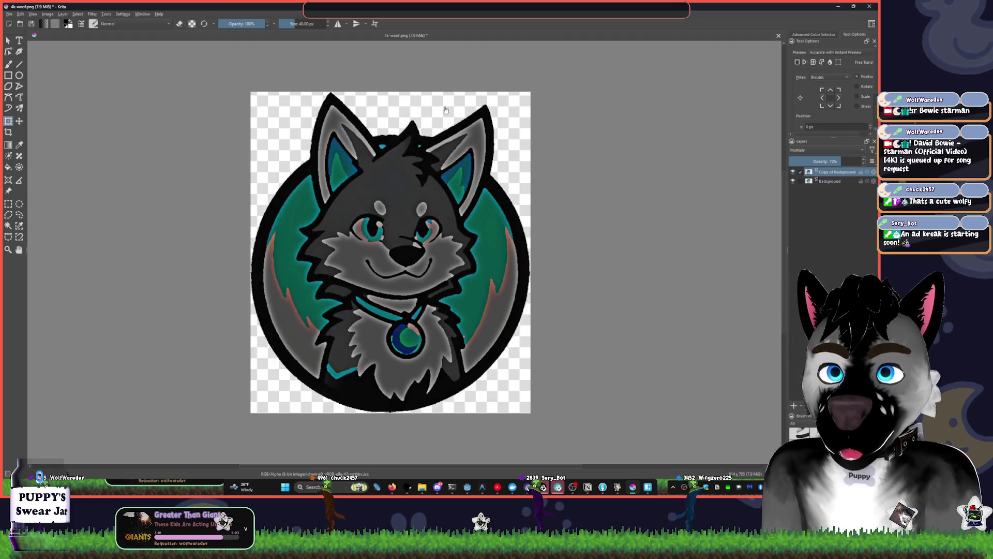
{"action": "mouse_move", "coordinate": [843, 161]}
{"action": "left_mouse_down"}
{"action": "mouse_move", "coordinate": [806, 162]}
{"action": "mouse_move", "coordinate": [827, 161]}
{"action": "left_mouse_up"}
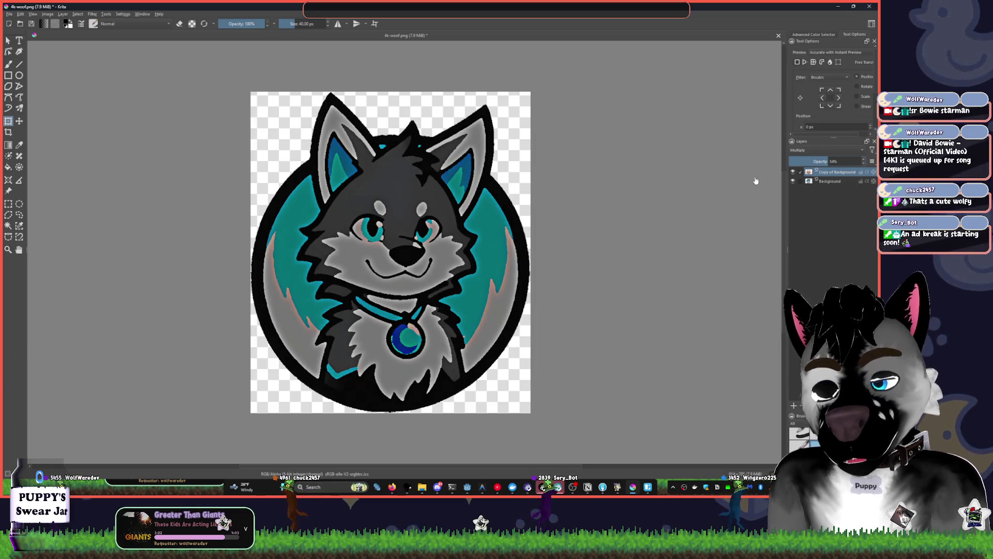
{"action": "key", "text": "ctrl+i"}
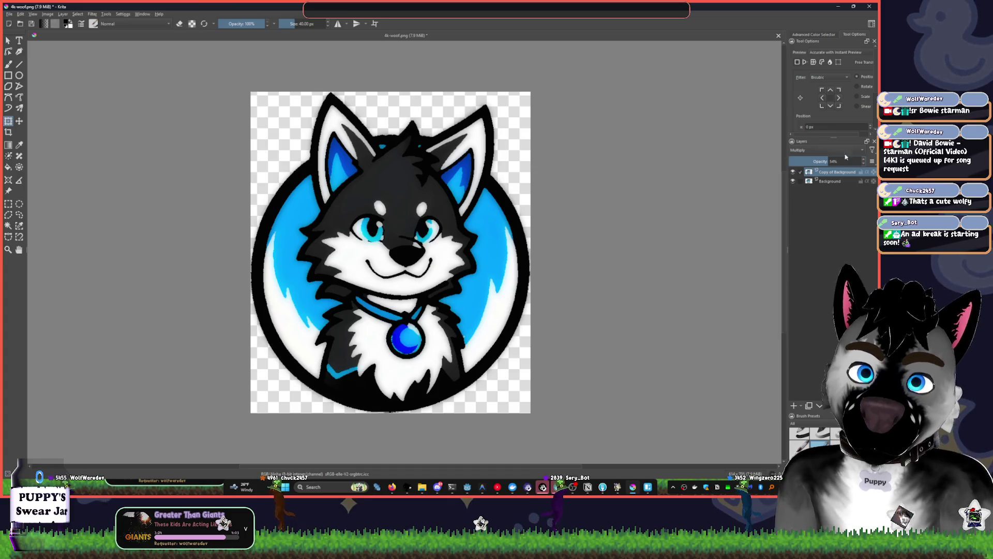
Toggle the copy layer's visibility repeatedly to compare, leaving it hidden
{"action": "left_click", "coordinate": [792, 173]}
{"action": "left_click", "coordinate": [792, 172]}
{"action": "left_click", "coordinate": [792, 172]}
{"action": "left_click", "coordinate": [793, 172]}
{"action": "left_click", "coordinate": [792, 173]}
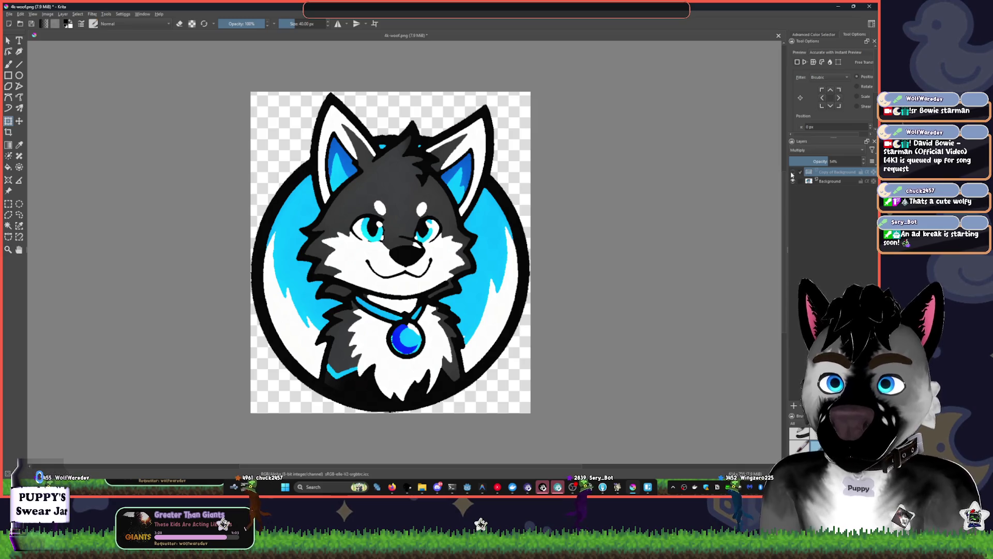
{"action": "left_click", "coordinate": [792, 173]}
{"action": "left_click", "coordinate": [793, 172]}
{"action": "left_click", "coordinate": [792, 172]}
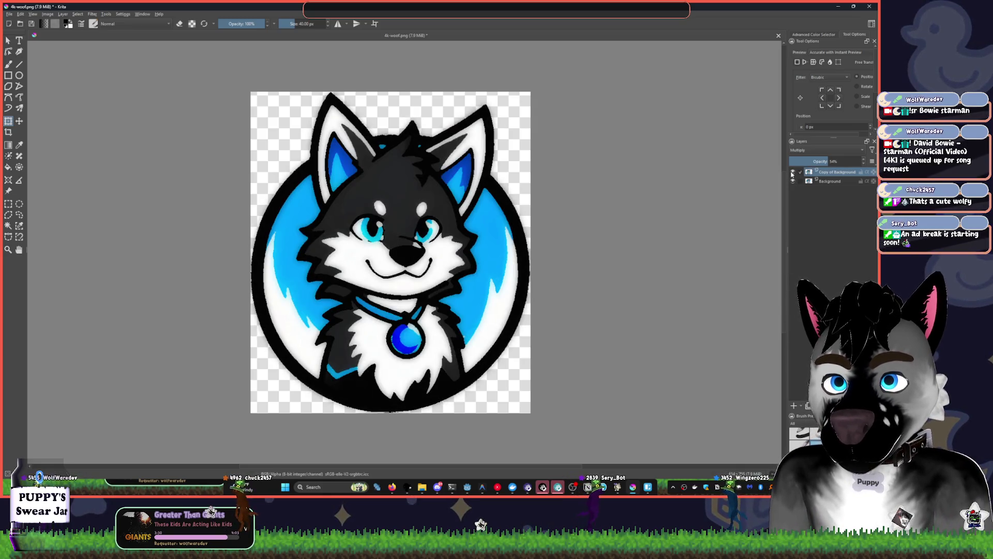
{"action": "left_click", "coordinate": [793, 173]}
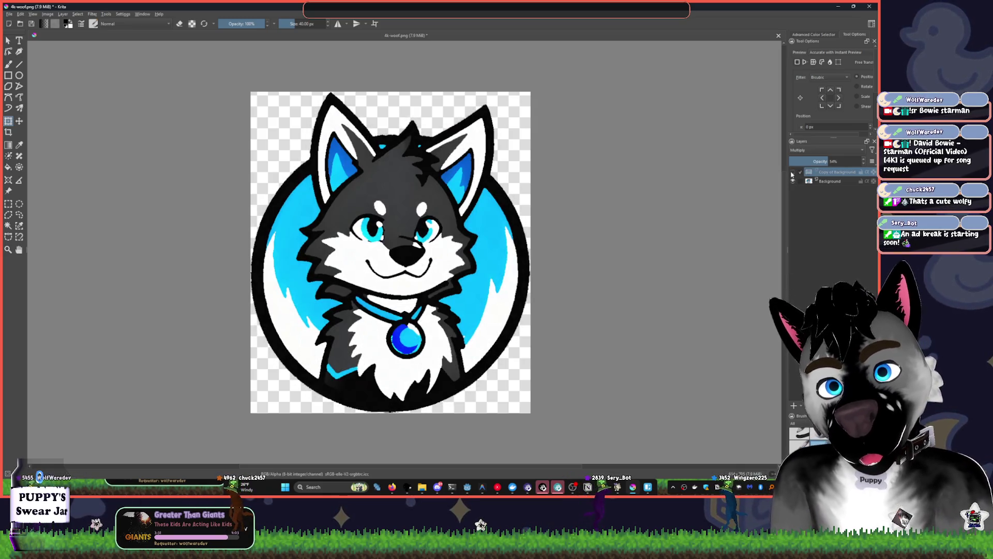
Try Soft Light (SVG), Screen, Saturation, Multiply and Luminosity blending on the copy layer
{"action": "left_click", "coordinate": [810, 151]}
{"action": "left_click", "coordinate": [809, 151]}
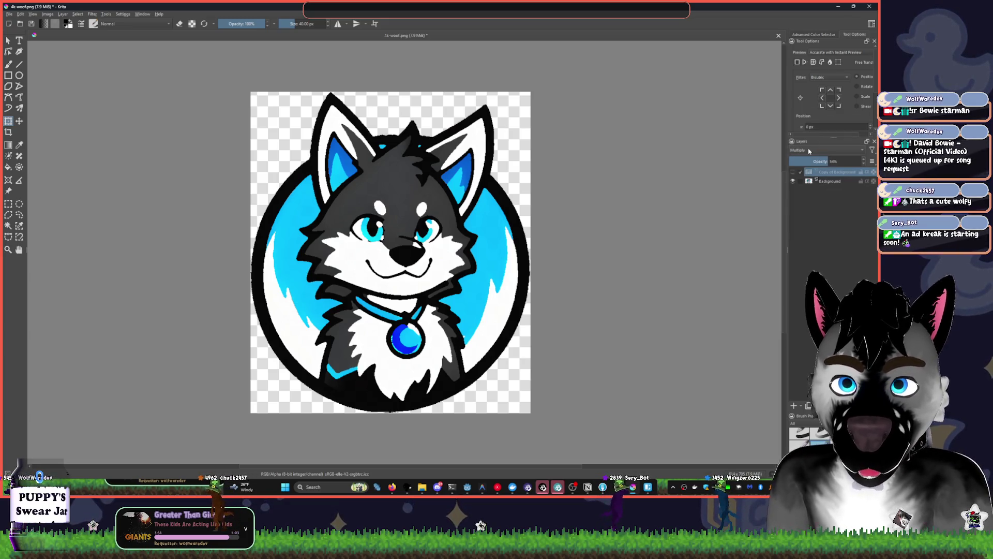
{"action": "scroll", "coordinate": [809, 150], "scroll_direction": "up", "scroll_amount": 3}
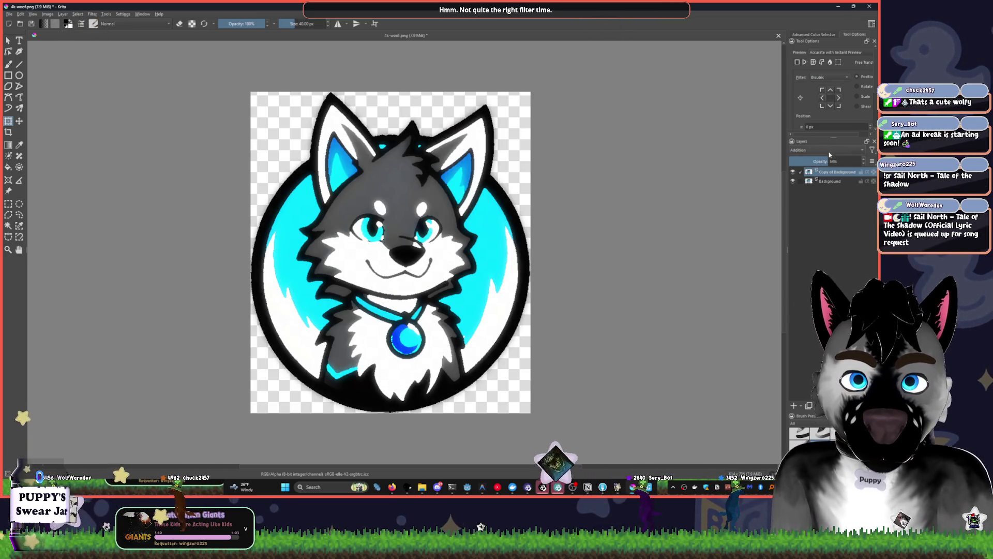
{"action": "left_click", "coordinate": [829, 151]}
{"action": "left_click", "coordinate": [830, 237]}
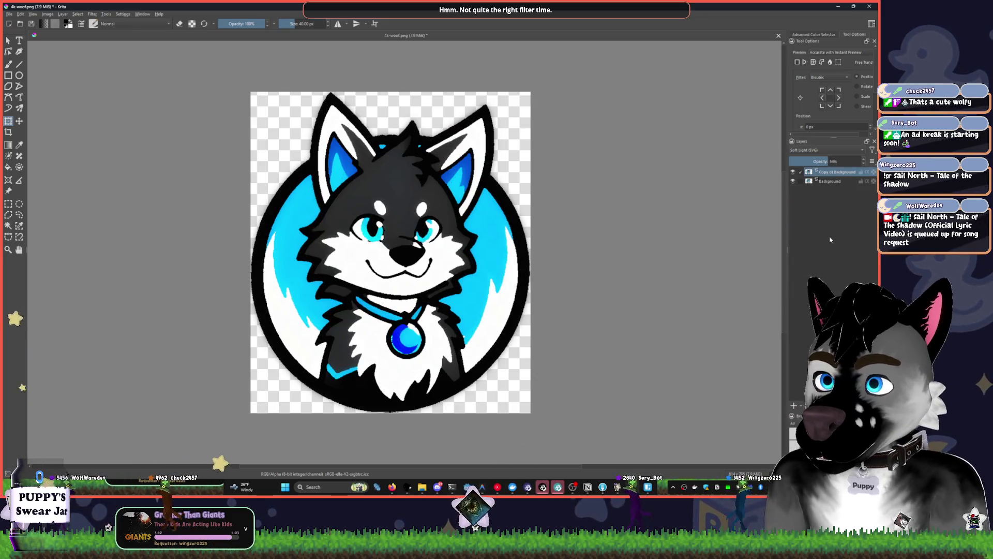
{"action": "key", "text": "alt+shift+s"}
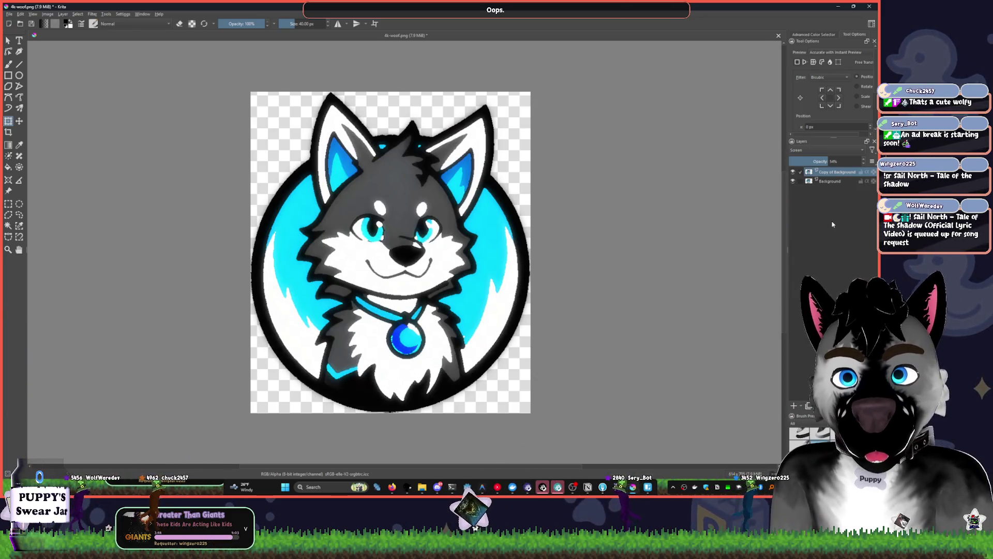
{"action": "key", "text": "alt+shift+t"}
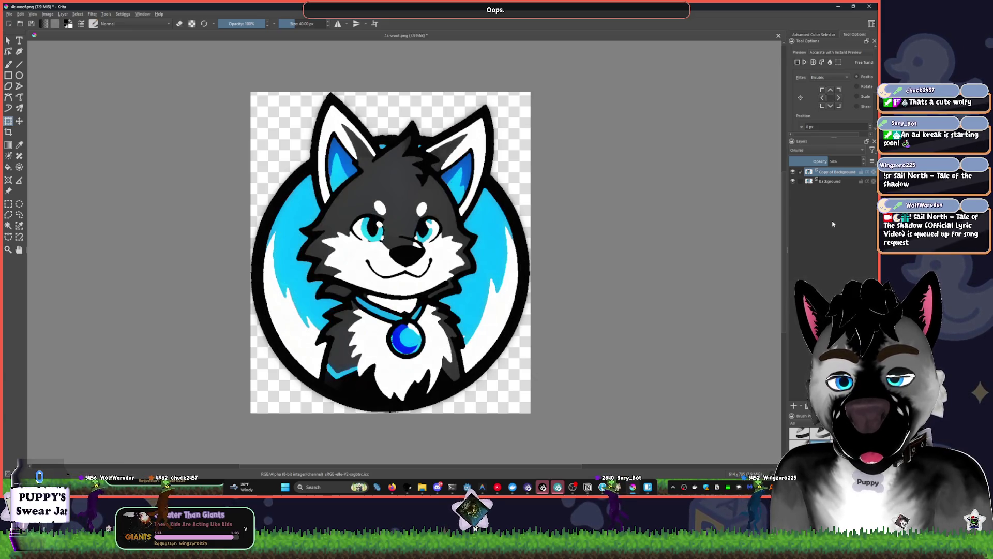
{"action": "key", "text": "alt+shift+m"}
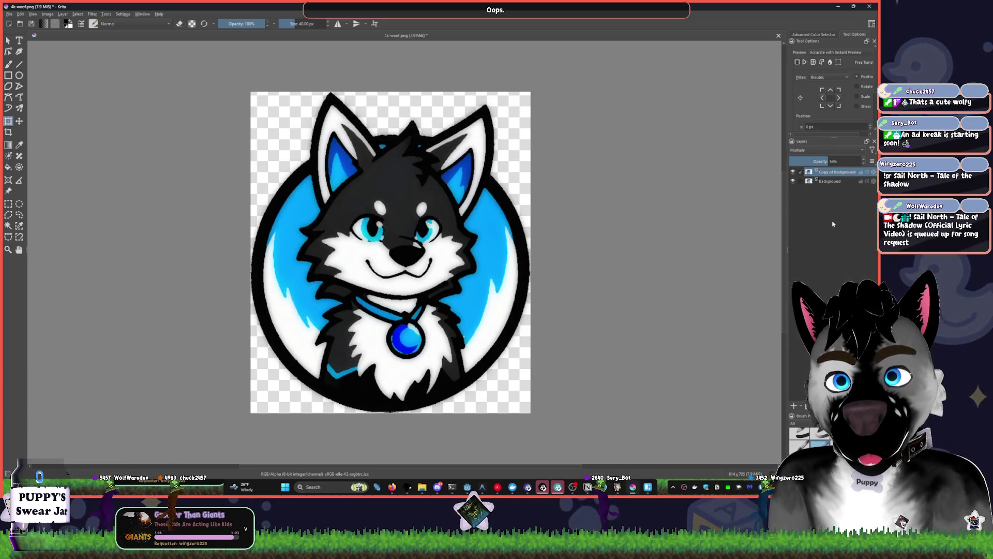
{"action": "left_click", "coordinate": [819, 148]}
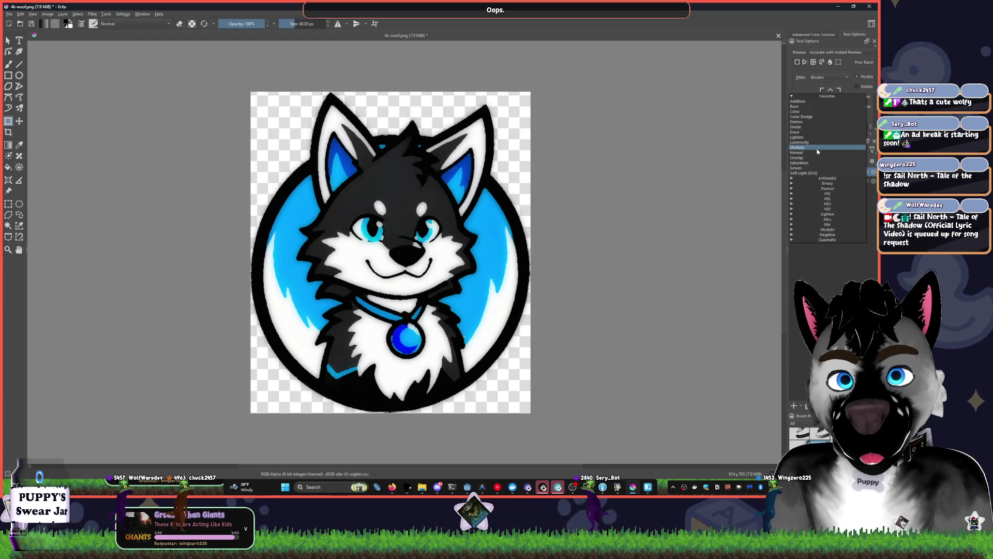
{"action": "key", "text": "Up"}
{"action": "key", "text": "Return"}
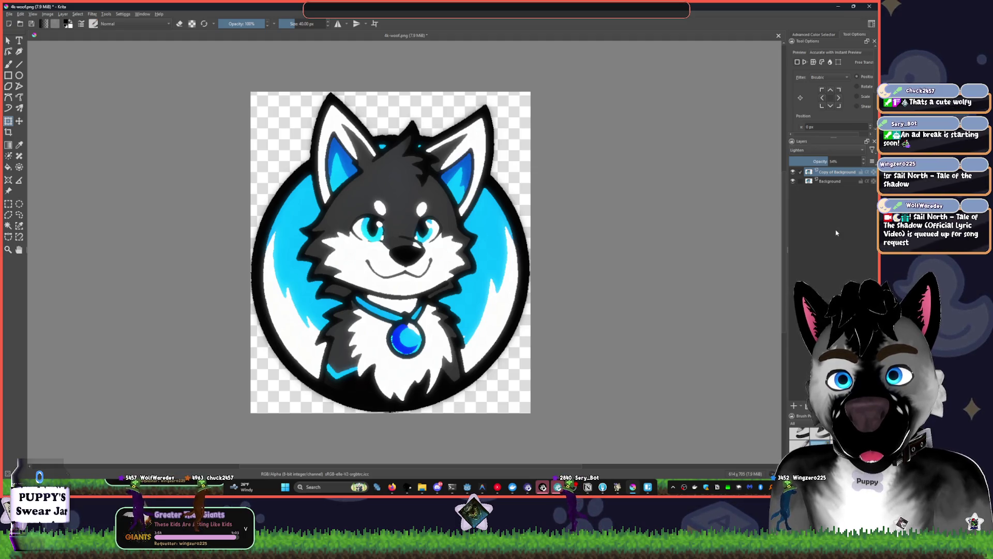
Set the copied layer's blend mode to Erase and adjust its opacity down and up
{"action": "left_click", "coordinate": [498, 487]}
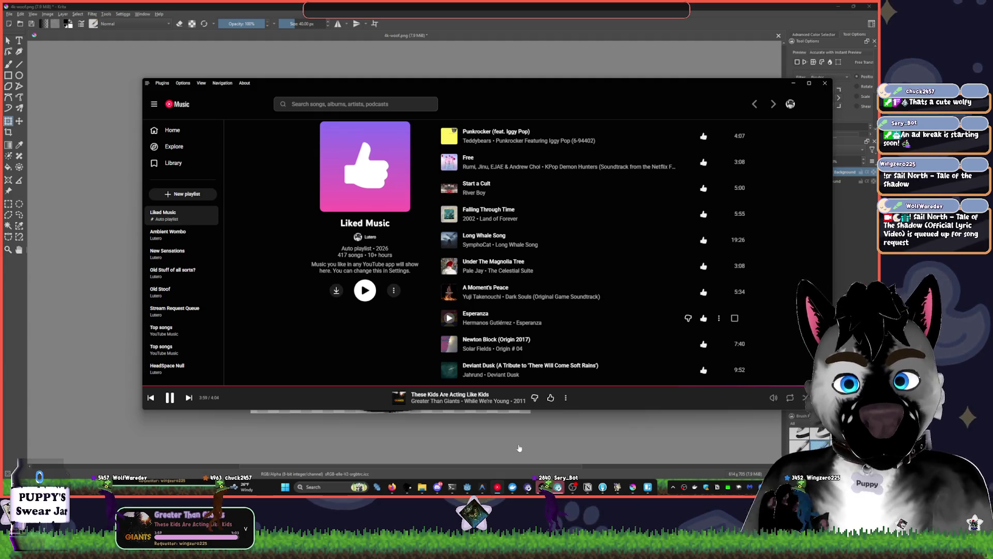
{"action": "left_click", "coordinate": [519, 448]}
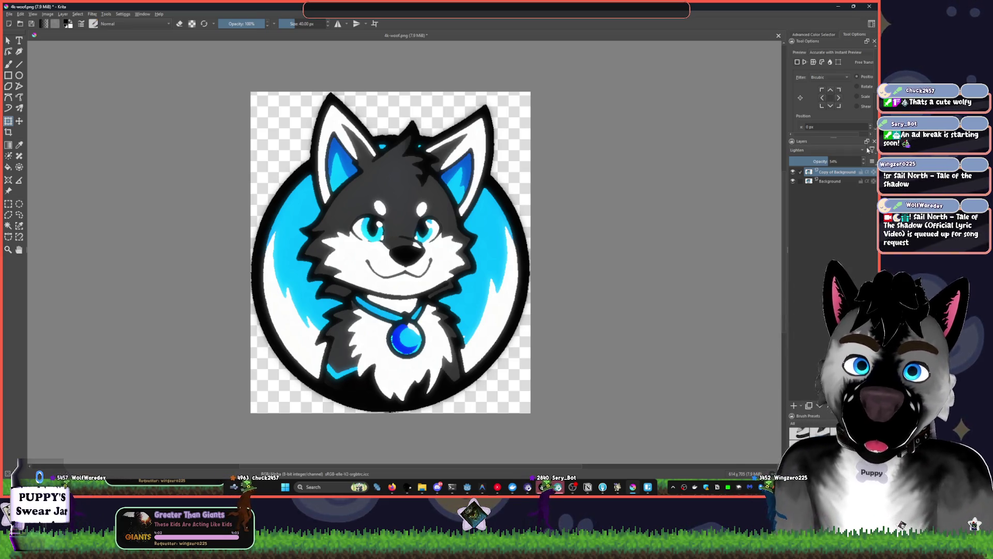
{"action": "left_click", "coordinate": [806, 150]}
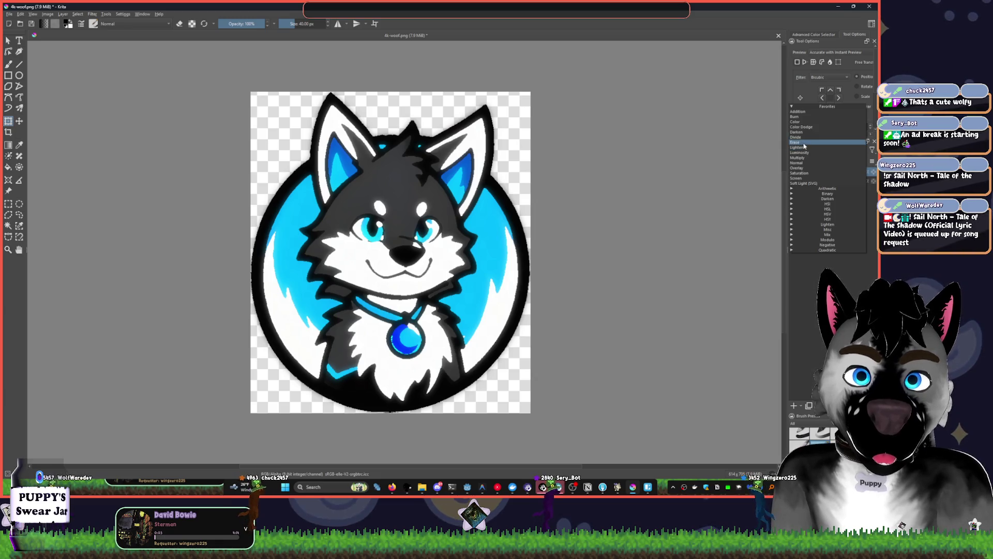
{"action": "left_click", "coordinate": [804, 144]}
{"action": "scroll", "coordinate": [820, 150], "scroll_direction": "down", "scroll_amount": 1}
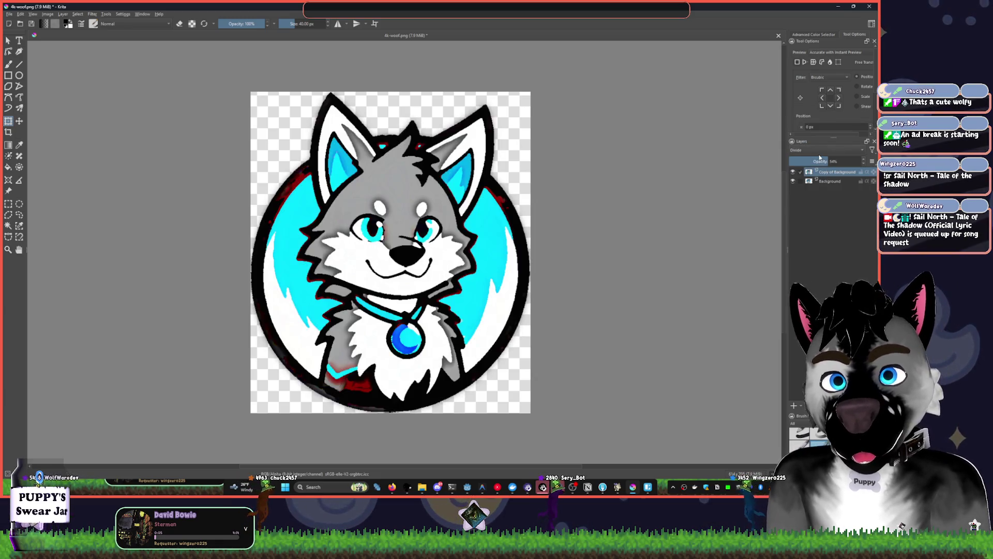
{"action": "mouse_move", "coordinate": [826, 161]}
{"action": "left_mouse_down"}
{"action": "mouse_move", "coordinate": [856, 161]}
{"action": "mouse_move", "coordinate": [794, 165]}
{"action": "mouse_move", "coordinate": [813, 160]}
{"action": "left_mouse_up"}
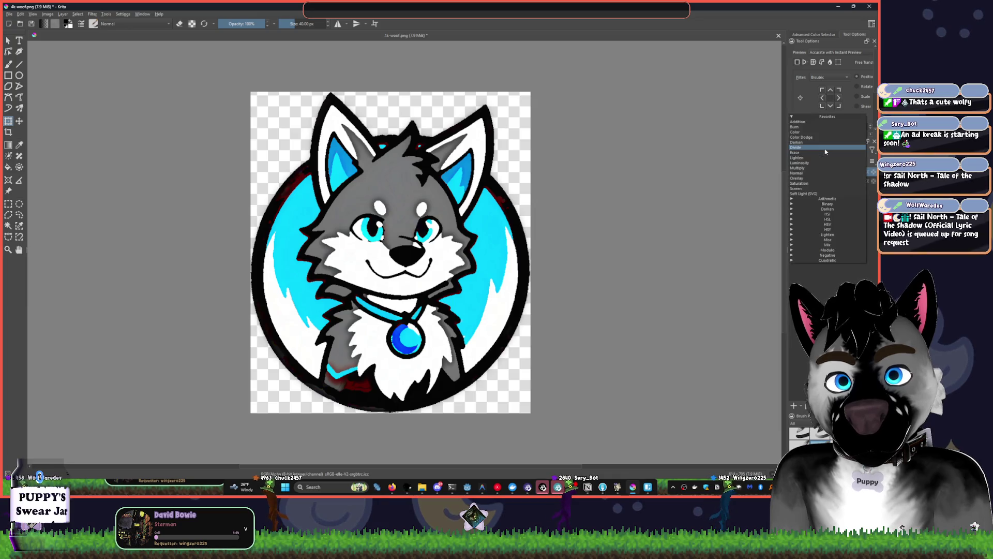
{"action": "scroll", "coordinate": [823, 147], "scroll_direction": "down", "scroll_amount": 2}
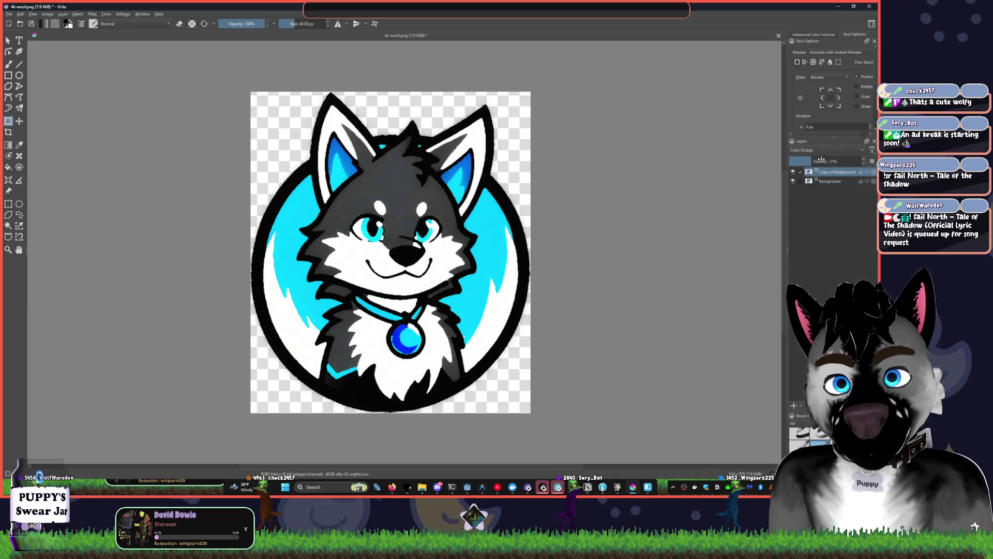
{"action": "mouse_move", "coordinate": [805, 158]}
{"action": "left_mouse_down"}
{"action": "mouse_move", "coordinate": [866, 163]}
{"action": "mouse_move", "coordinate": [792, 161]}
{"action": "mouse_move", "coordinate": [808, 161]}
{"action": "left_mouse_up"}
Hide the Copy of Background layer and show the original Background layer
{"action": "left_click", "coordinate": [792, 172]}
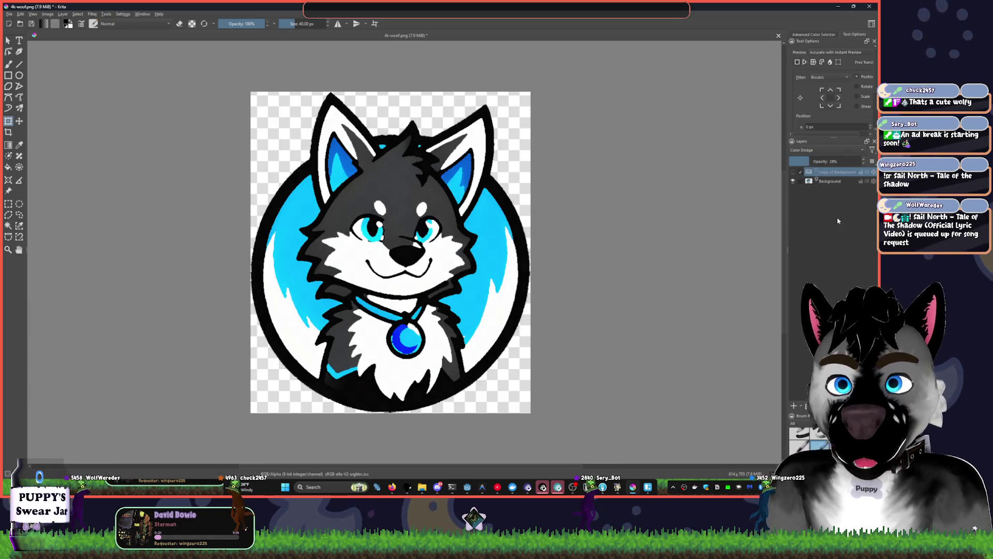
{"action": "left_click", "coordinate": [793, 181]}
{"action": "left_click", "coordinate": [792, 171]}
{"action": "left_click", "coordinate": [832, 182]}
{"action": "left_click", "coordinate": [792, 181]}
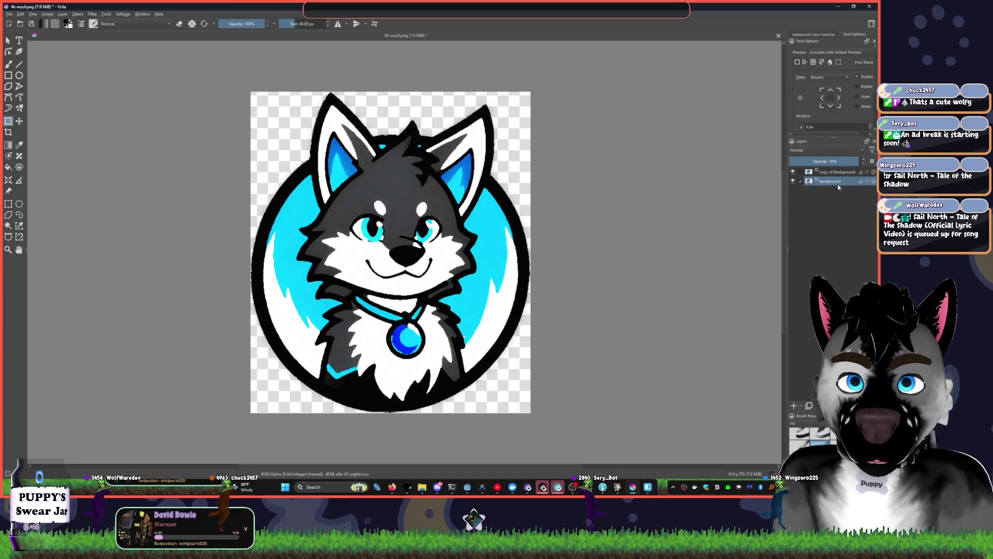
Hide the copy layer and turn up the YouTube Music volume
{"action": "left_click", "coordinate": [792, 171]}
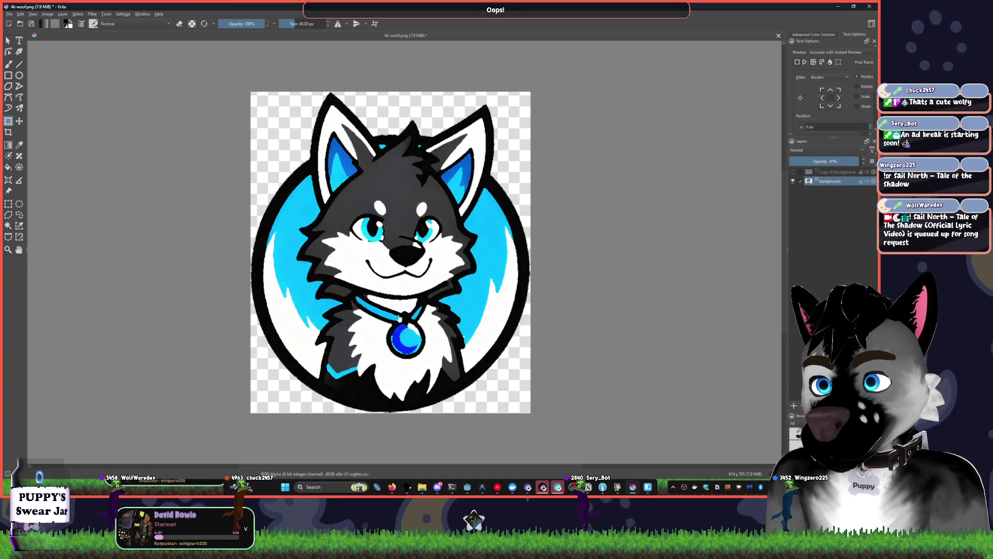
{"action": "left_click", "coordinate": [497, 487]}
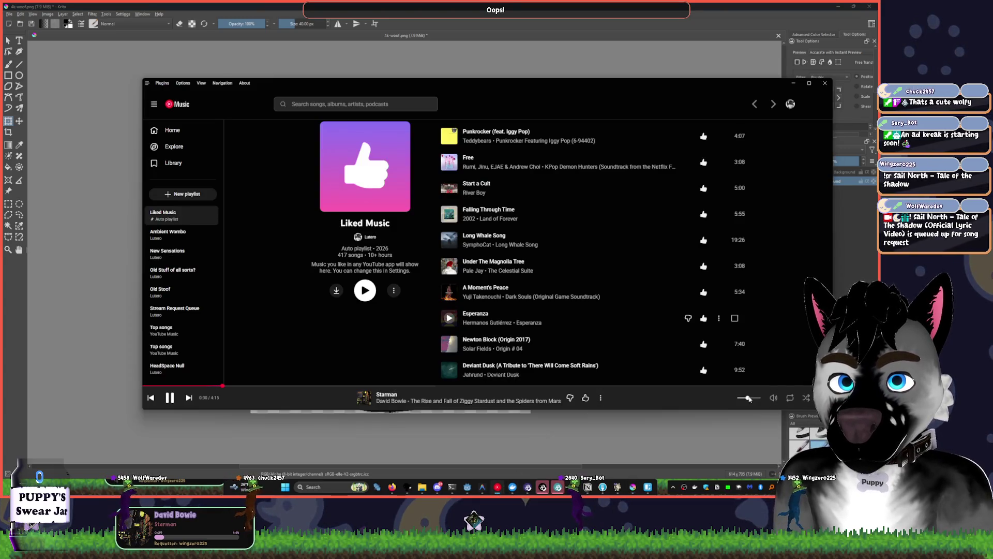
{"action": "scroll", "coordinate": [750, 399], "scroll_direction": "up", "scroll_amount": 1}
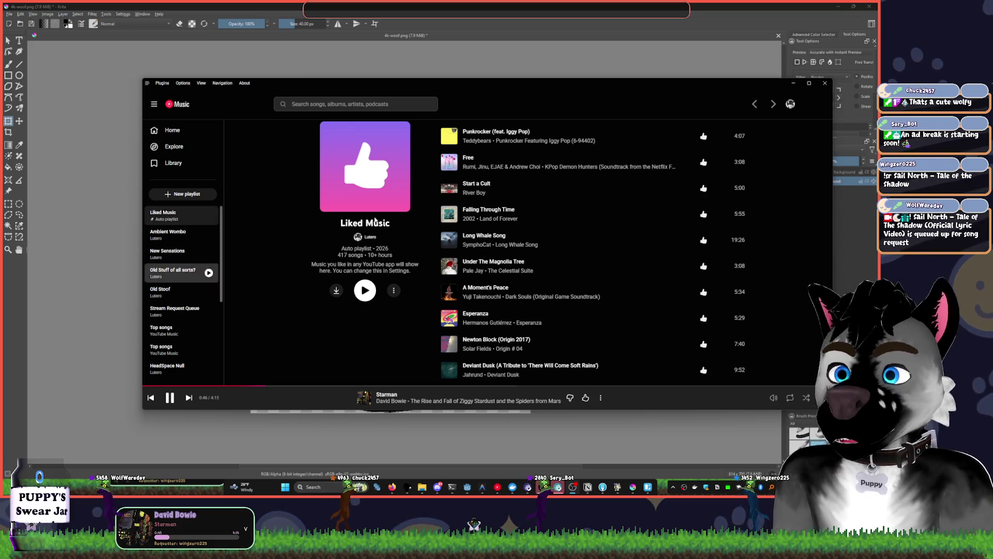
{"action": "left_click", "coordinate": [582, 75]}
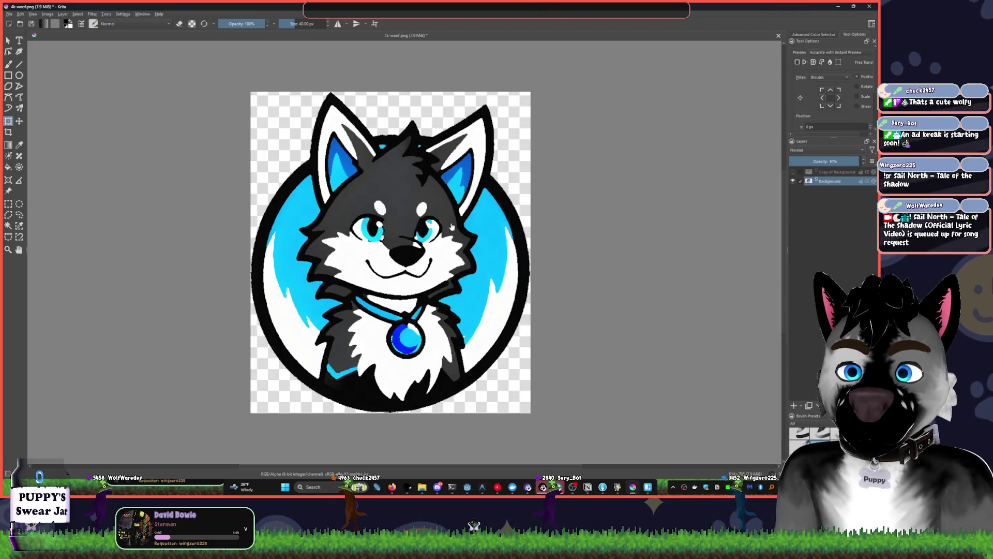
Start a transform from Krita's Tools menu, then switch to the Godot editor
{"action": "left_click", "coordinate": [103, 15]}
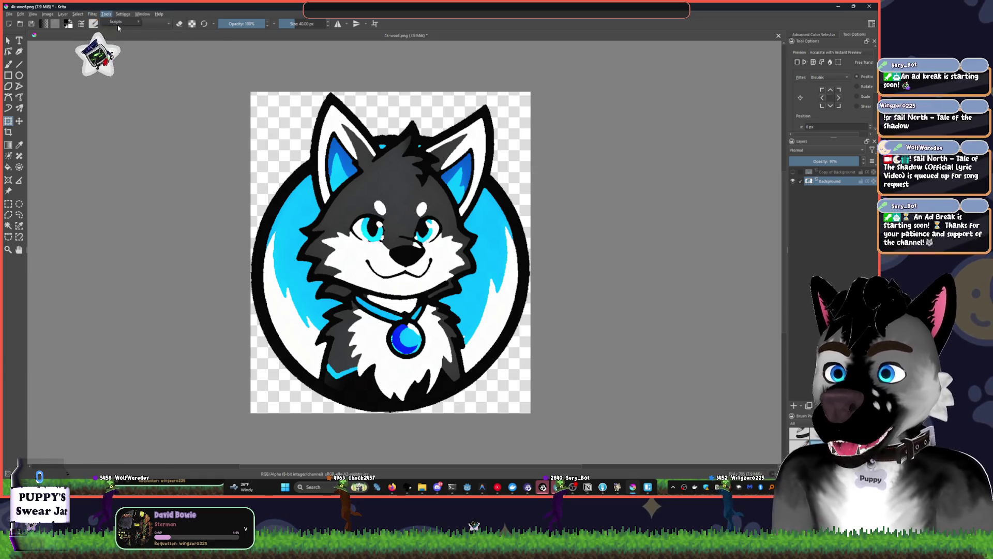
{"action": "left_click", "coordinate": [530, 135]}
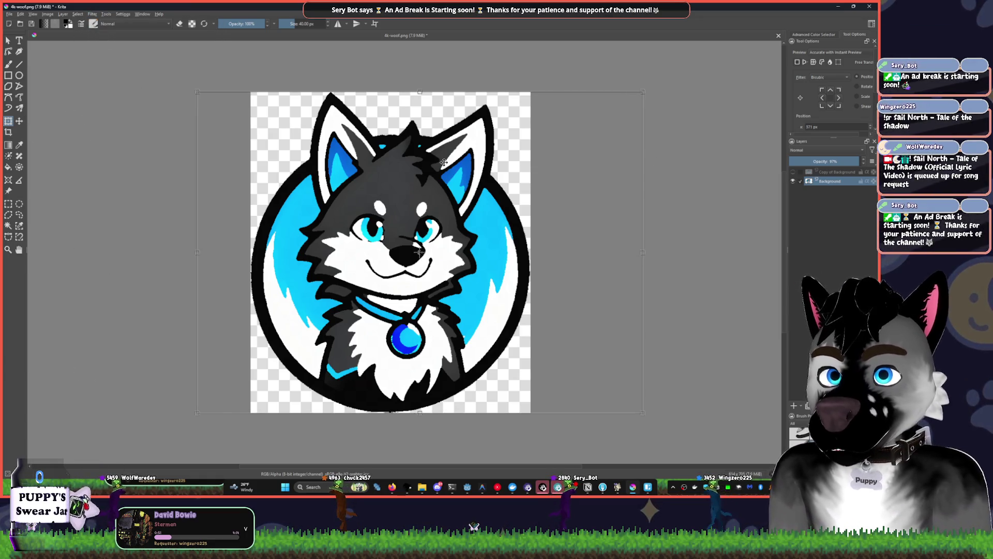
{"action": "scroll", "coordinate": [512, 215], "scroll_direction": "up", "scroll_amount": 5}
{"action": "key", "text": "alt+Tab"}
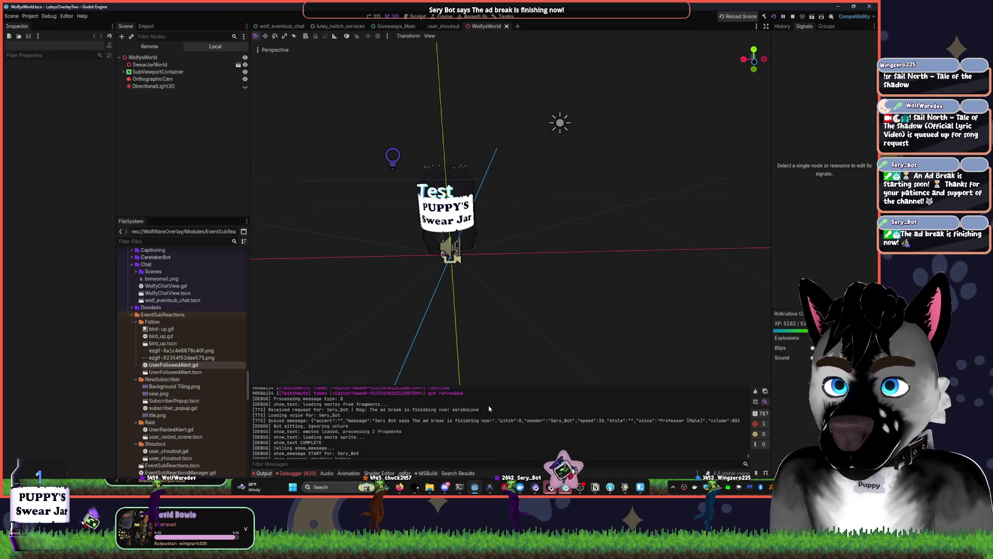
Search the project for 'awaiting' and open the WolfyChatView.gd match at line 172
{"action": "key", "text": "ctrl+shift+p"}
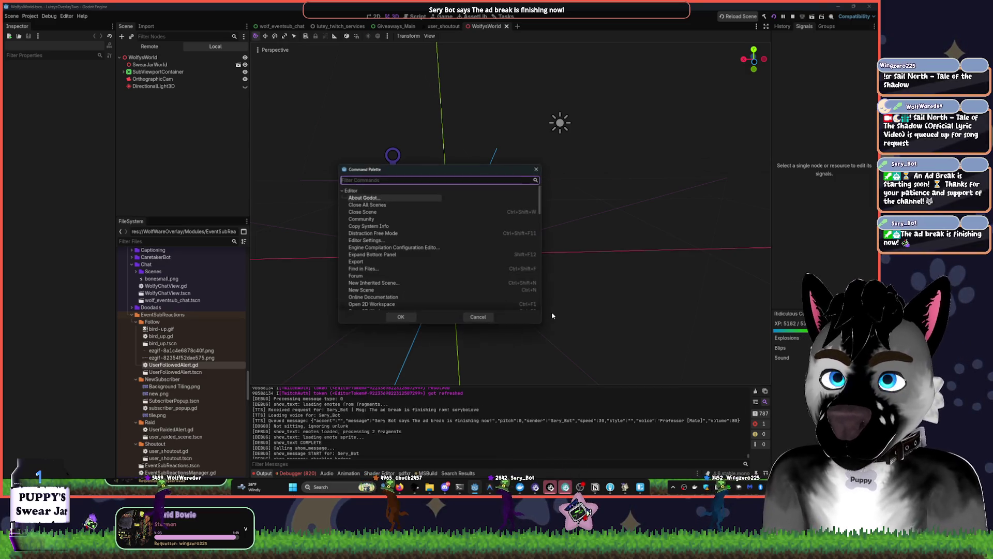
{"action": "key", "text": "Escape"}
{"action": "key", "text": "ctrl+shift+f"}
{"action": "type", "text": "awaiting"}
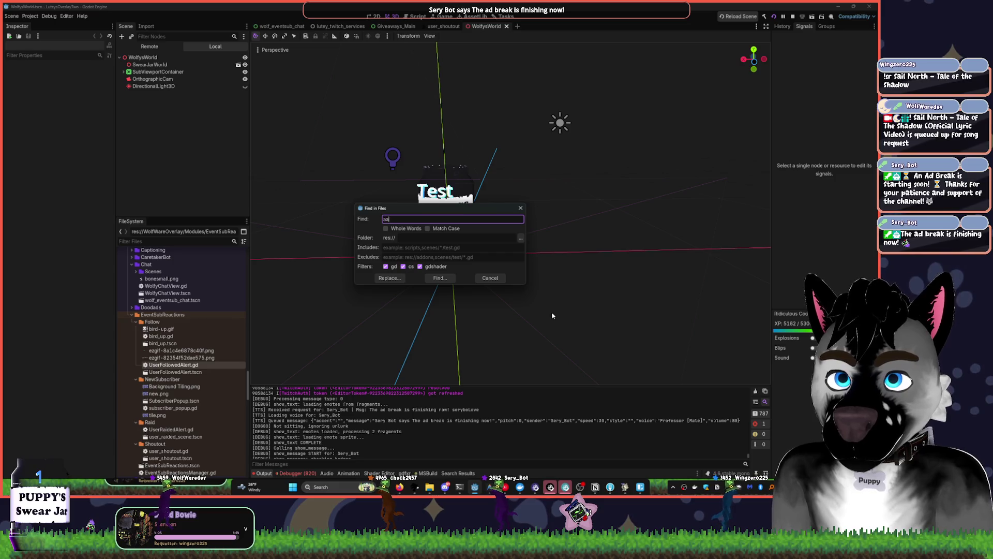
{"action": "key", "text": "Return"}
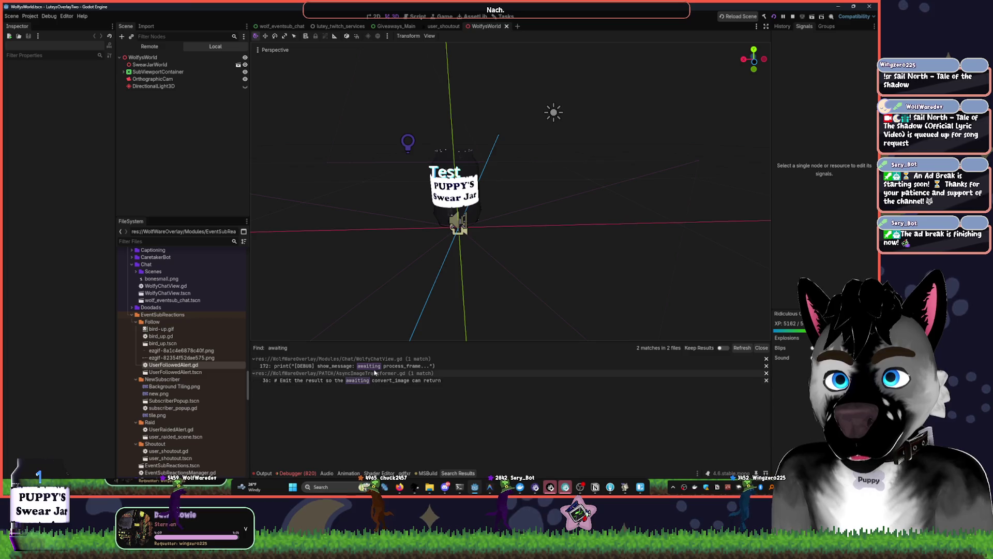
{"action": "left_click", "coordinate": [377, 366]}
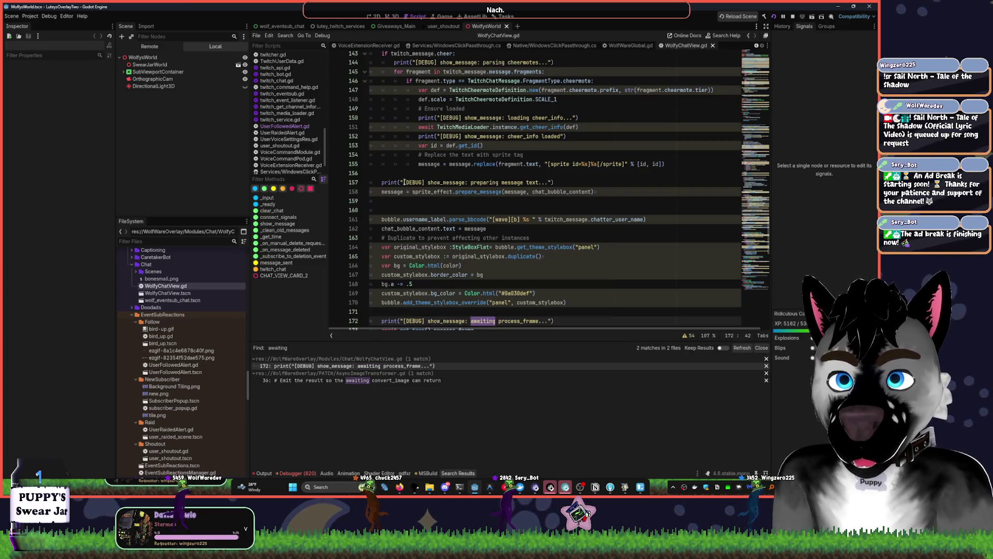
Delete the [DEBUG] print lines from show_message and relaunch the running project
{"action": "left_click_drag", "start_coordinate": [381, 182], "coordinate": [425, 182]}
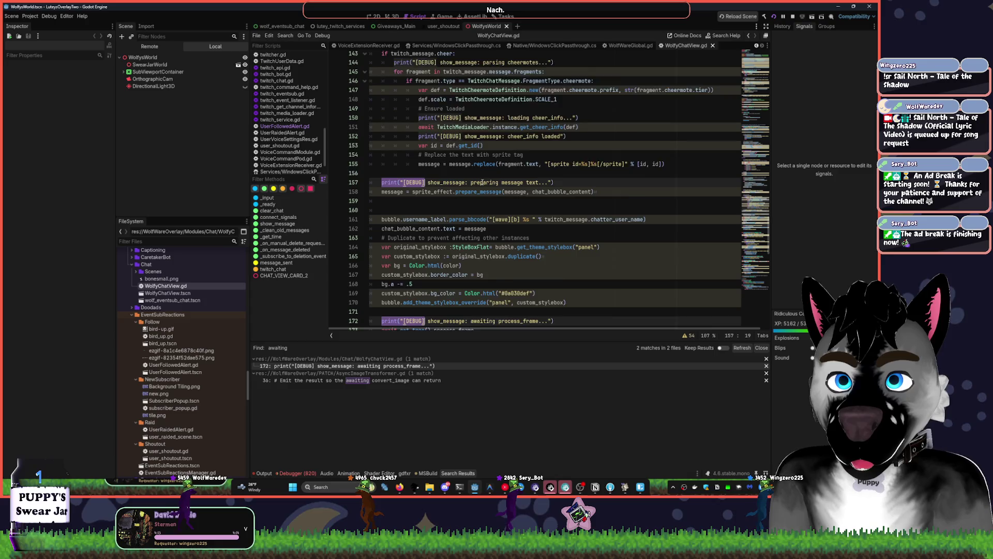
{"action": "scroll", "coordinate": [482, 182], "scroll_direction": "up", "scroll_amount": 15}
{"action": "scroll", "coordinate": [482, 182], "scroll_direction": "down", "scroll_amount": 10}
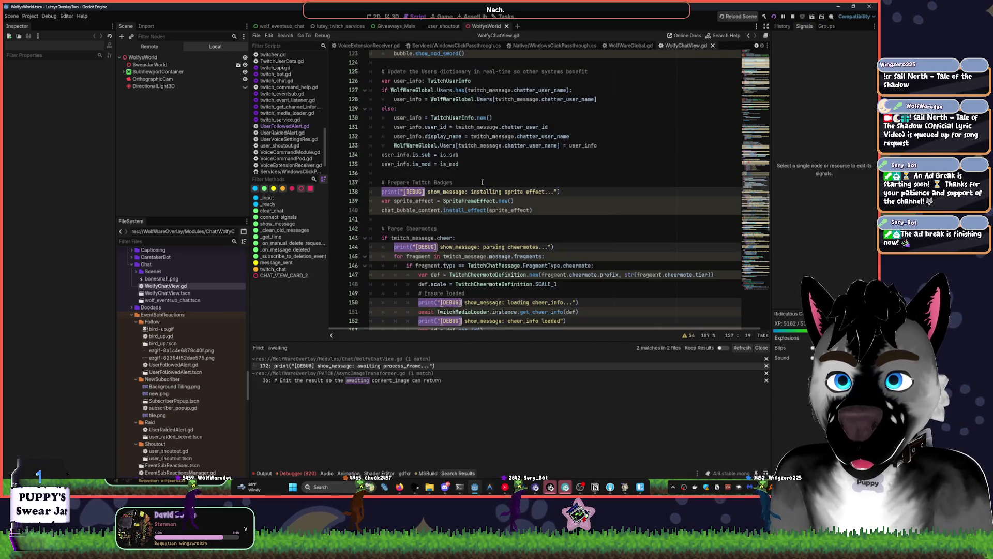
{"action": "key", "text": "shift+End"}
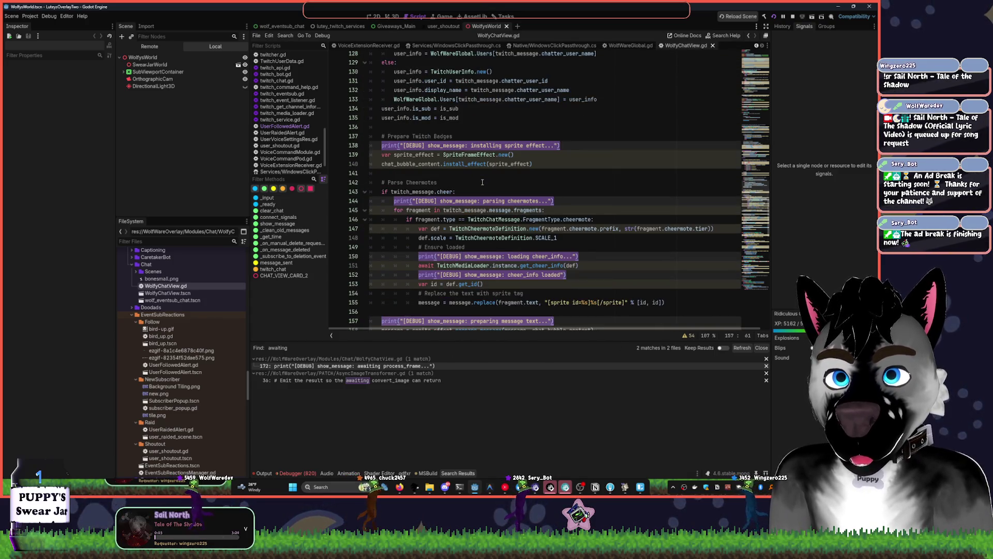
{"action": "key", "text": "BackSpace"}
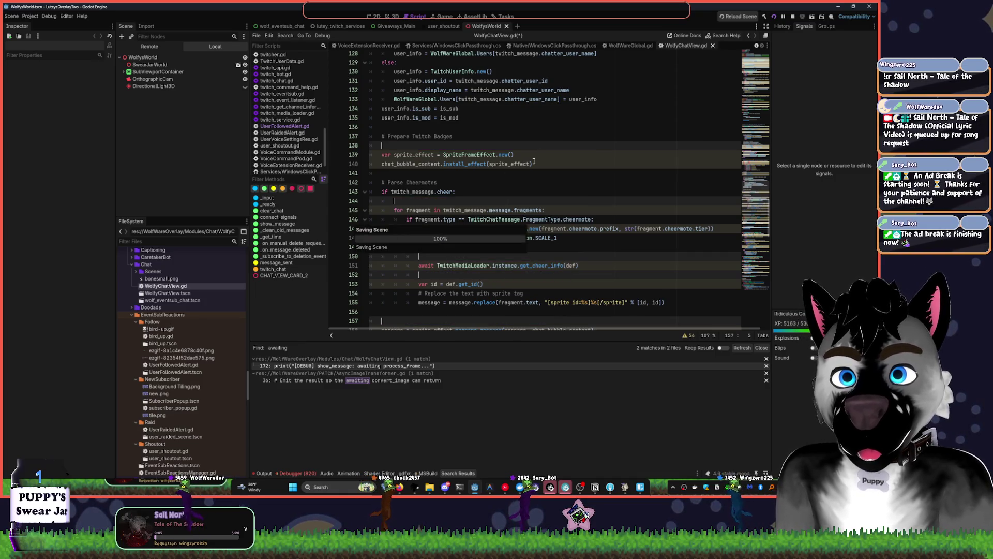
{"action": "scroll", "coordinate": [551, 159], "scroll_direction": "down", "scroll_amount": 7}
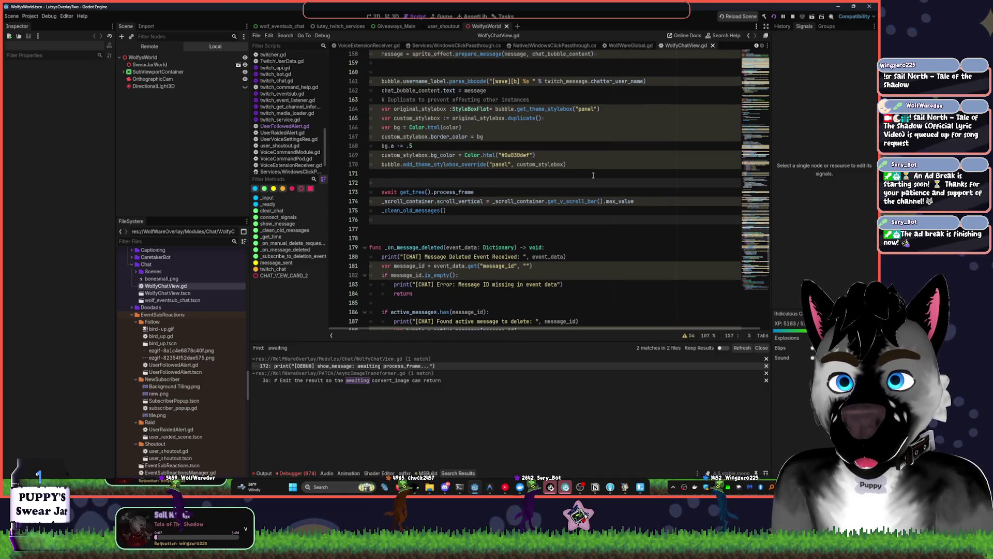
{"action": "scroll", "coordinate": [592, 175], "scroll_direction": "down", "scroll_amount": 4}
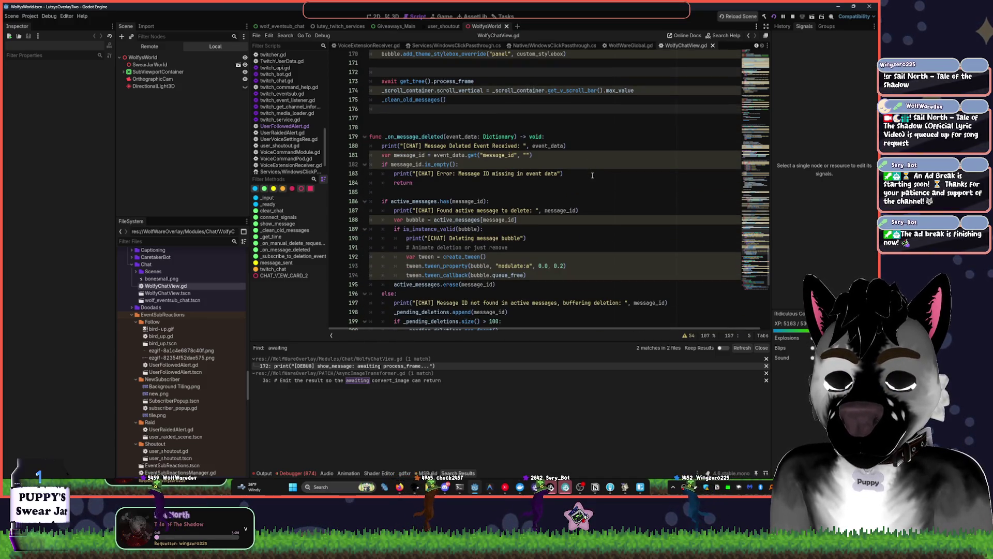
{"action": "left_click", "coordinate": [773, 16]}
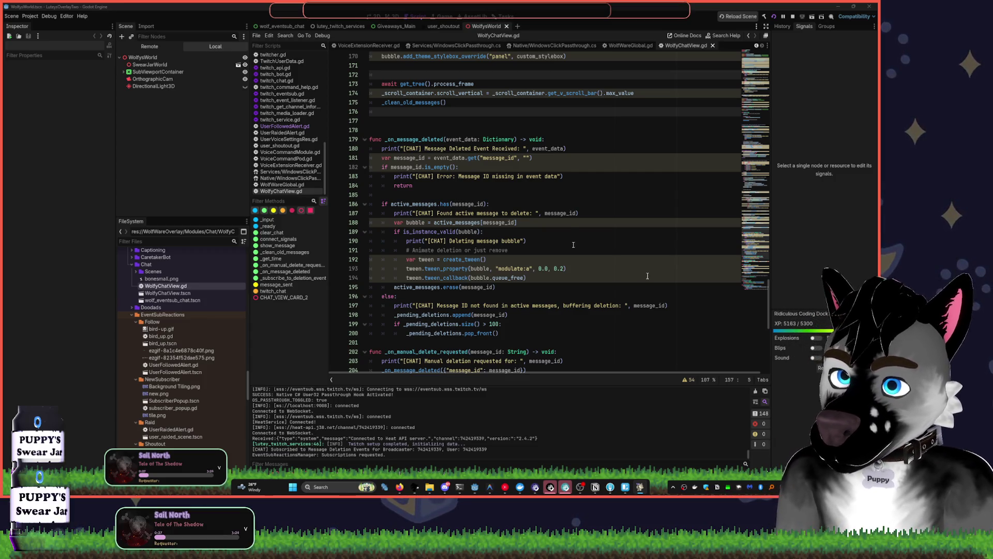
Fold the show_message and _on_message_deleted functions in WolfyChatView.gd
{"action": "scroll", "coordinate": [686, 330], "scroll_direction": "down", "scroll_amount": 2}
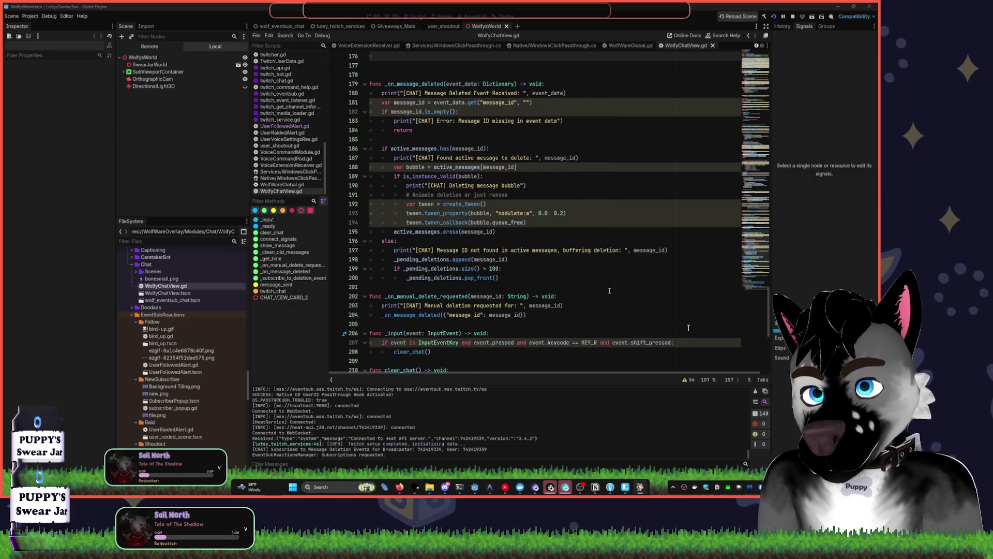
{"action": "left_click", "coordinate": [544, 191]}
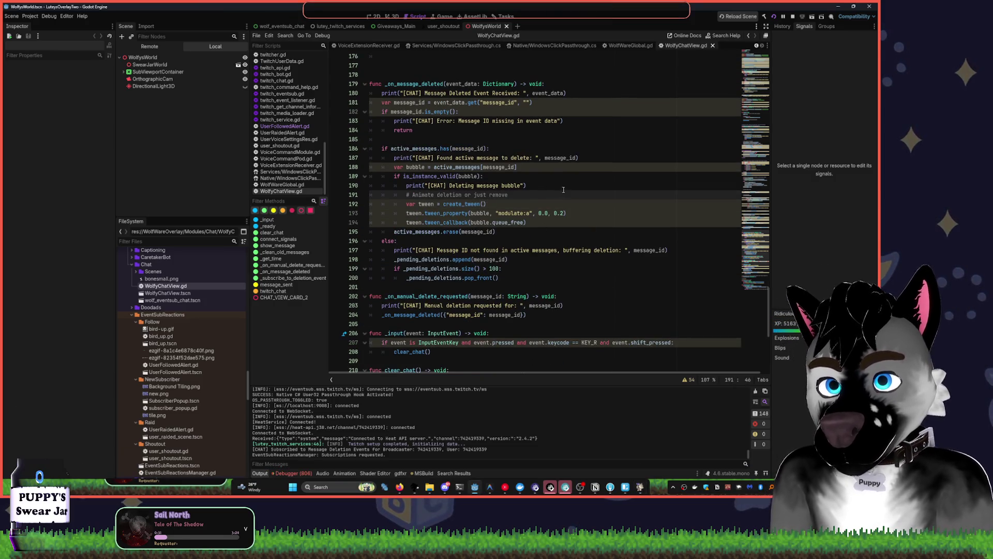
{"action": "scroll", "coordinate": [566, 188], "scroll_direction": "up", "scroll_amount": 11}
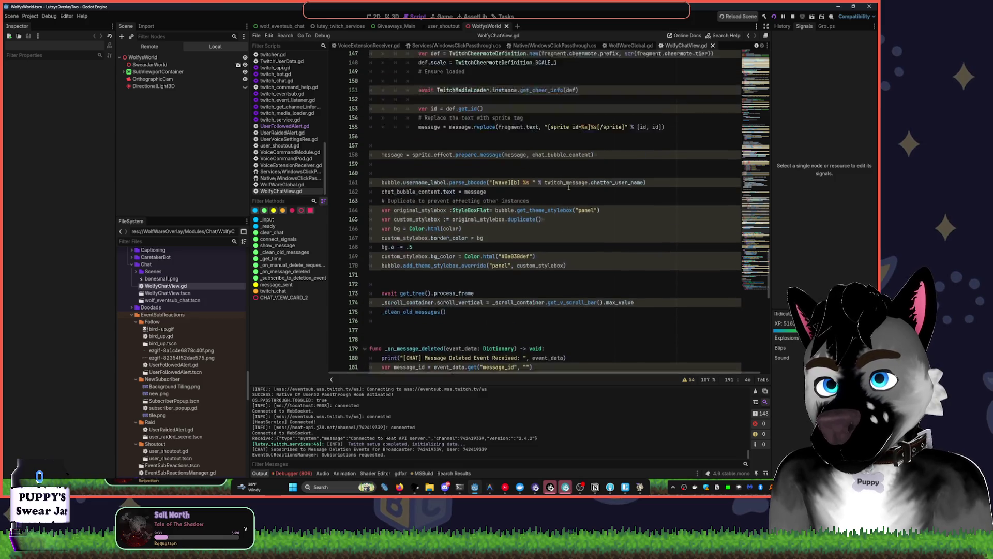
{"action": "scroll", "coordinate": [571, 186], "scroll_direction": "up", "scroll_amount": 3}
{"action": "scroll", "coordinate": [571, 187], "scroll_direction": "up", "scroll_amount": 9}
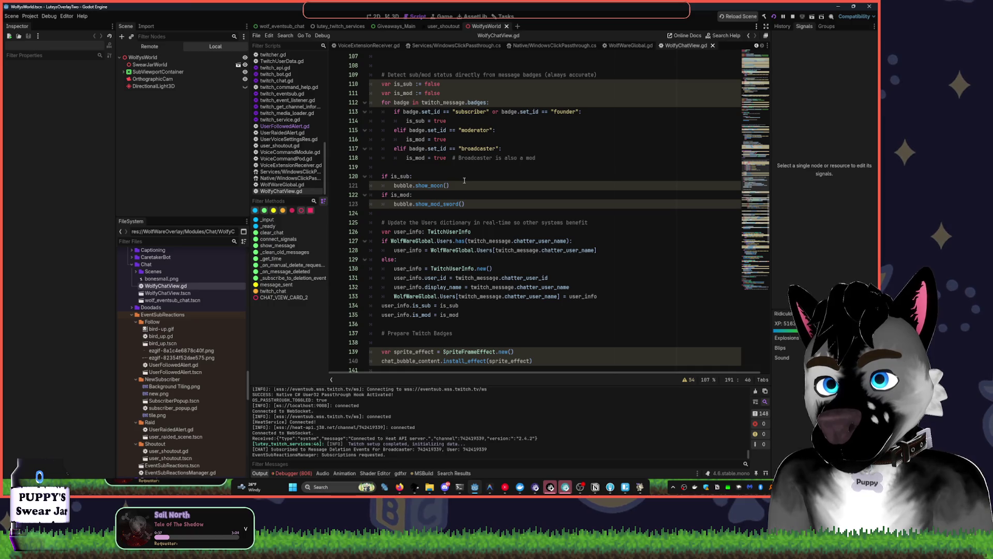
{"action": "left_click", "coordinate": [440, 212]}
{"action": "scroll", "coordinate": [408, 133], "scroll_direction": "up", "scroll_amount": 12}
{"action": "scroll", "coordinate": [409, 133], "scroll_direction": "up", "scroll_amount": 2}
{"action": "left_click", "coordinate": [406, 149]}
{"action": "left_click", "coordinate": [364, 159]}
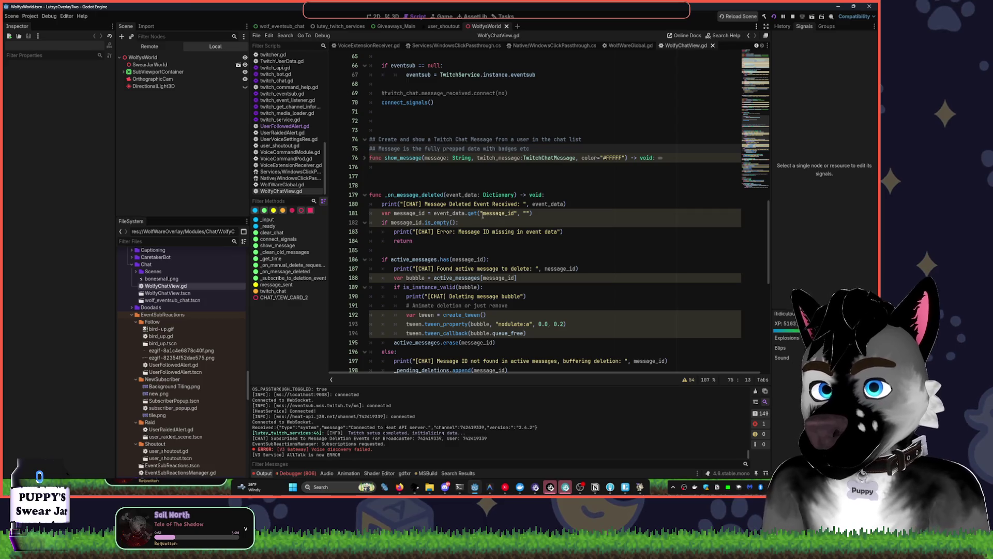
{"action": "left_click", "coordinate": [364, 195]}
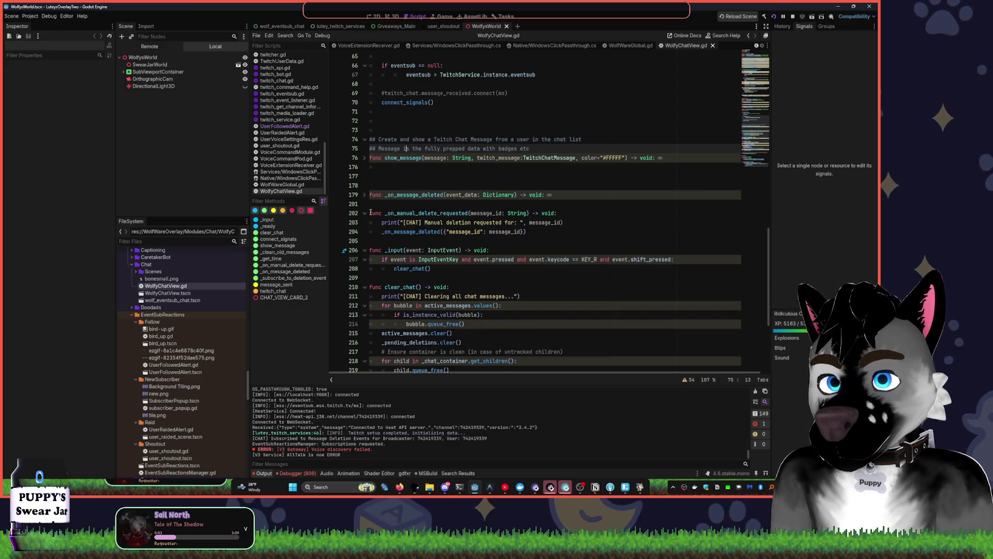
{"action": "left_click", "coordinate": [365, 213]}
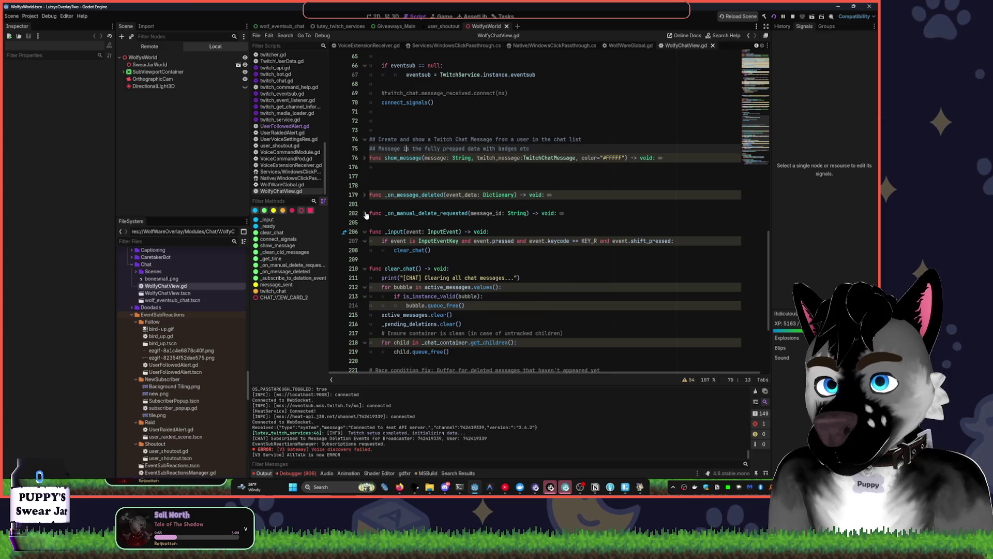
{"action": "left_click", "coordinate": [365, 213]}
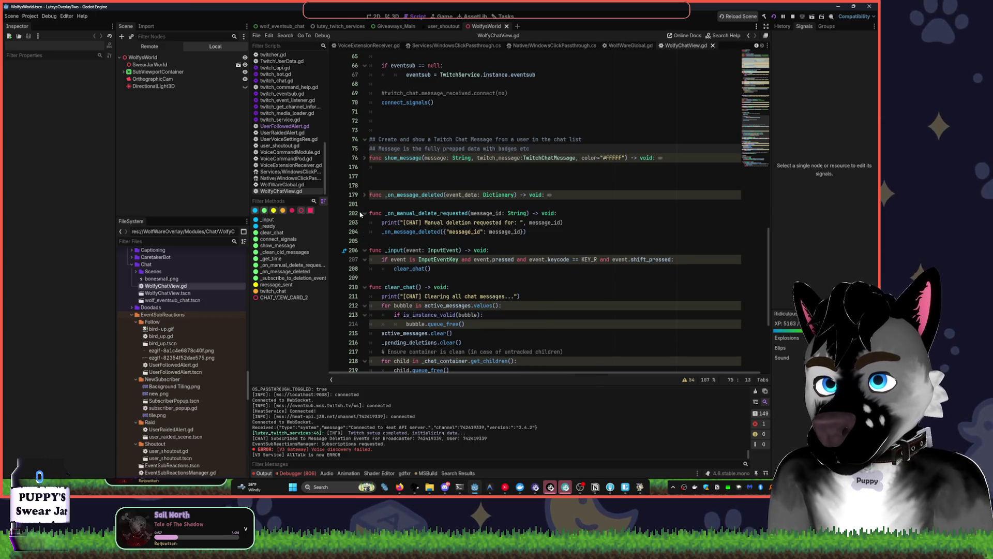
Change the print calls in _on_manual_delete_requested and clear_chat to Log.pr
{"action": "double_click", "coordinate": [390, 223]}
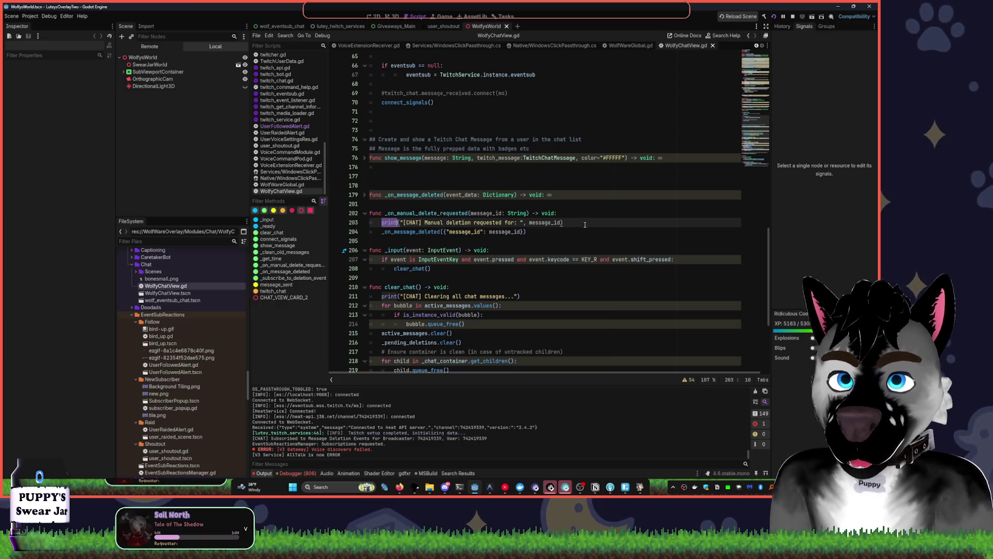
{"action": "key", "text": "ctrl+d"}
{"action": "type", "text": "Log.pr"}
{"action": "left_click", "coordinate": [571, 176]}
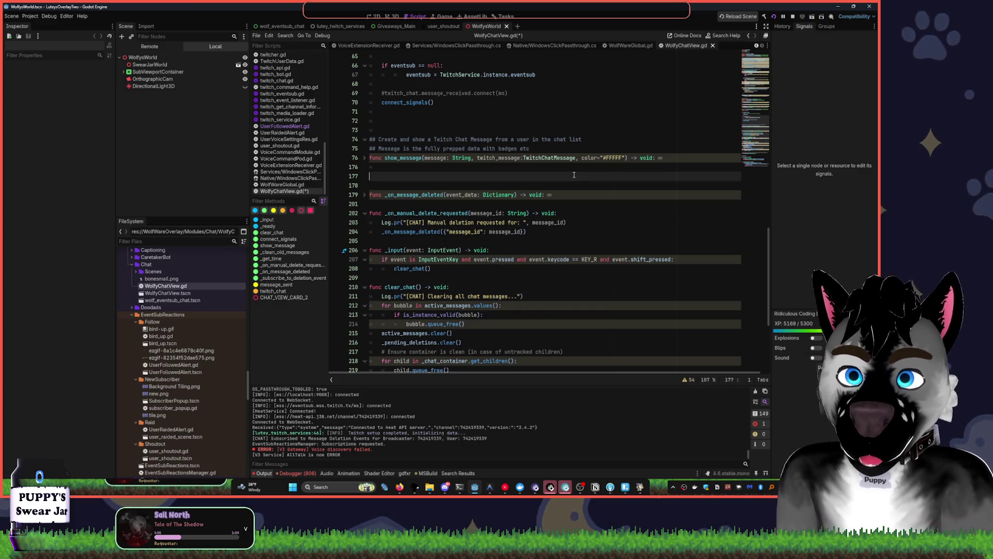
Collapse the DEPRECATED comment and start a return line atop _get_time
{"action": "scroll", "coordinate": [574, 176], "scroll_direction": "down", "scroll_amount": 5}
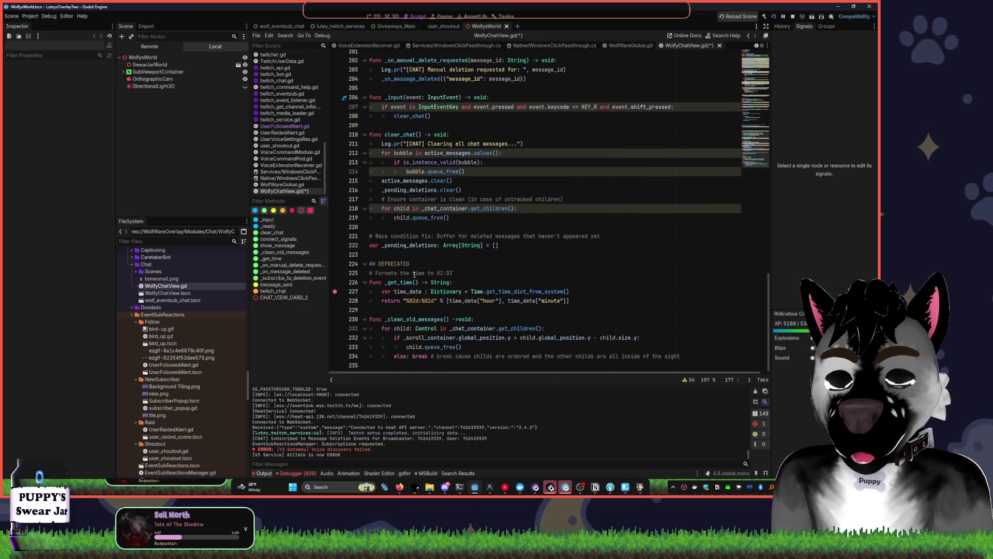
{"action": "left_click", "coordinate": [364, 263]}
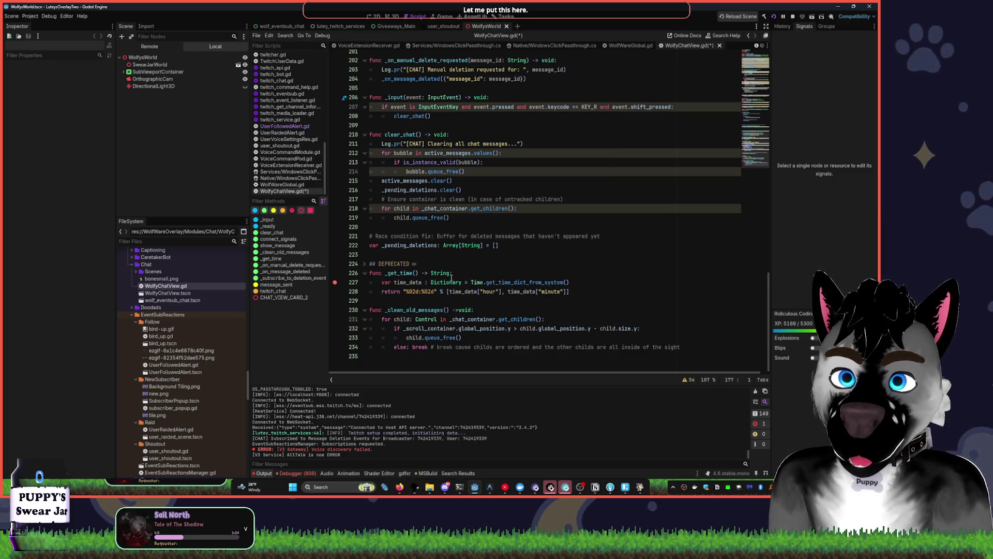
{"action": "type", "text": ":"}
{"action": "left_click", "coordinate": [382, 282]}
{"action": "left_click", "coordinate": [587, 290], "text": "shift"}
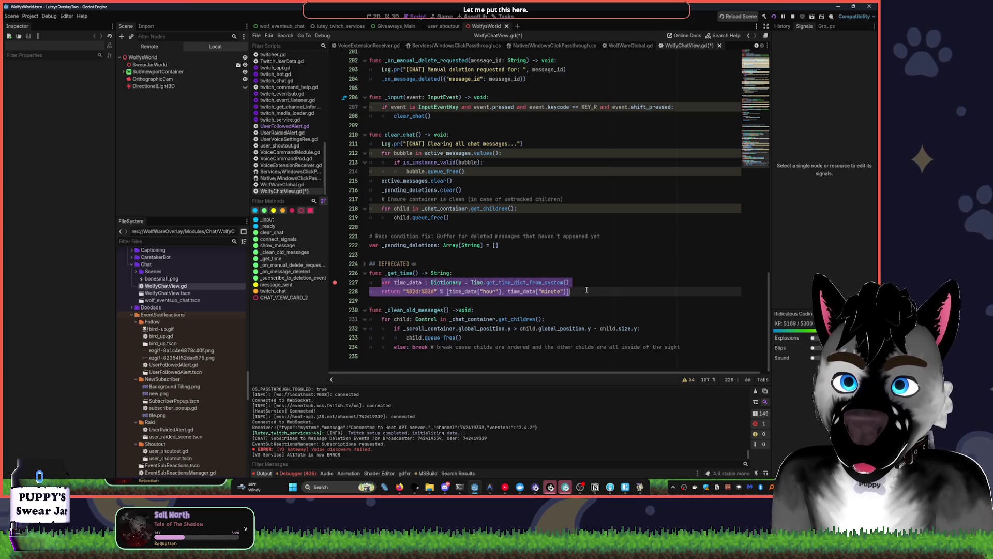
{"action": "left_click", "coordinate": [460, 275]}
{"action": "key", "text": "Return"}
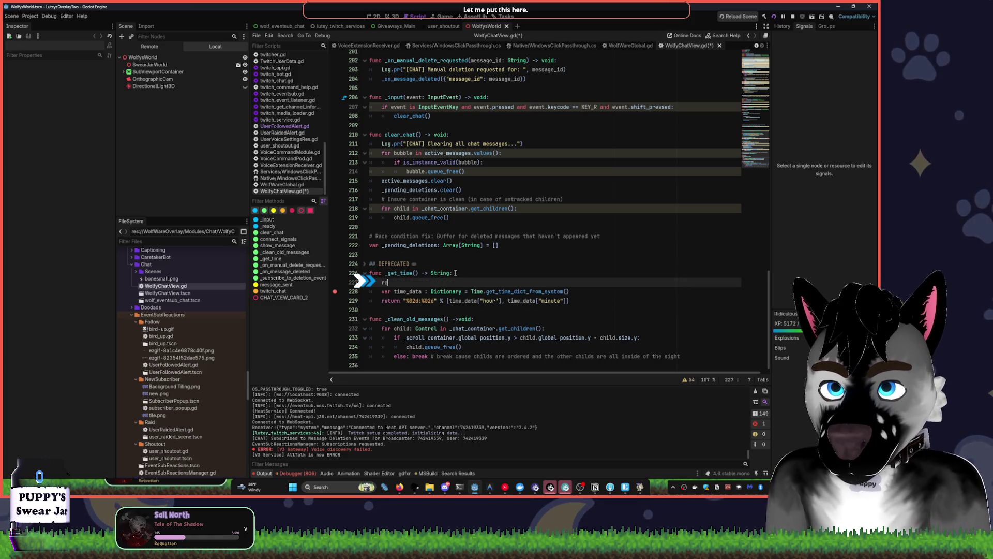
{"action": "type", "text": "return"}
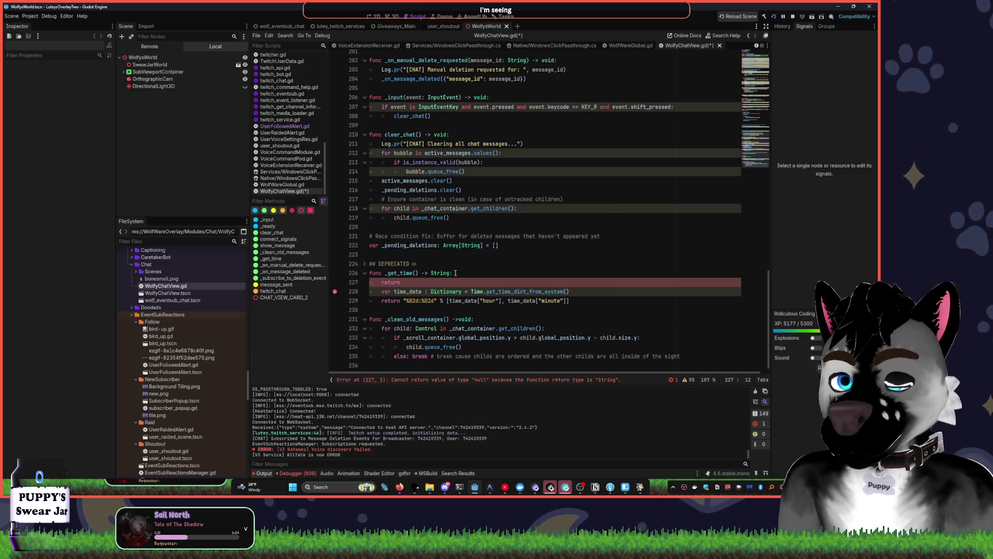
Swap the return for pass and comment out the old _get_time body
{"action": "key", "text": "ctrl+BackSpace"}
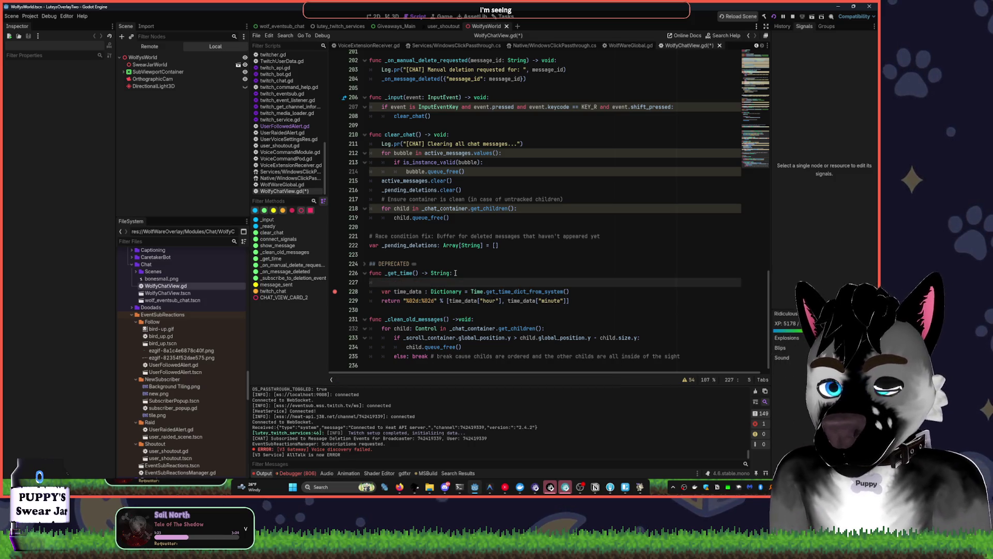
{"action": "key", "text": "ctrl+z"}
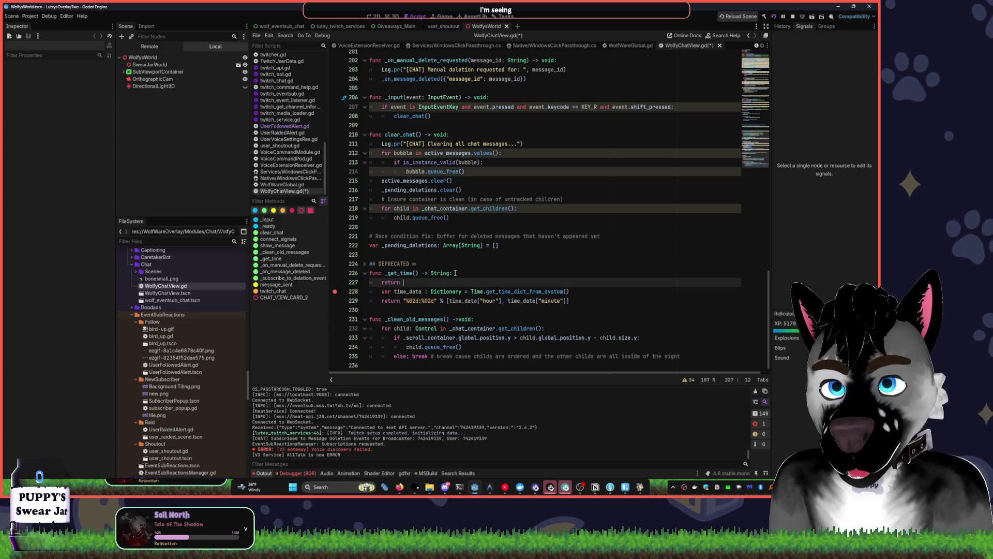
{"action": "key", "text": "ctrl+BackSpace"}
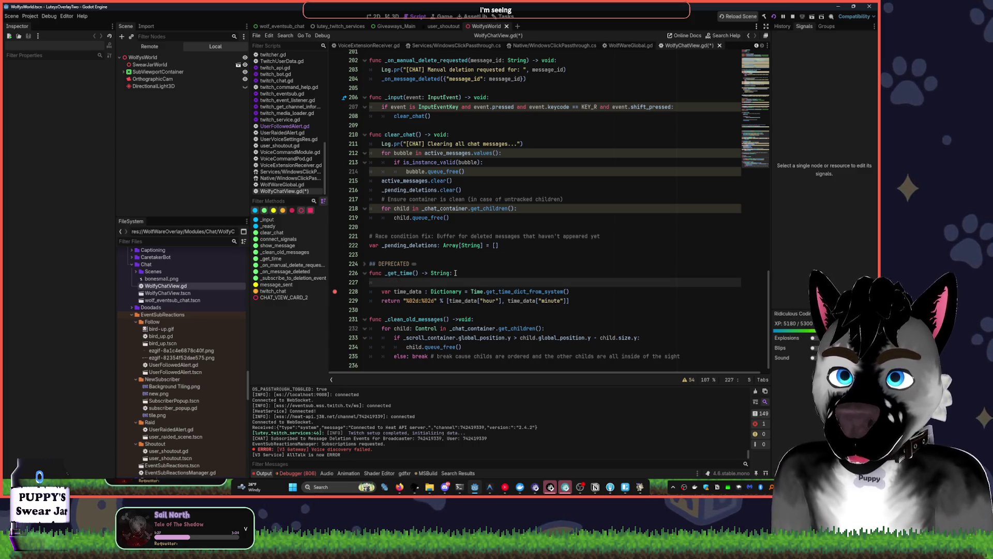
{"action": "key", "text": "Return"}
{"action": "type", "text": "pass"}
{"action": "key", "text": "shift+Down"}
{"action": "key", "text": "shift+Down"}
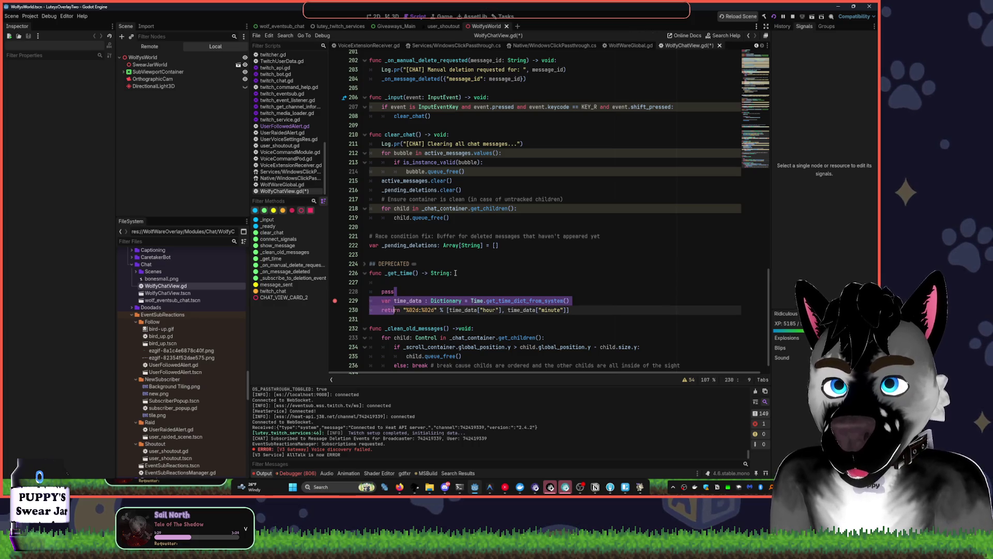
{"action": "key", "text": "ctrl+k"}
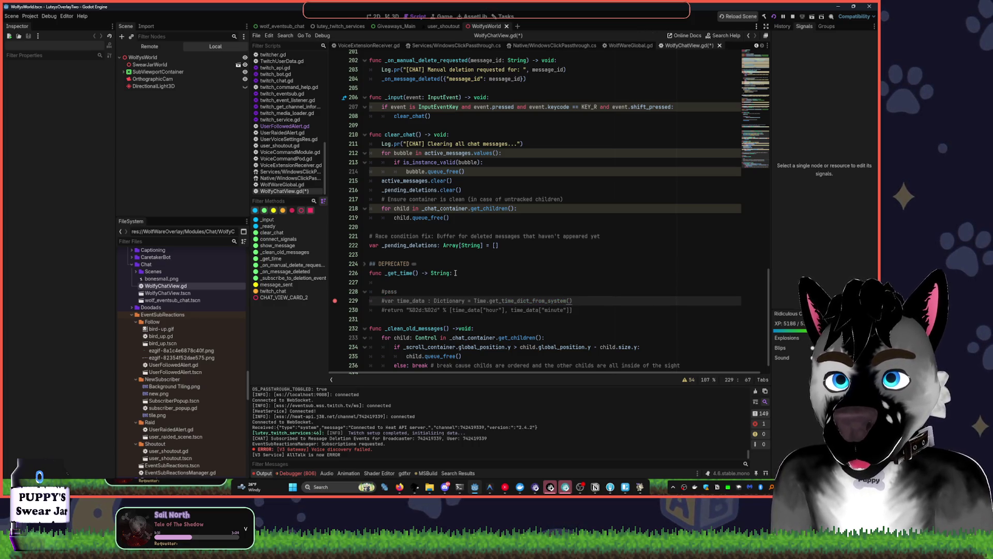
{"action": "key", "text": "Up"}
{"action": "key", "text": "ctrl+k"}
{"action": "key", "text": "alt+Up"}
Replace the pass line with Log.err("This function should not exist") and remove the empty line
{"action": "left_click", "coordinate": [456, 272]}
{"action": "key", "text": "Down"}
{"action": "key", "text": "ctrl+BackSpace"}
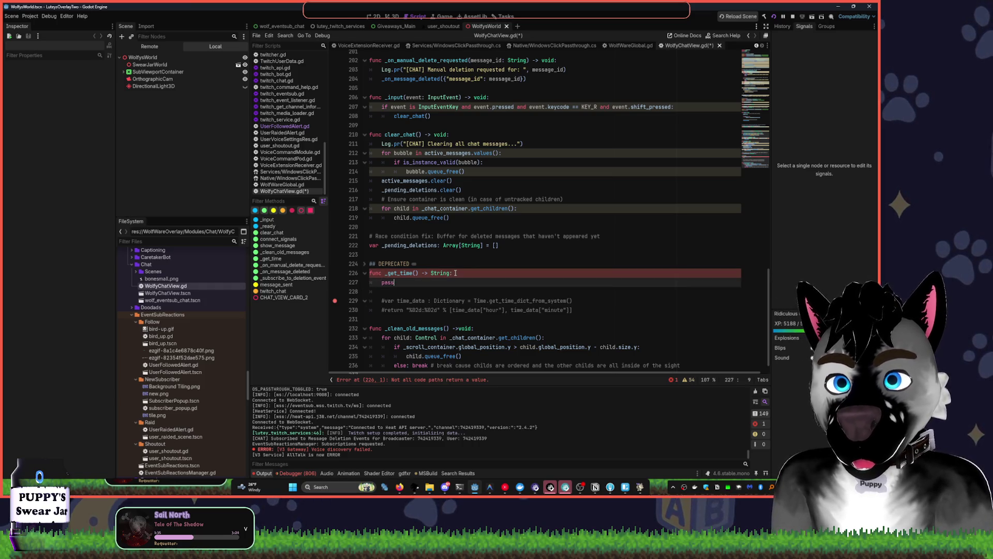
{"action": "type", "text": "Log.Warning"}
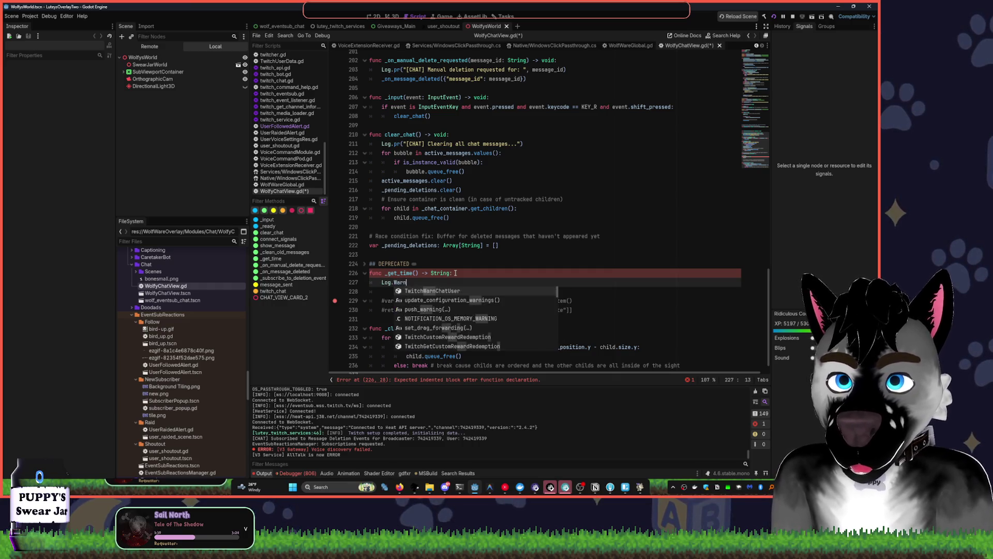
{"action": "key", "text": "ctrl+BackSpace"}
{"action": "type", "text": "err("}
{"action": "key", "text": "Return"}
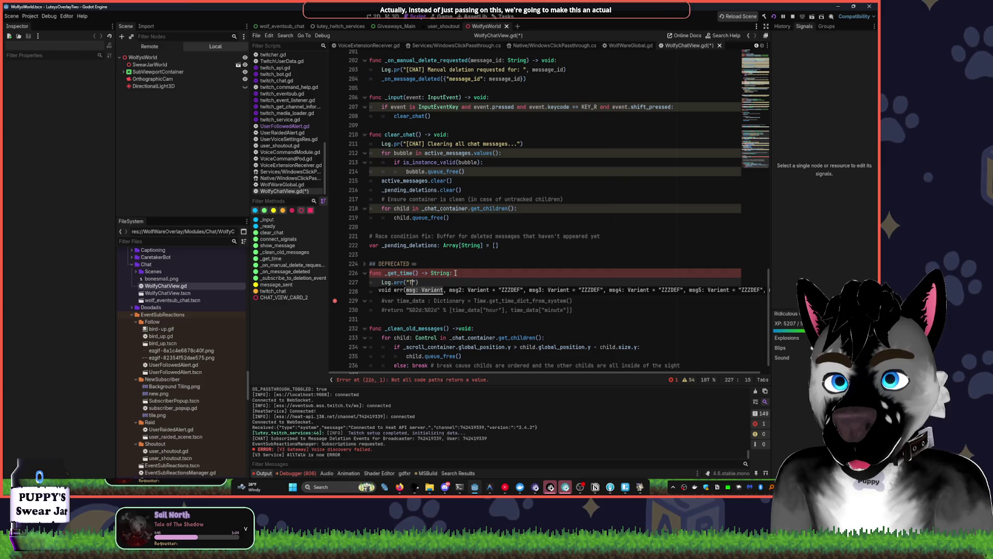
{"action": "type", "text": "tion should not exist"}
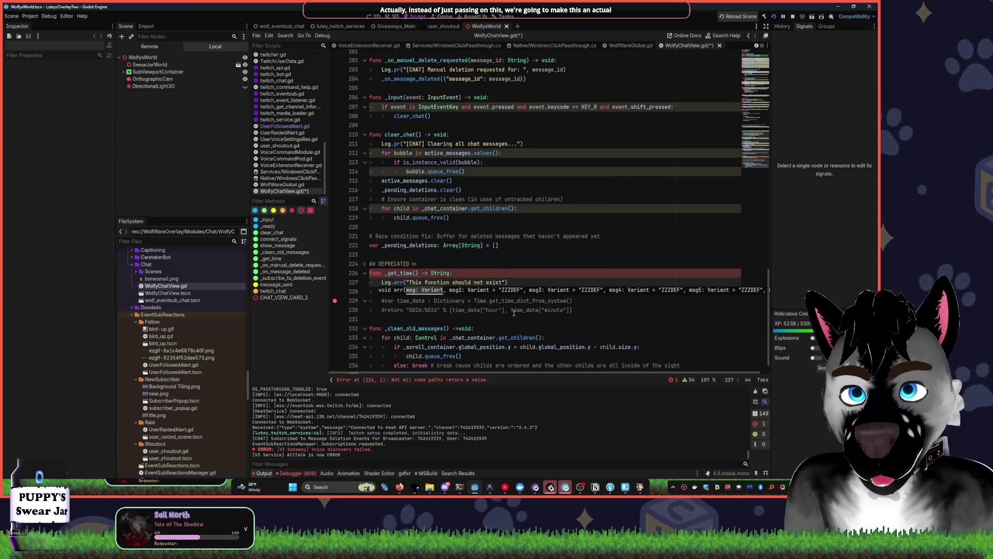
{"action": "left_click", "coordinate": [511, 261]}
{"action": "left_click", "coordinate": [526, 283]}
{"action": "key", "text": "Delete"}
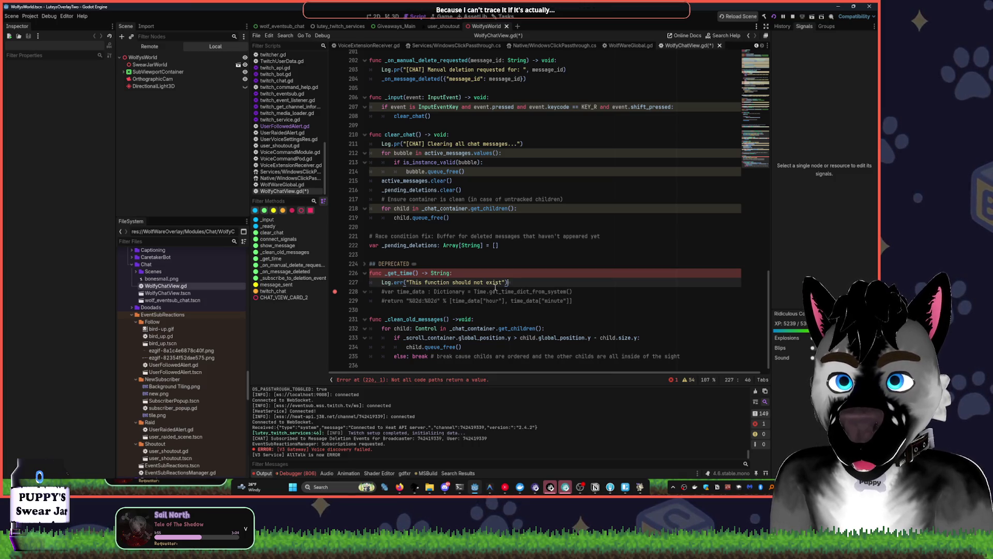
Add return fatal below the call and change it to Log.err(fatal)
{"action": "key", "text": "Return"}
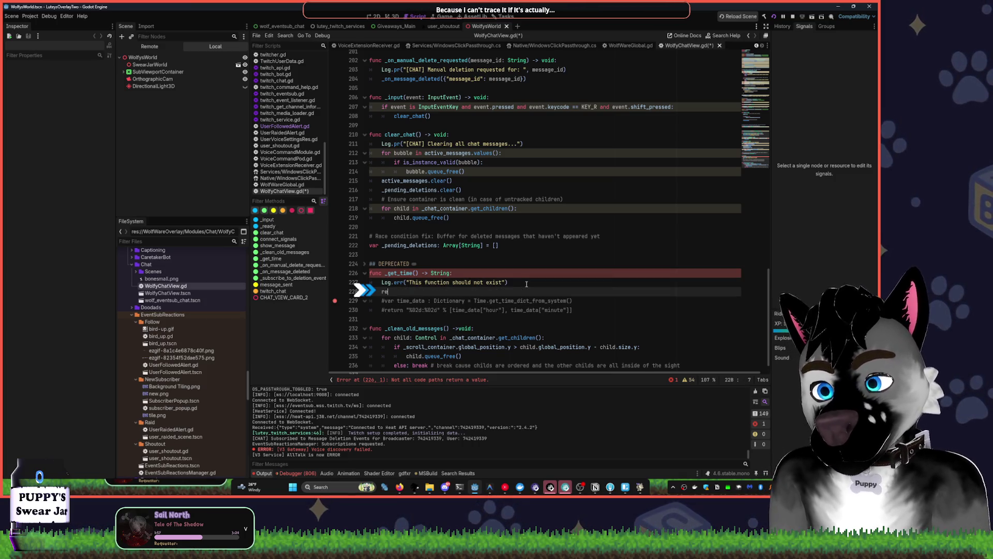
{"action": "type", "text": "turn"}
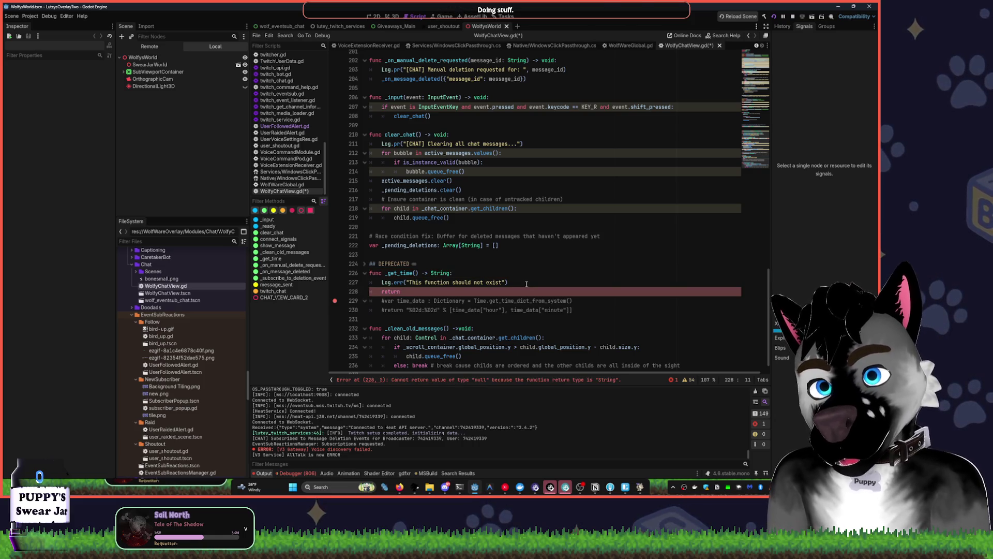
{"action": "type", "text": " fatal"}
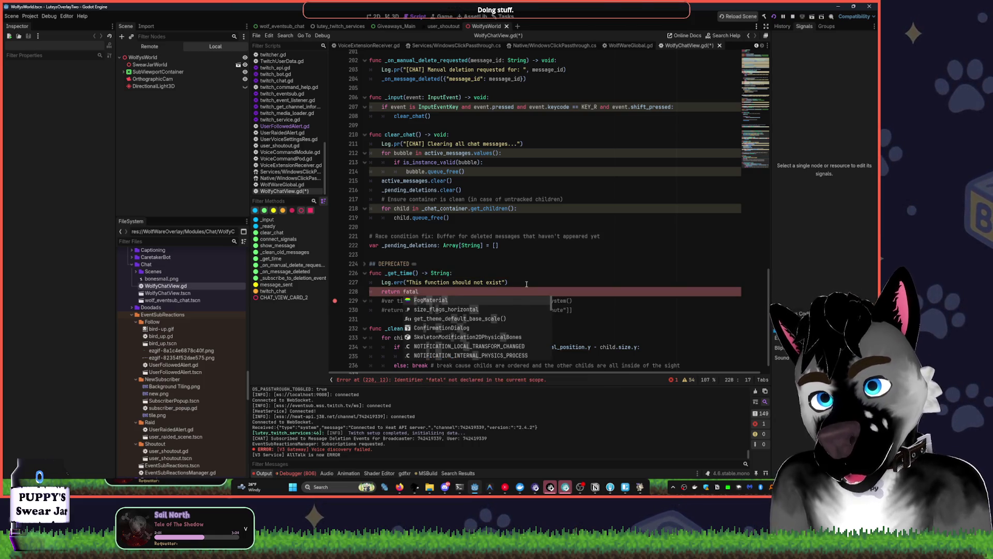
{"action": "key", "text": "Up"}
{"action": "key", "text": "shift+End"}
{"action": "key", "text": "Delete"}
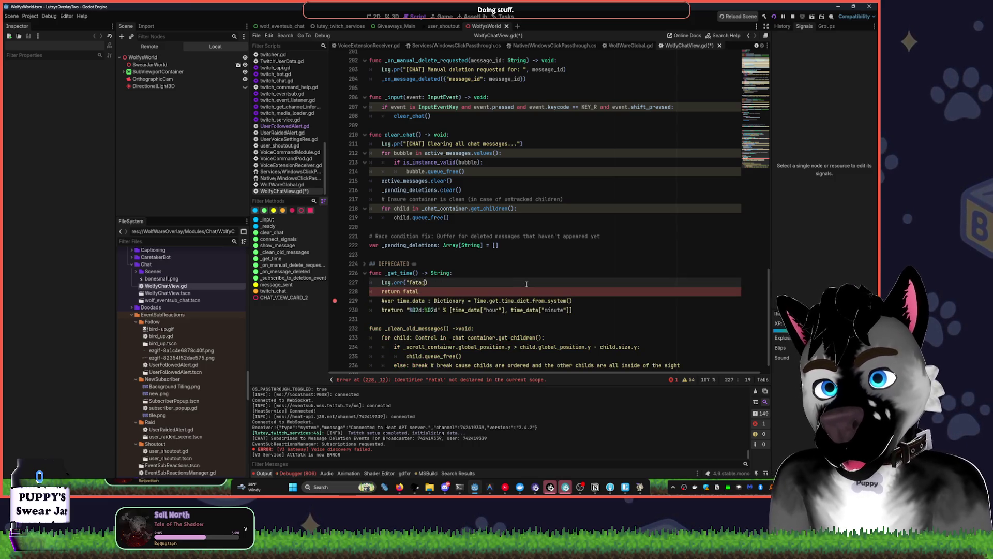
{"action": "key", "text": "BackSpace"}
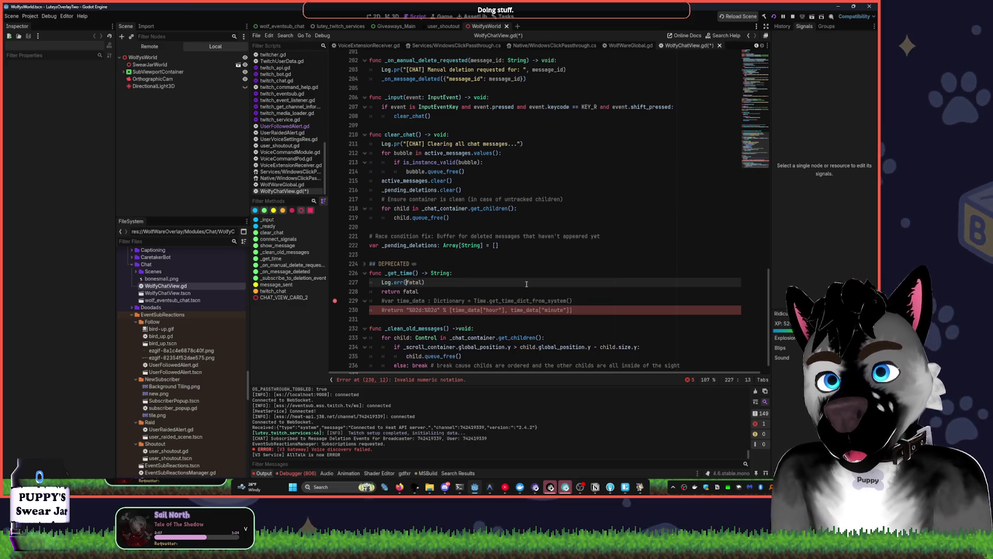
Declare var fatal = "This function should not exist" above the Log.err call
{"action": "key", "text": "ctrl+shift+Return"}
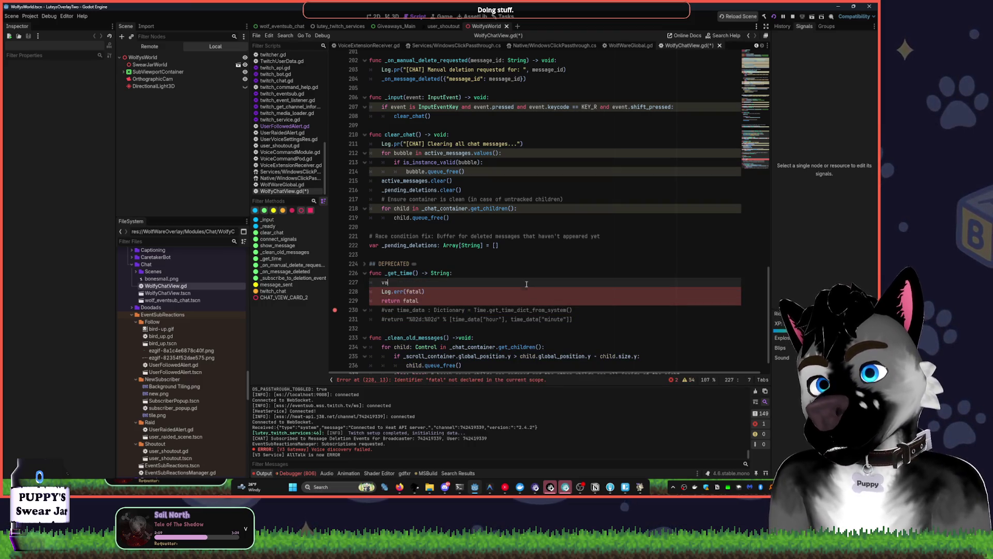
{"action": "type", "text": "var fatal = This function should not exist\""}
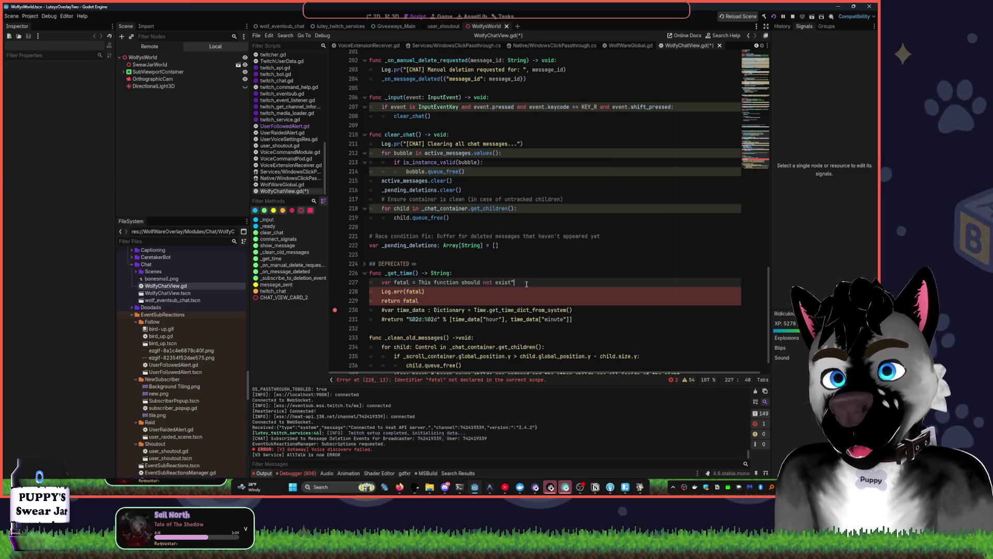
{"action": "key", "text": "ctrl+shift+Left"}
{"action": "key", "text": "ctrl+shift+Left"}
{"action": "key", "text": "ctrl+shift+Left"}
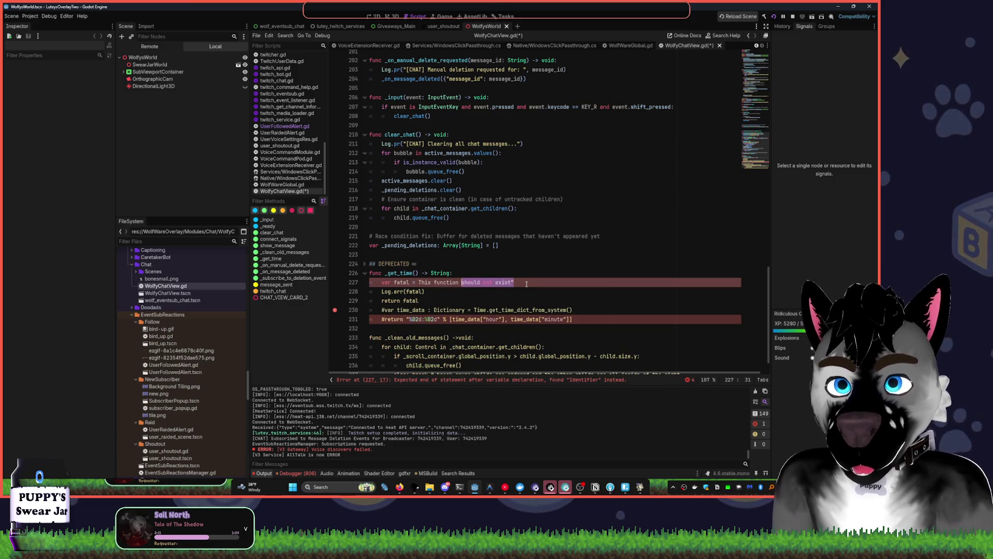
{"action": "key", "text": "Left"}
{"action": "type", "text": "\""}
{"action": "key", "text": "End"}
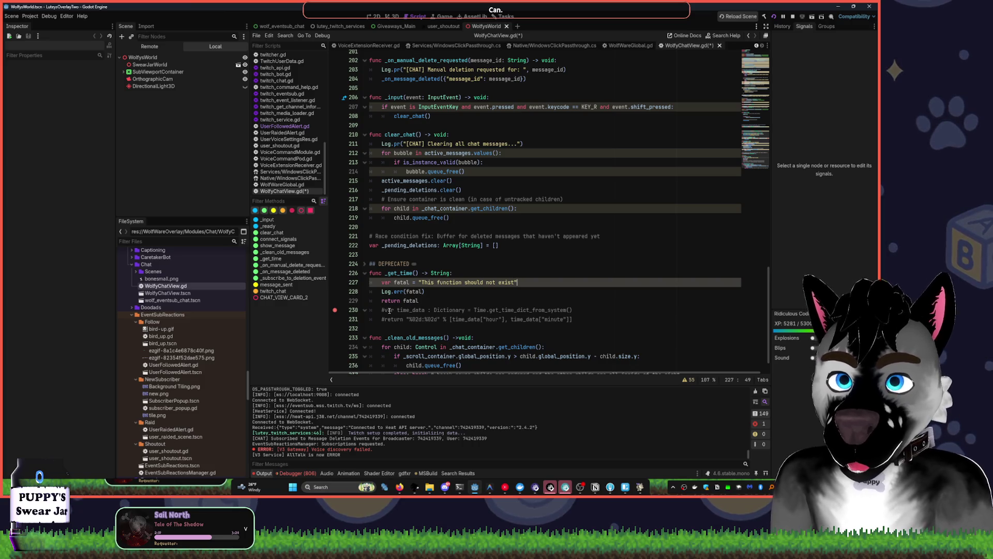
{"action": "key", "text": "Down"}
{"action": "key", "text": "Down"}
{"action": "key", "text": "Home"}
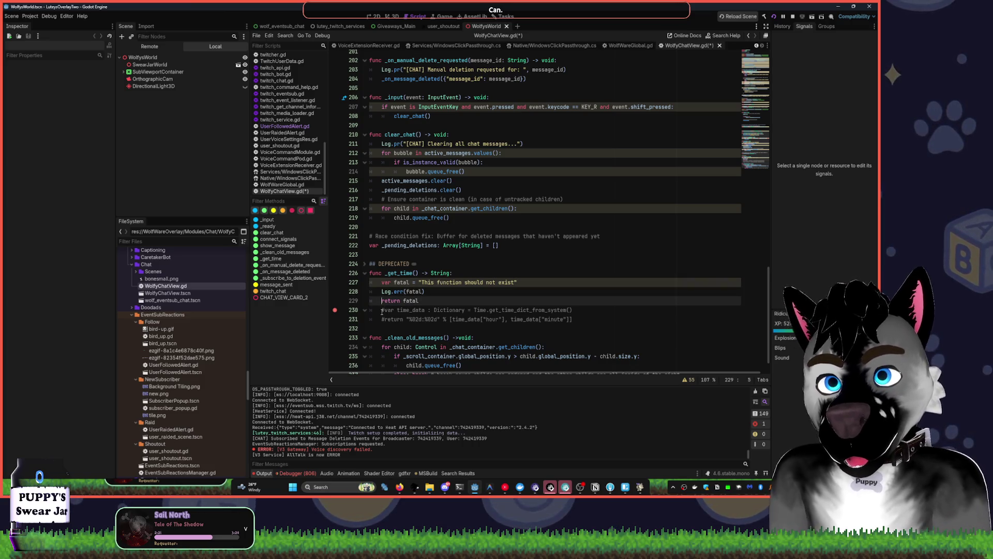
{"action": "left_click", "coordinate": [378, 310]}
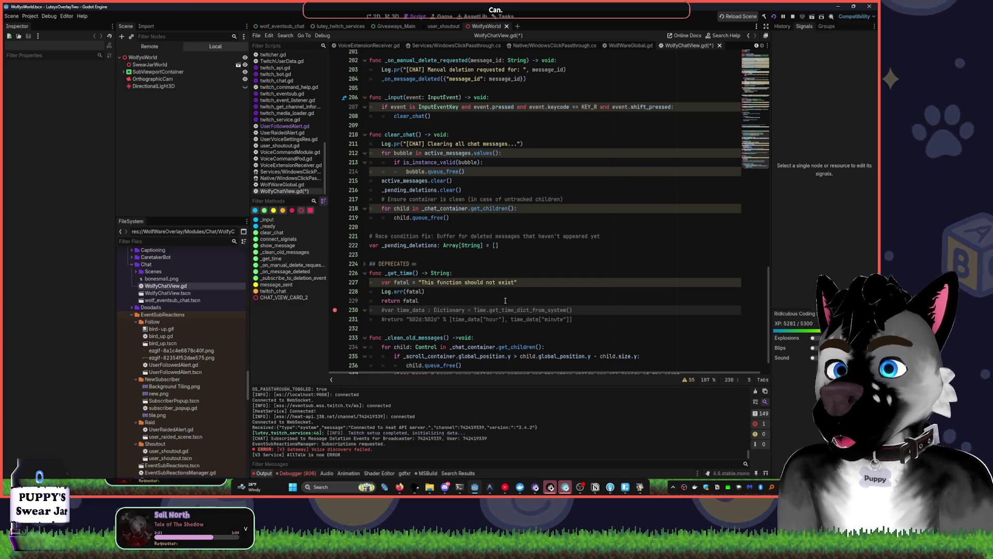
{"action": "scroll", "coordinate": [412, 278], "scroll_direction": "down", "scroll_amount": 1}
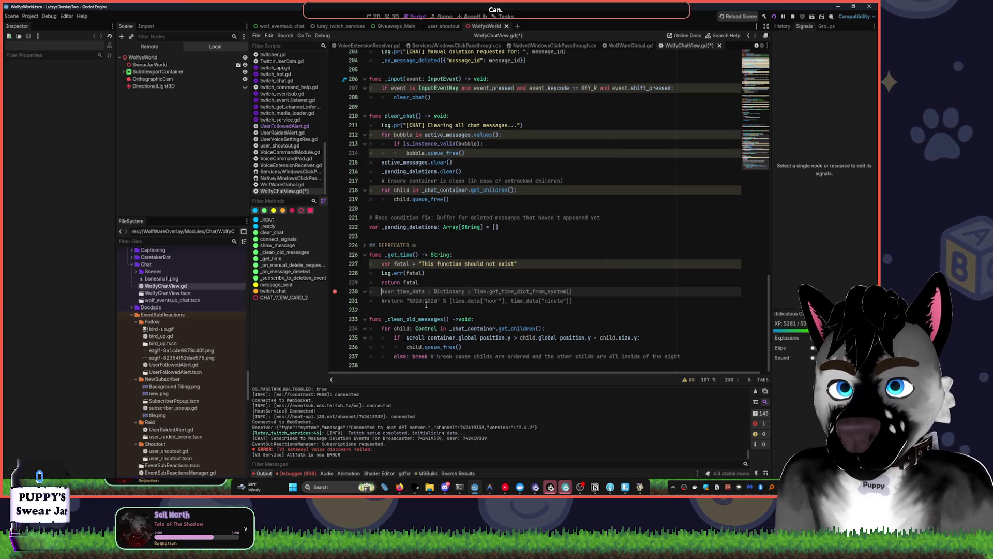
Fold _get_time and delete the time-format comment under the DEPRECATED heading
{"action": "left_click", "coordinate": [365, 255]}
{"action": "left_click", "coordinate": [364, 247]}
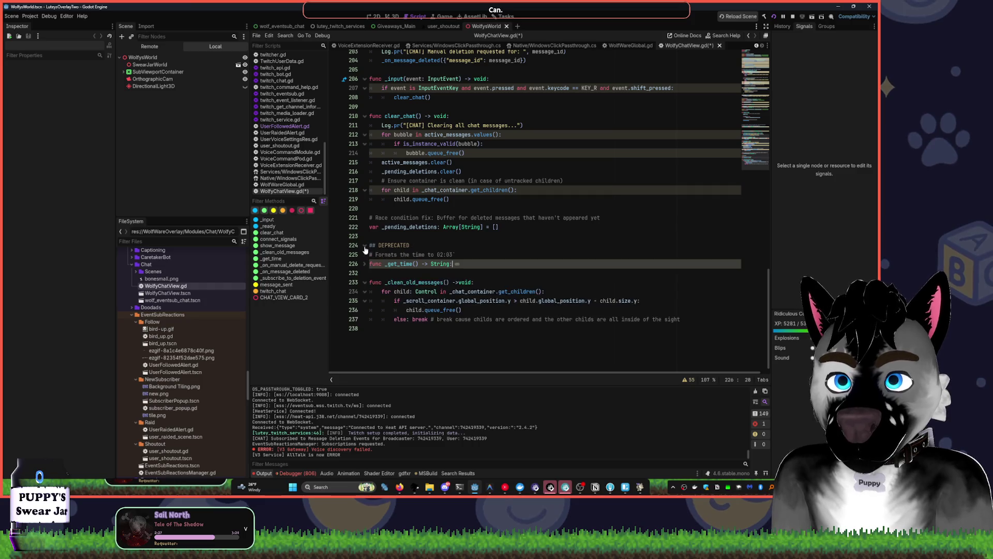
{"action": "left_click", "coordinate": [345, 255]}
{"action": "key", "text": "BackSpace"}
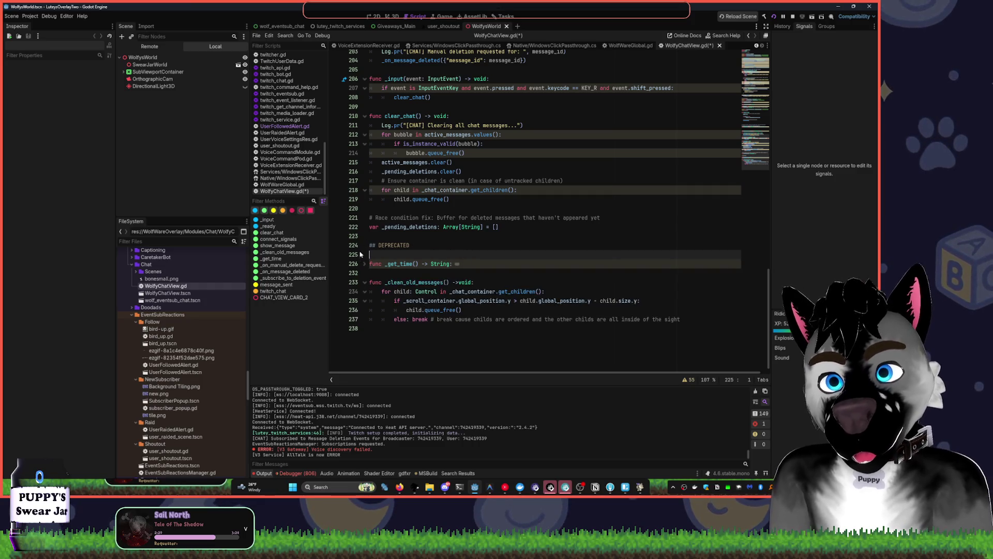
{"action": "left_click", "coordinate": [426, 247]}
{"action": "type", "text": "-?????"}
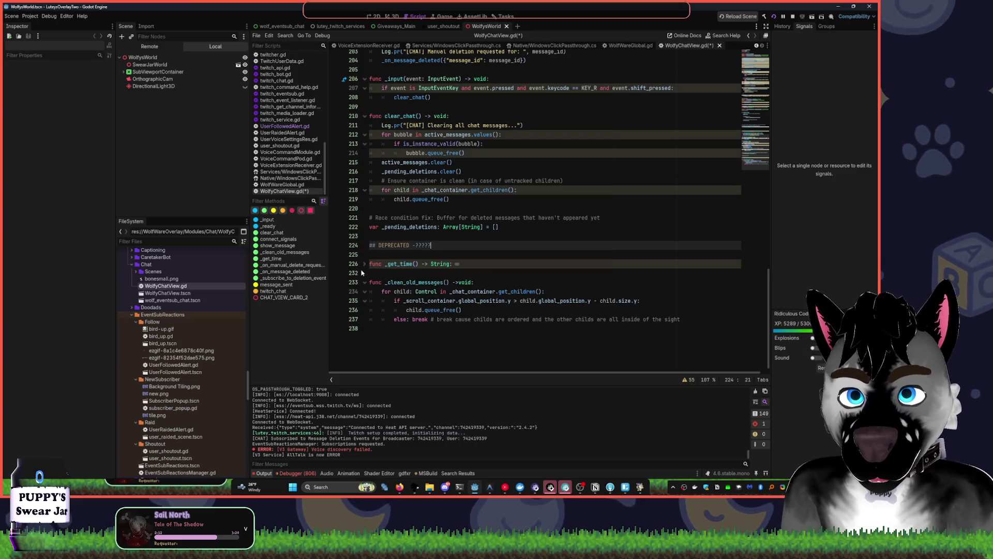
{"action": "scroll", "coordinate": [362, 274], "scroll_direction": "up", "scroll_amount": 4}
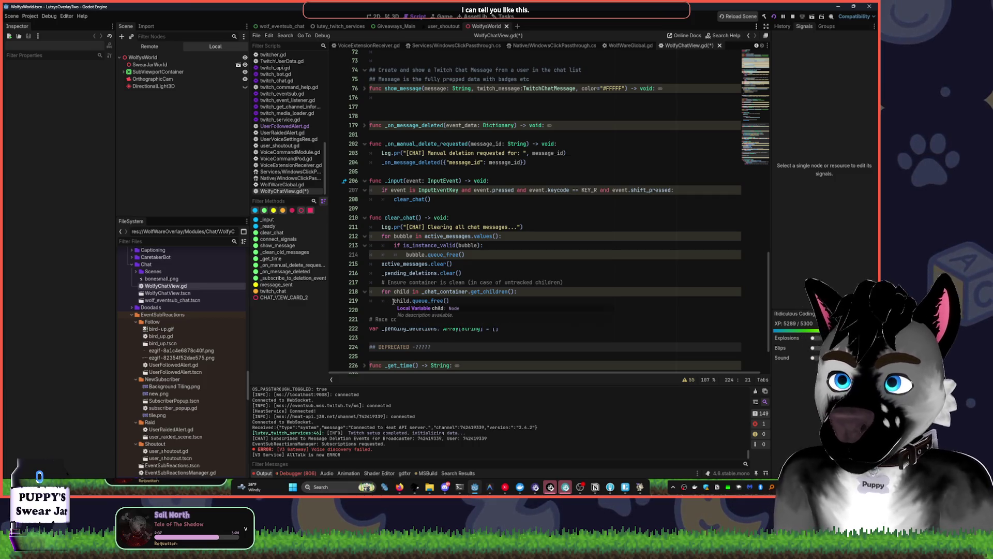
{"action": "key", "text": "alt+Tab"}
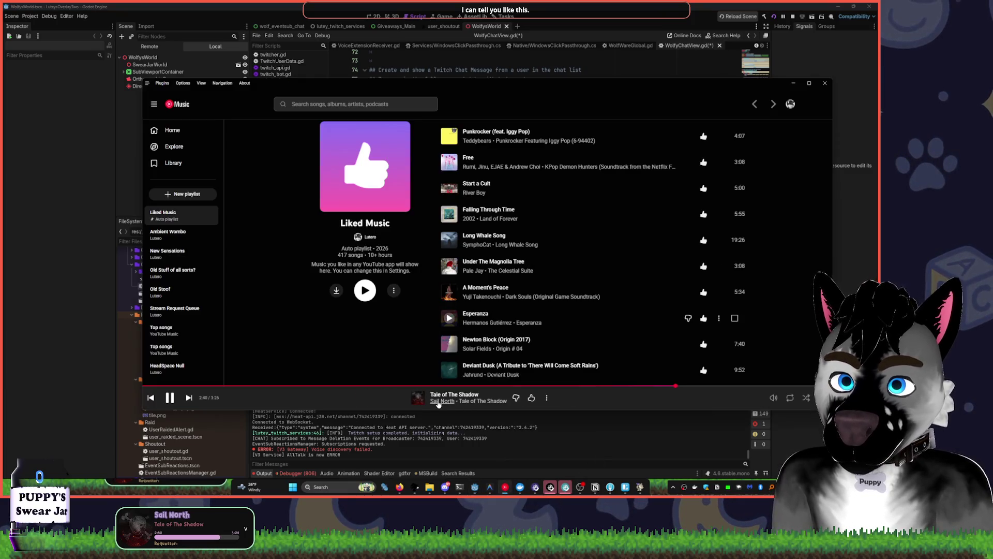
Check the Sail North artist page and now-playing queue, then return to Godot
{"action": "left_click", "coordinate": [442, 401]}
{"action": "scroll", "coordinate": [403, 220], "scroll_direction": "up", "scroll_amount": 10}
{"action": "scroll", "coordinate": [405, 221], "scroll_direction": "up", "scroll_amount": 5}
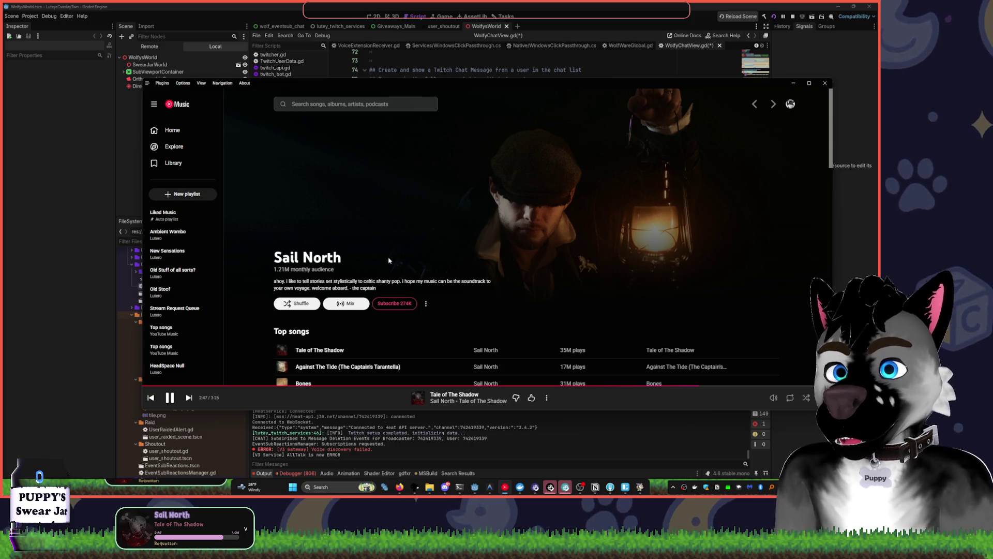
{"action": "key", "text": "alt+Left"}
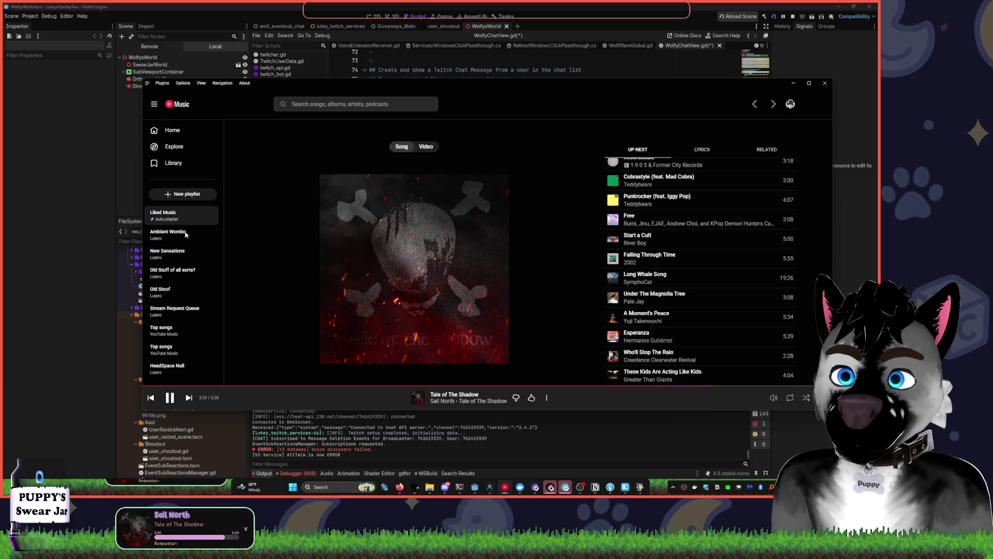
{"action": "key", "text": "alt+Left"}
{"action": "left_click", "coordinate": [547, 5]}
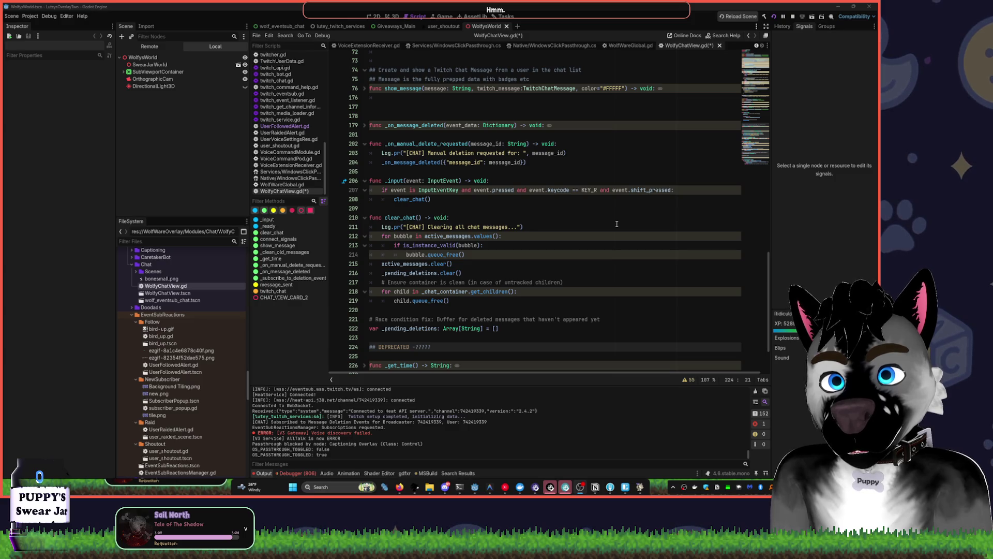
Scroll through the script, glance at the music player, and lower the volume to 36
{"action": "scroll", "coordinate": [610, 230], "scroll_direction": "up", "scroll_amount": 4}
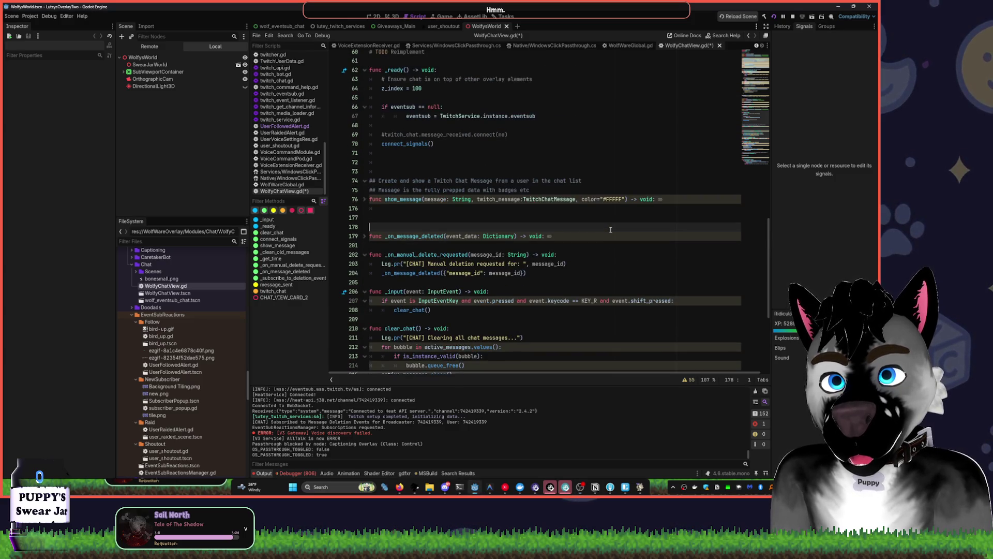
{"action": "scroll", "coordinate": [610, 229], "scroll_direction": "up", "scroll_amount": 9}
{"action": "scroll", "coordinate": [610, 230], "scroll_direction": "up", "scroll_amount": 8}
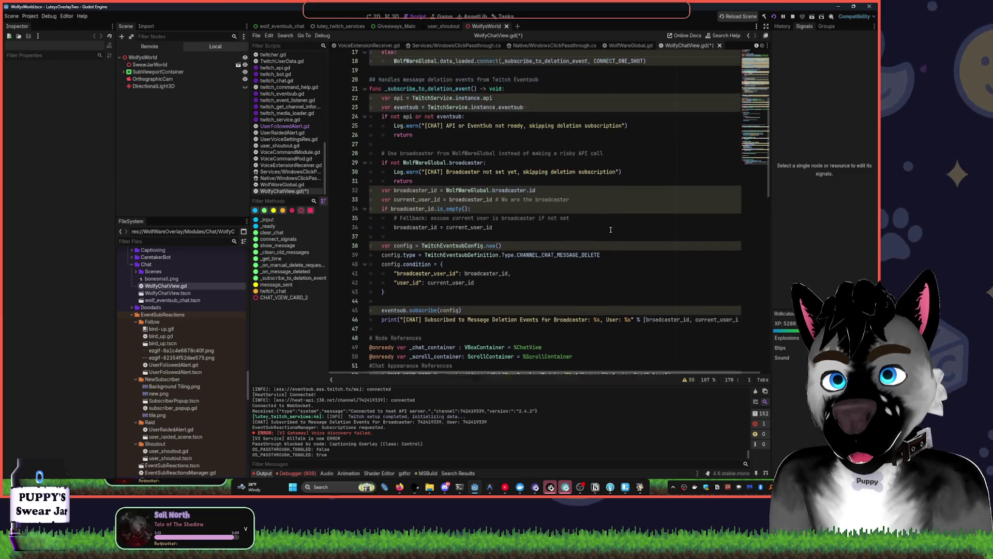
{"action": "scroll", "coordinate": [610, 229], "scroll_direction": "up", "scroll_amount": 3}
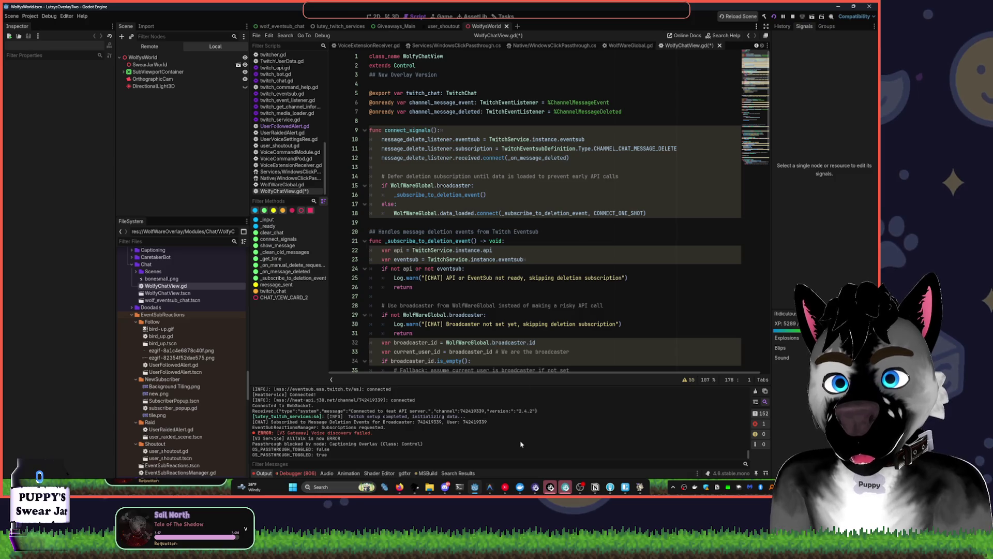
{"action": "key", "text": "alt+Tab"}
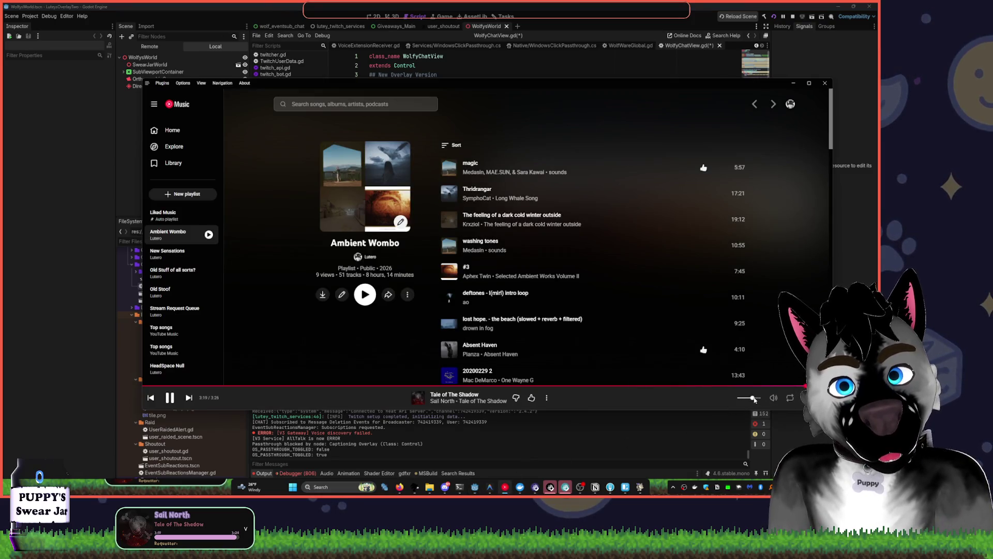
{"action": "key", "text": "alt+Tab"}
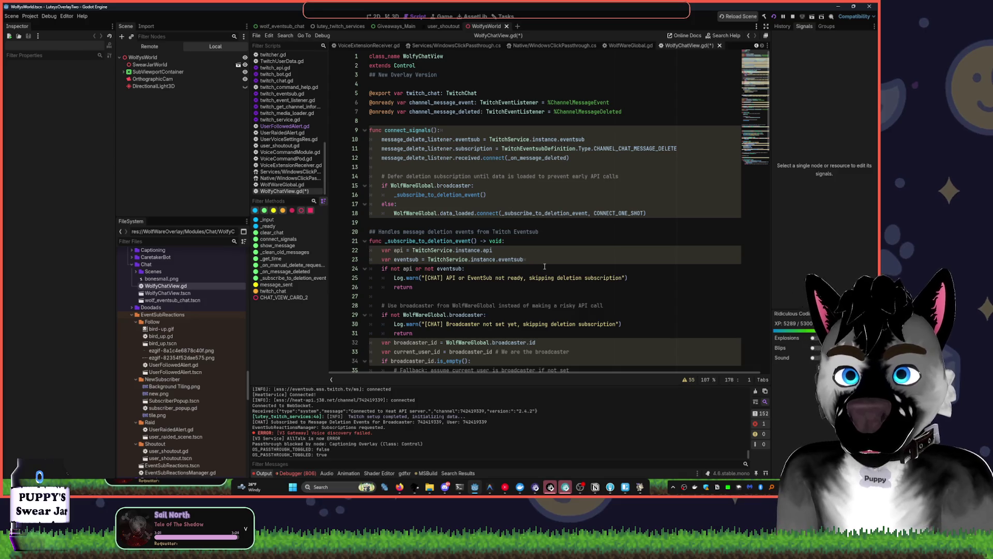
{"action": "scroll", "coordinate": [551, 273], "scroll_direction": "down", "scroll_amount": 4}
{"action": "scroll", "coordinate": [558, 271], "scroll_direction": "down", "scroll_amount": 3}
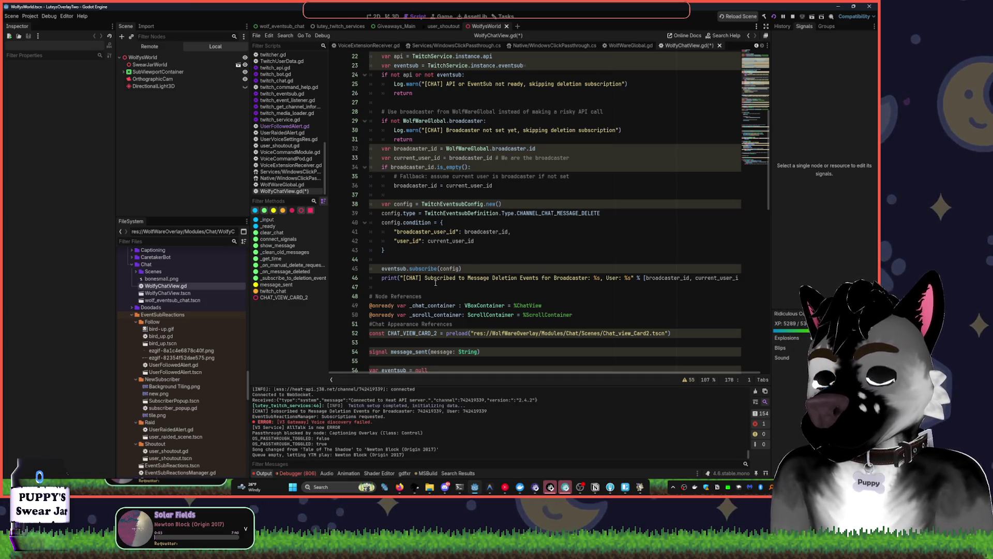
{"action": "key", "text": "XF86AudioLowerVolume"}
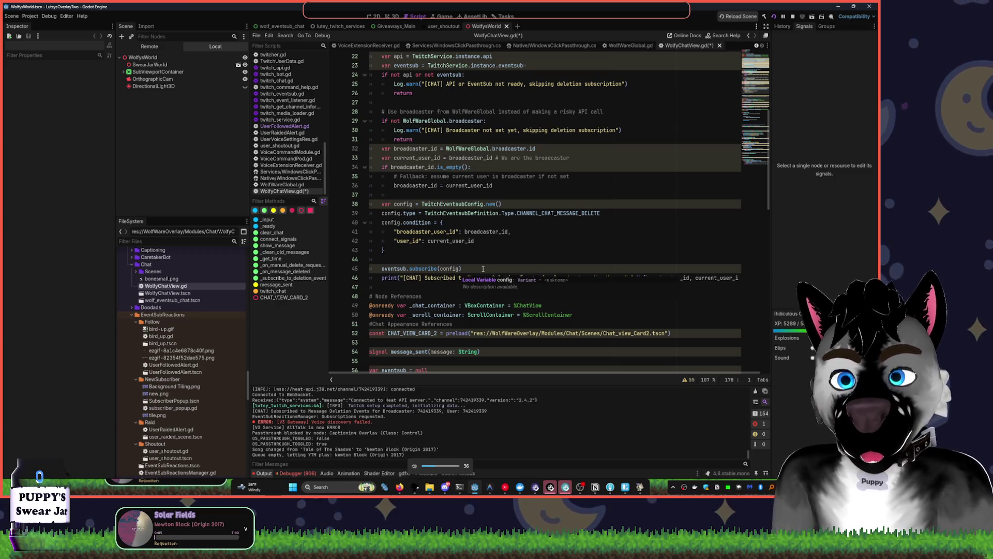
Fold _subscribe_to_deletion_event and close the WolfyChatView.gd script tab
{"action": "scroll", "coordinate": [484, 268], "scroll_direction": "down", "scroll_amount": 3}
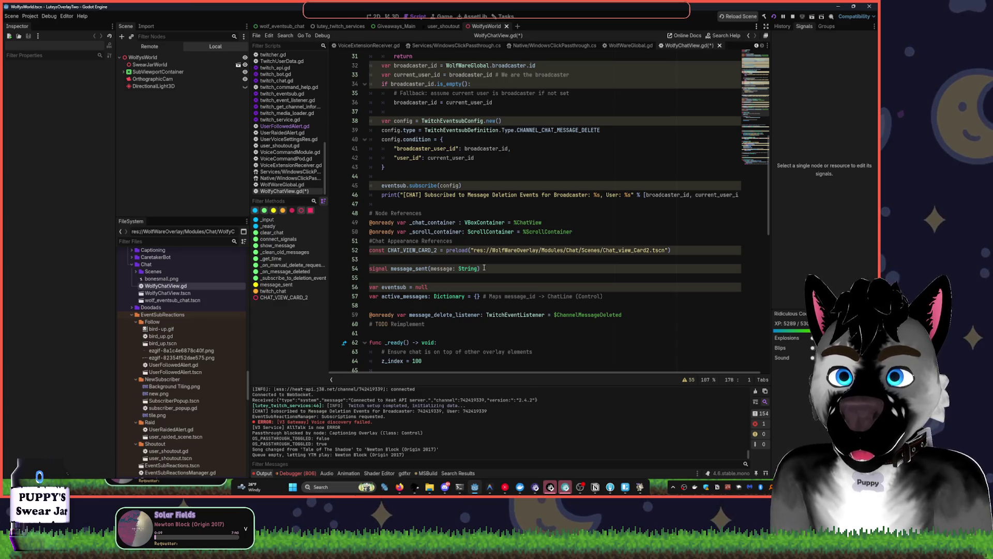
{"action": "scroll", "coordinate": [484, 267], "scroll_direction": "down", "scroll_amount": 2}
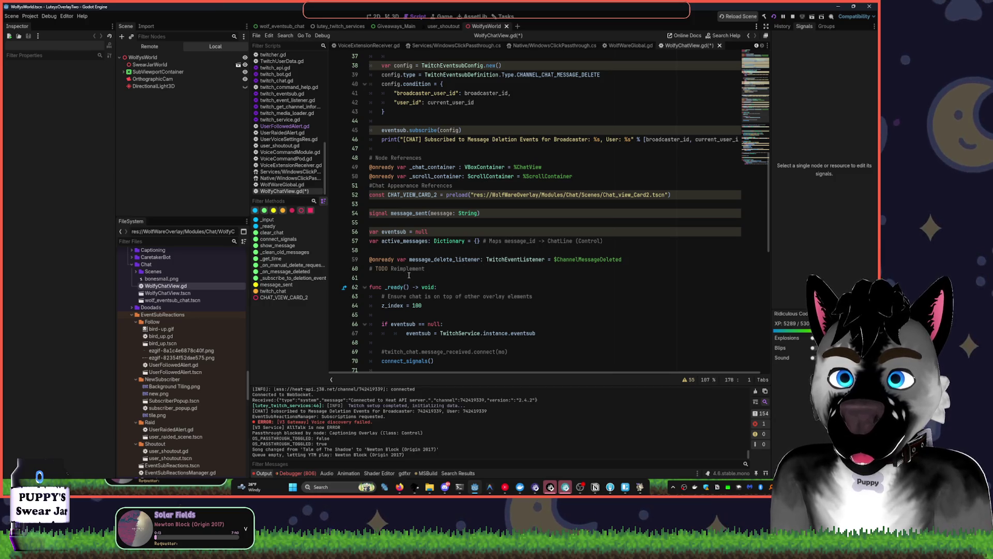
{"action": "scroll", "coordinate": [409, 274], "scroll_direction": "down", "scroll_amount": 3}
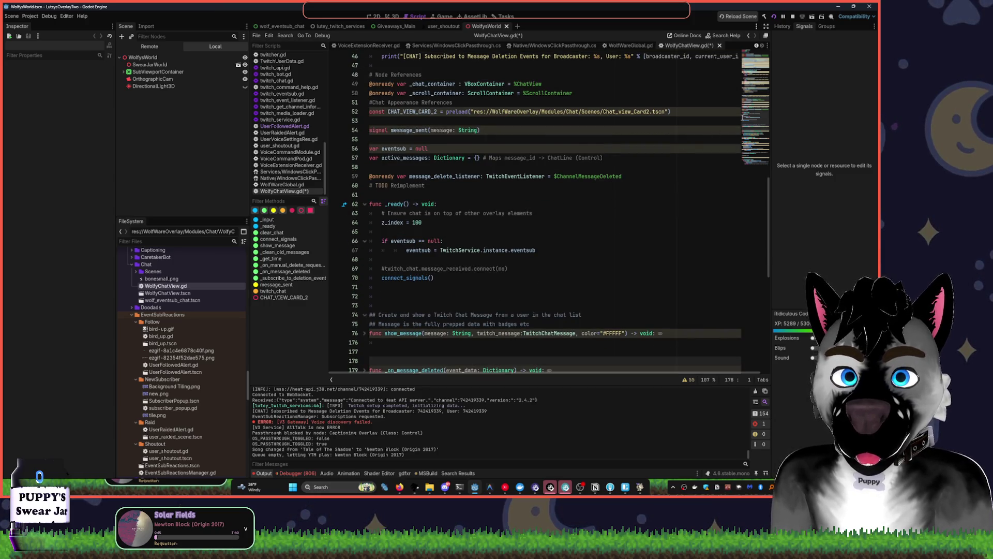
{"action": "scroll", "coordinate": [737, 122], "scroll_direction": "down", "scroll_amount": 10}
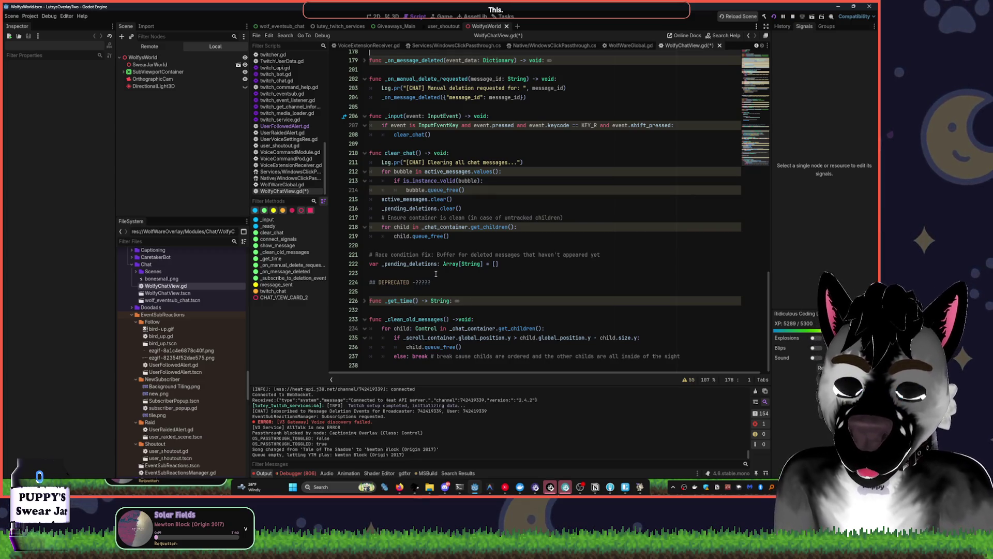
{"action": "scroll", "coordinate": [411, 286], "scroll_direction": "up", "scroll_amount": 2}
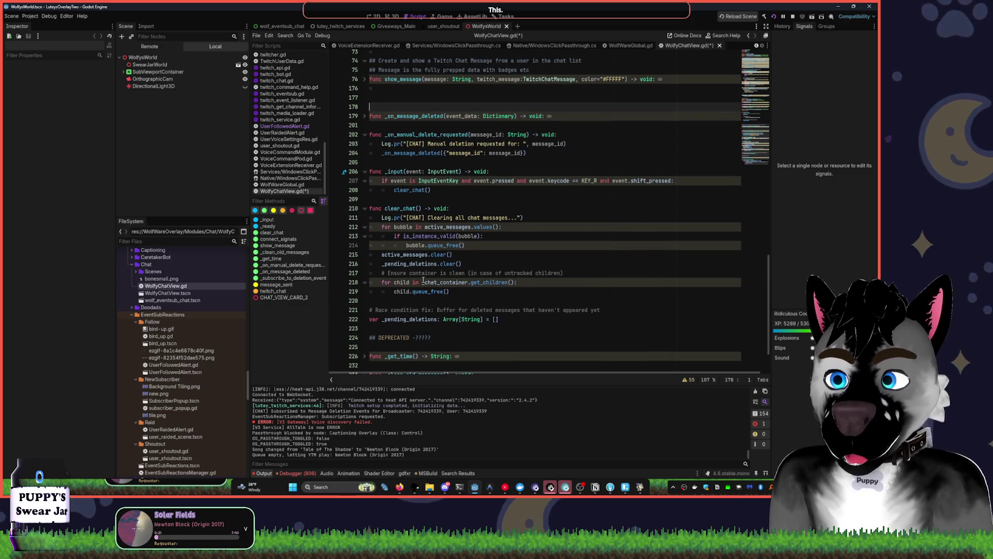
{"action": "scroll", "coordinate": [463, 246], "scroll_direction": "up", "scroll_amount": 2}
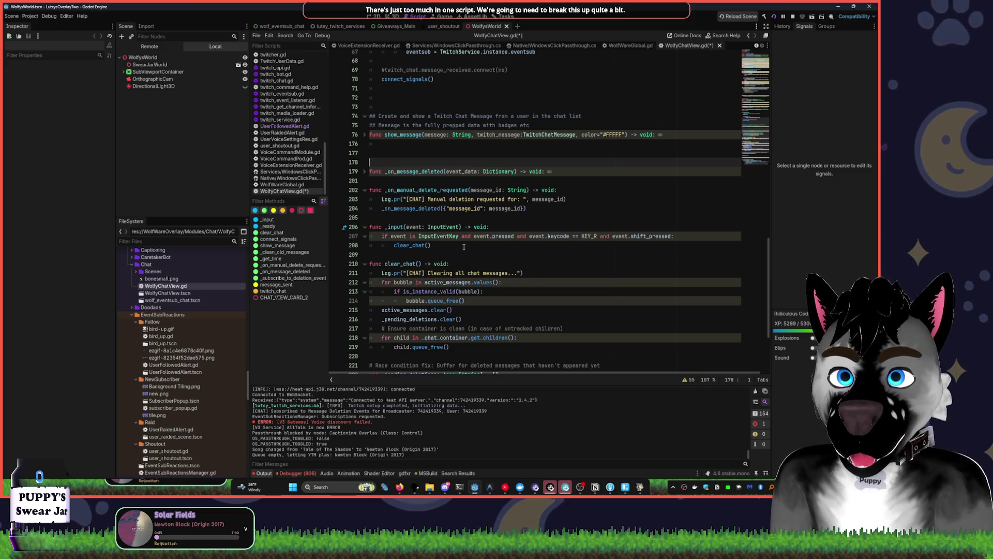
{"action": "scroll", "coordinate": [464, 247], "scroll_direction": "up", "scroll_amount": 5}
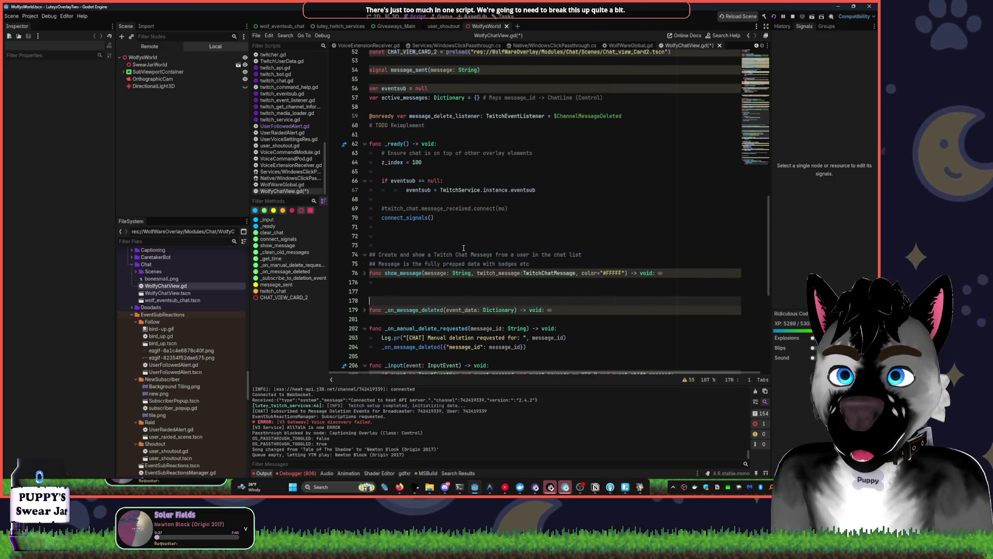
{"action": "scroll", "coordinate": [463, 247], "scroll_direction": "up", "scroll_amount": 5}
{"action": "scroll", "coordinate": [459, 254], "scroll_direction": "up", "scroll_amount": 9}
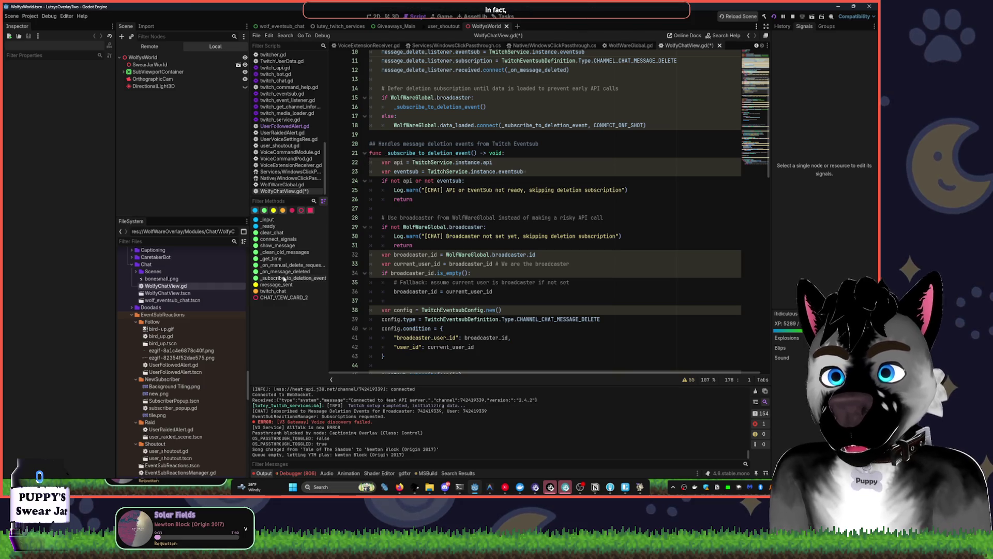
{"action": "scroll", "coordinate": [473, 220], "scroll_direction": "up", "scroll_amount": 1}
{"action": "scroll", "coordinate": [473, 220], "scroll_direction": "up", "scroll_amount": 2}
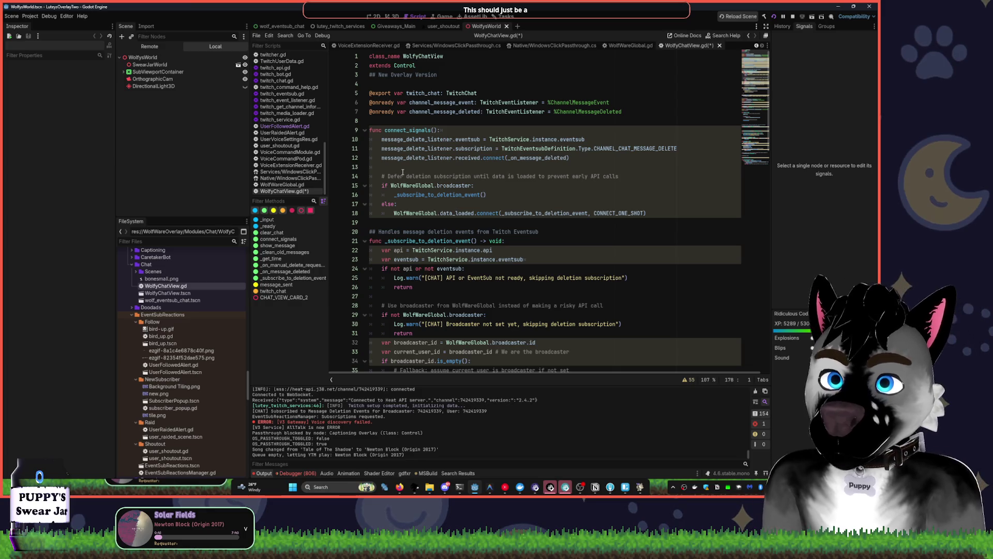
{"action": "left_click", "coordinate": [365, 241]}
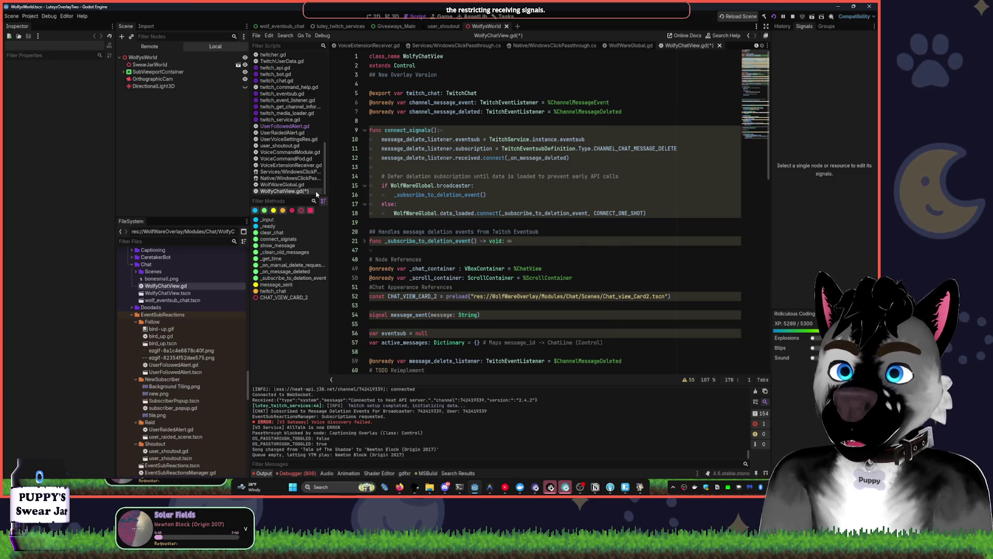
{"action": "middle_click", "coordinate": [284, 191]}
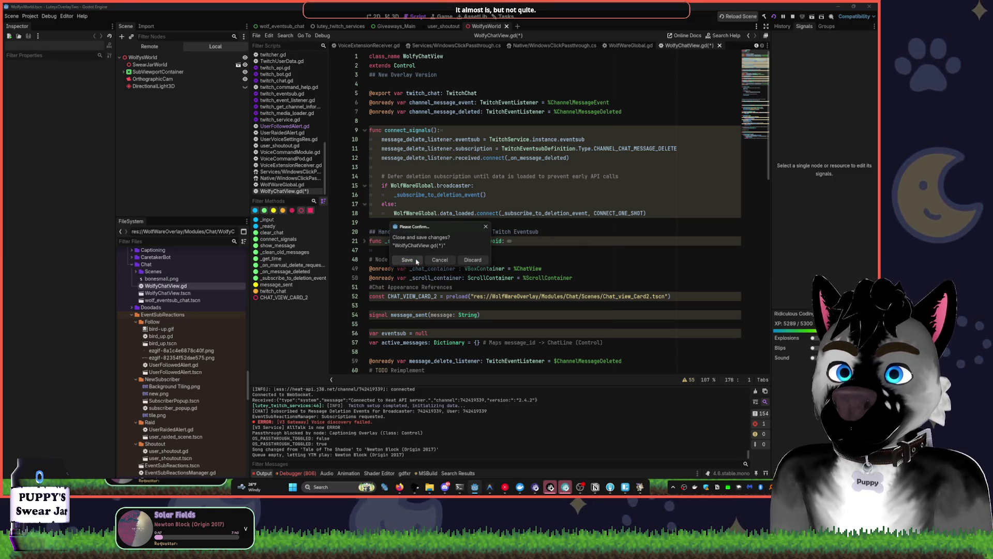
Save WolfyChatView.gd on closing and open WolfWareGlobal.gd
{"action": "left_click", "coordinate": [407, 259]}
{"action": "left_click", "coordinate": [297, 191]}
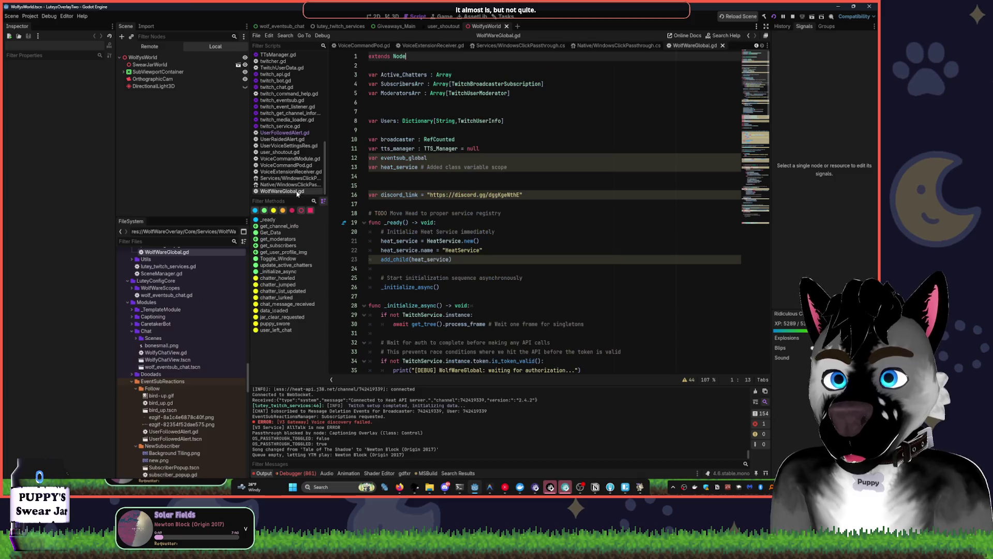
{"action": "scroll", "coordinate": [517, 207], "scroll_direction": "down", "scroll_amount": 8}
{"action": "left_click_drag", "start_coordinate": [762, 97], "coordinate": [745, 272]}
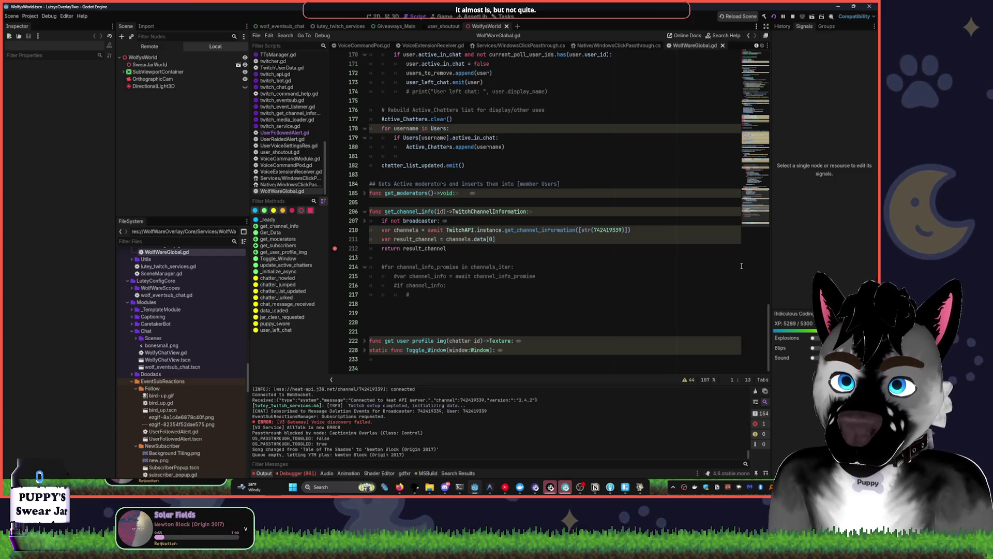
Recheck the Toggle_Window fold, then fold the Get_Data function body at line 81
{"action": "left_click", "coordinate": [365, 350]}
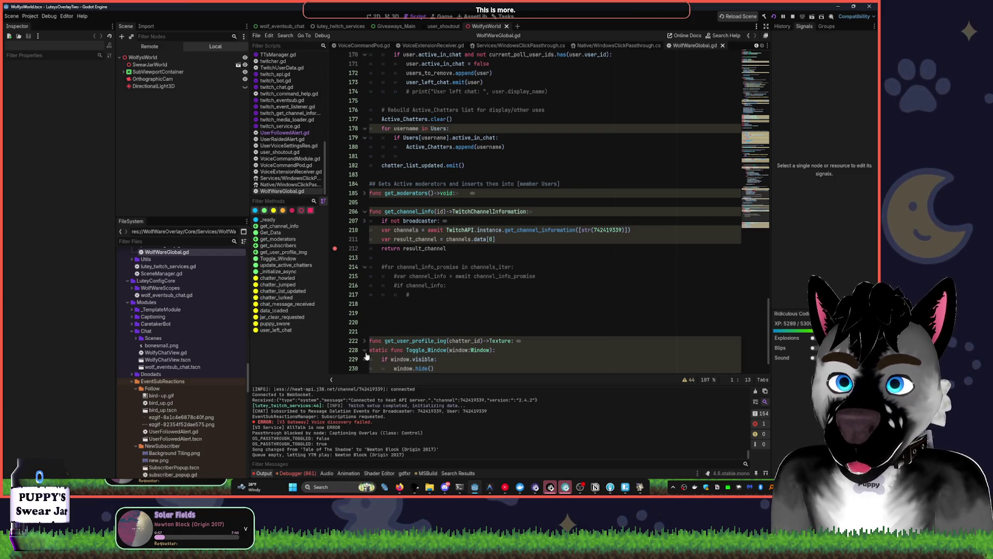
{"action": "scroll", "coordinate": [365, 337], "scroll_direction": "down", "scroll_amount": 2}
{"action": "left_click", "coordinate": [365, 313]}
{"action": "scroll", "coordinate": [380, 274], "scroll_direction": "up", "scroll_amount": 3}
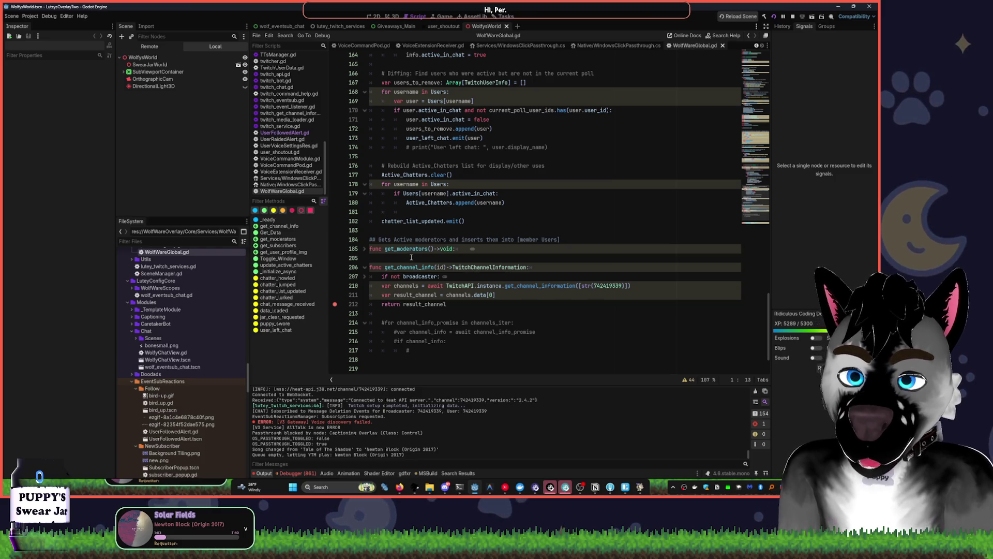
{"action": "scroll", "coordinate": [410, 257], "scroll_direction": "up", "scroll_amount": 8}
{"action": "scroll", "coordinate": [434, 247], "scroll_direction": "up", "scroll_amount": 8}
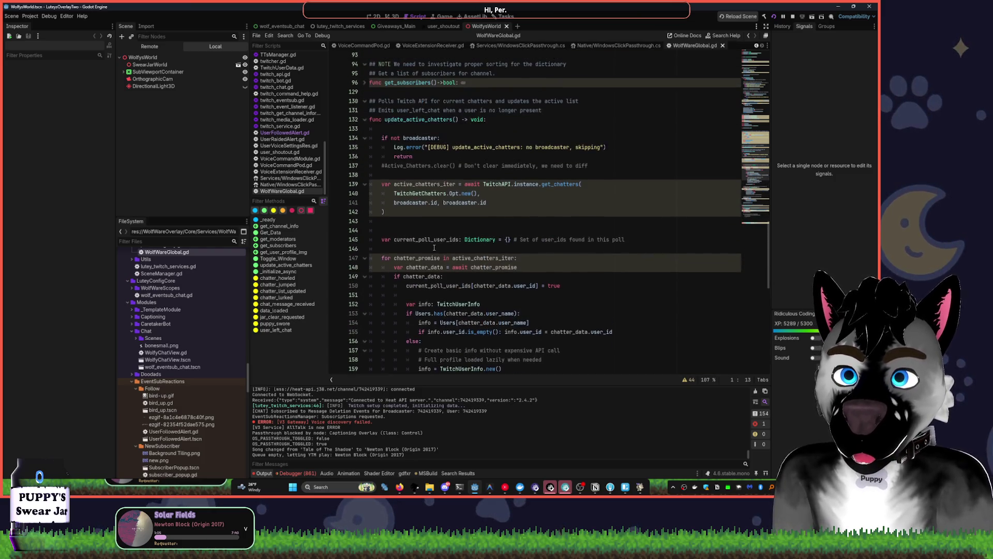
{"action": "scroll", "coordinate": [434, 247], "scroll_direction": "up", "scroll_amount": 2}
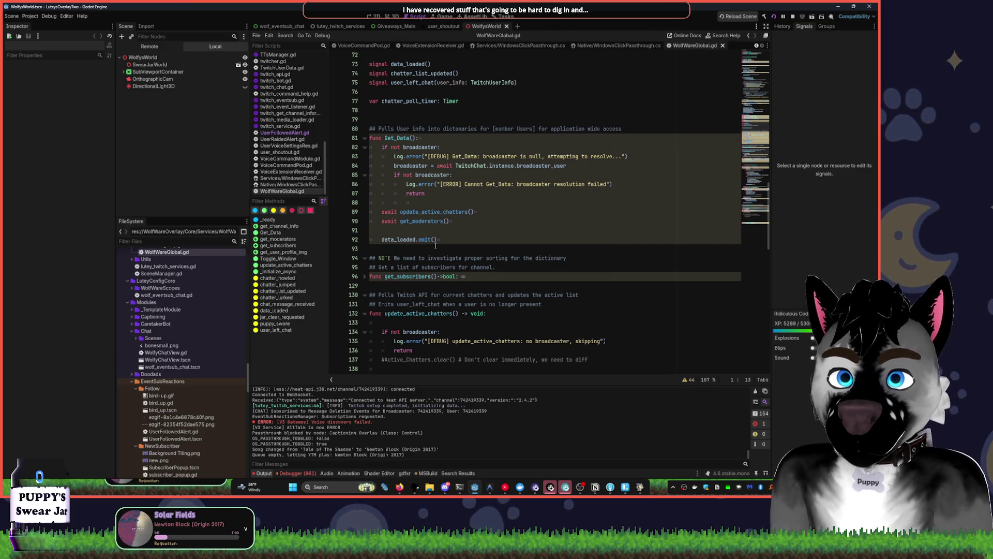
{"action": "left_click", "coordinate": [365, 138]}
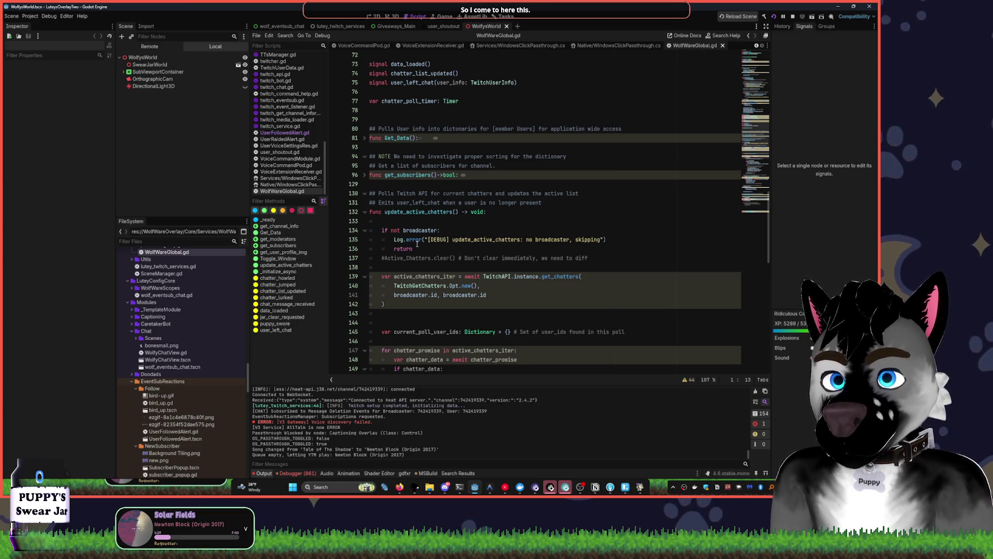
{"action": "scroll", "coordinate": [417, 243], "scroll_direction": "down", "scroll_amount": 3}
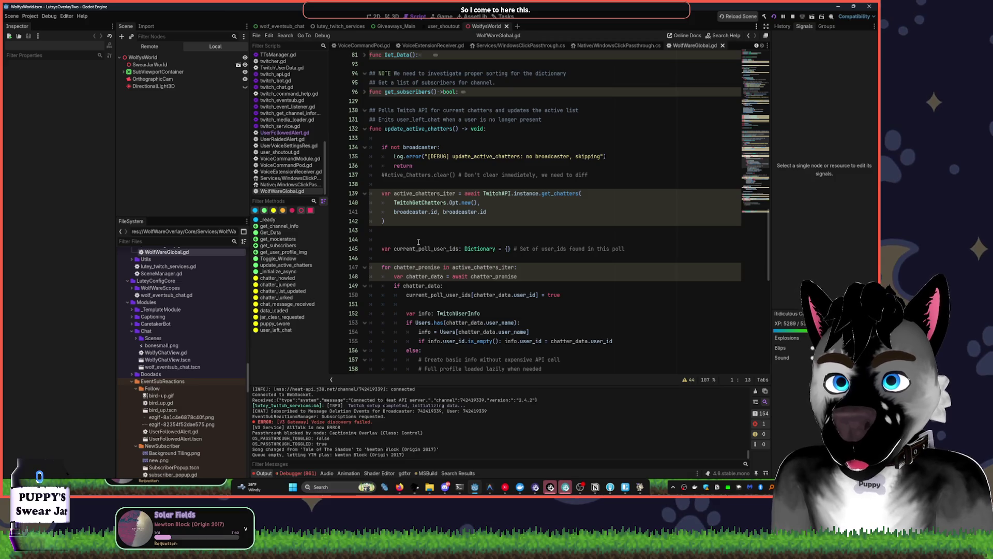
{"action": "scroll", "coordinate": [418, 242], "scroll_direction": "down", "scroll_amount": 2}
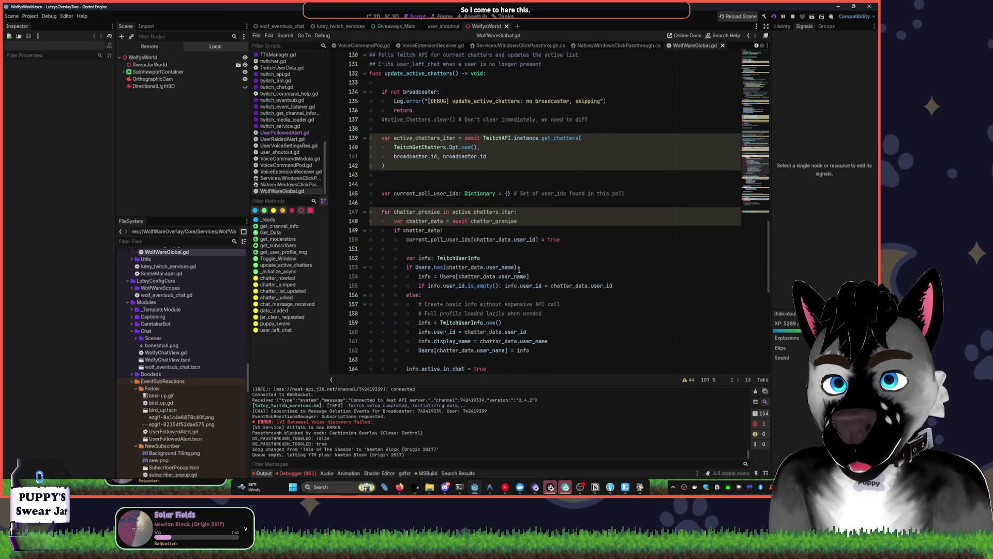
{"action": "scroll", "coordinate": [517, 269], "scroll_direction": "down", "scroll_amount": 3}
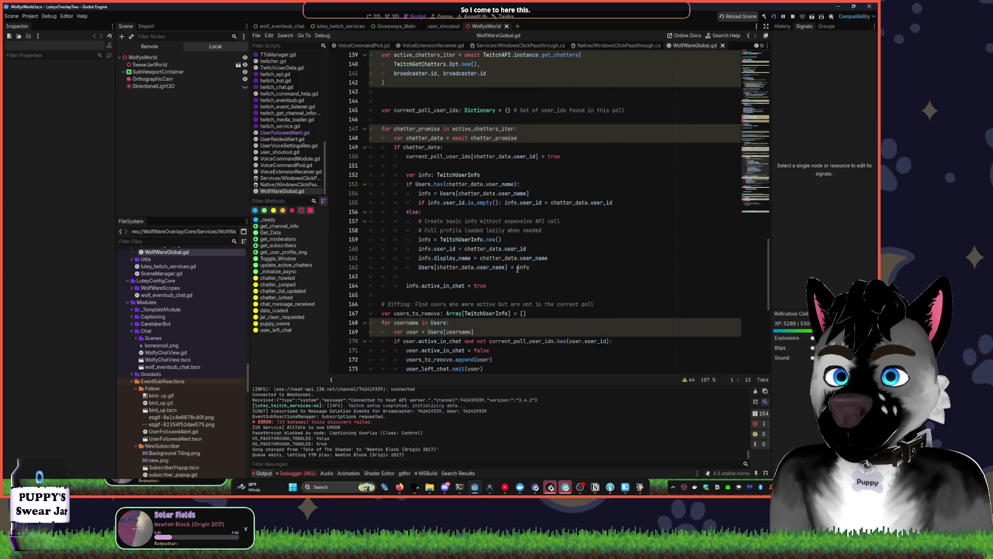
{"action": "left_click", "coordinate": [419, 239]}
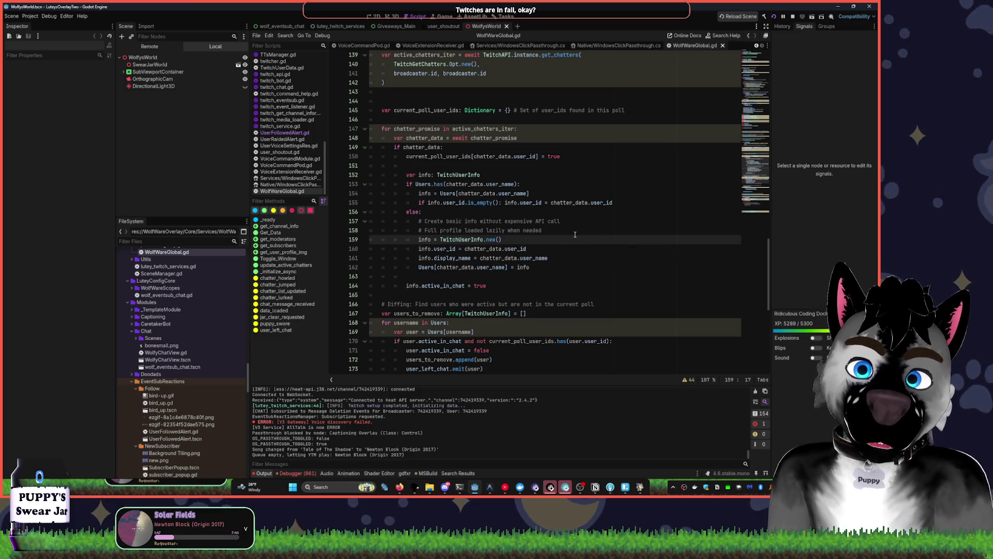
{"action": "double_click", "coordinate": [451, 174]}
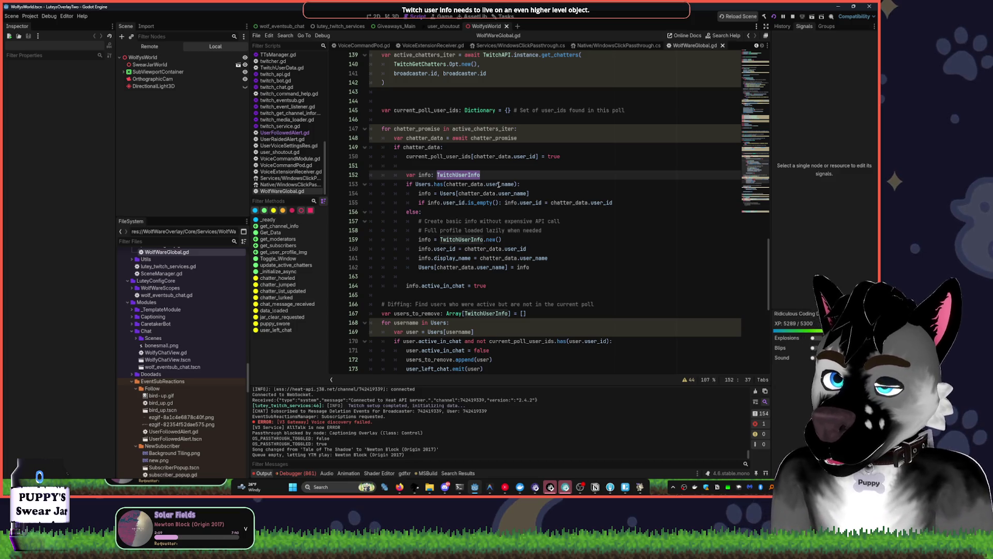
Bring up YouTube Music and raise the audio volume
{"action": "left_click", "coordinate": [505, 487]}
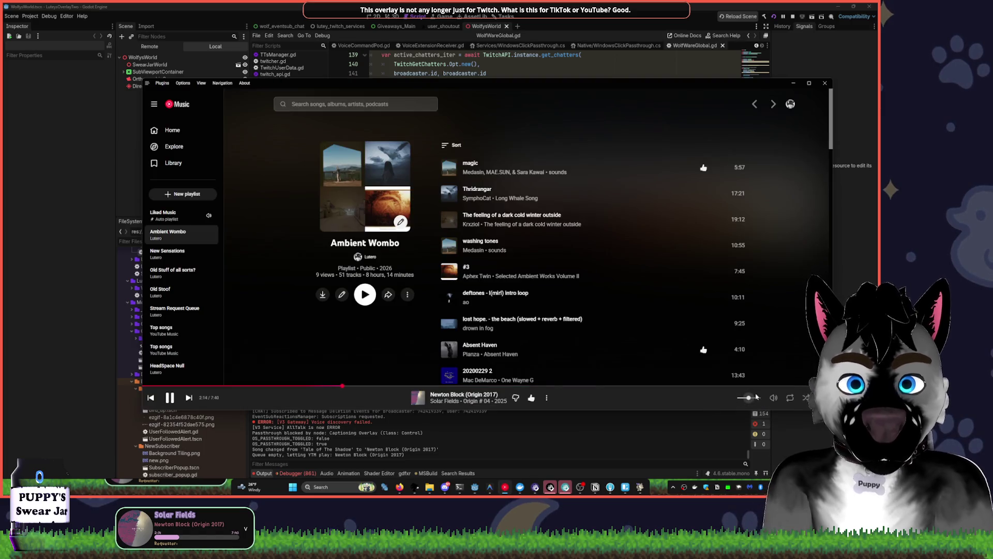
{"action": "scroll", "coordinate": [752, 398], "scroll_direction": "up", "scroll_amount": 2}
{"action": "scroll", "coordinate": [760, 487], "scroll_direction": "up", "scroll_amount": 5}
{"action": "left_click", "coordinate": [761, 487]}
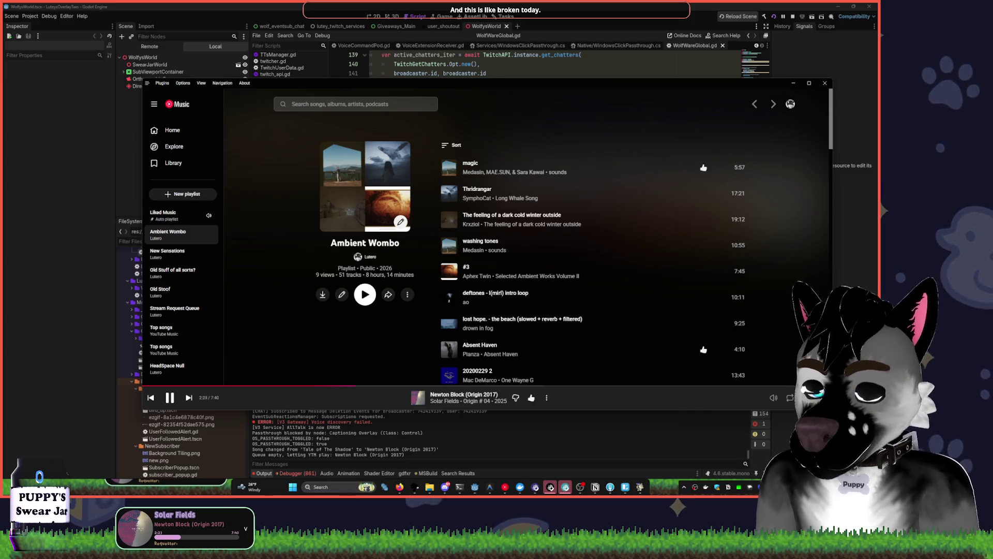
Dismiss a Start search for explorer and return to Godot at the end of line 159
{"action": "key", "text": "super"}
{"action": "type", "text": "explorer"}
{"action": "key", "text": "Escape"}
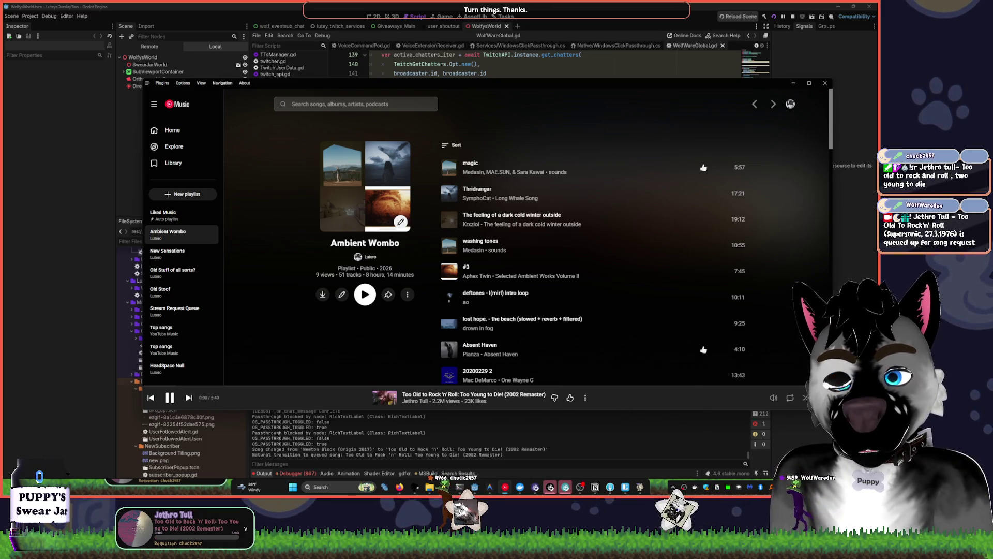
{"action": "key", "text": "alt+Tab"}
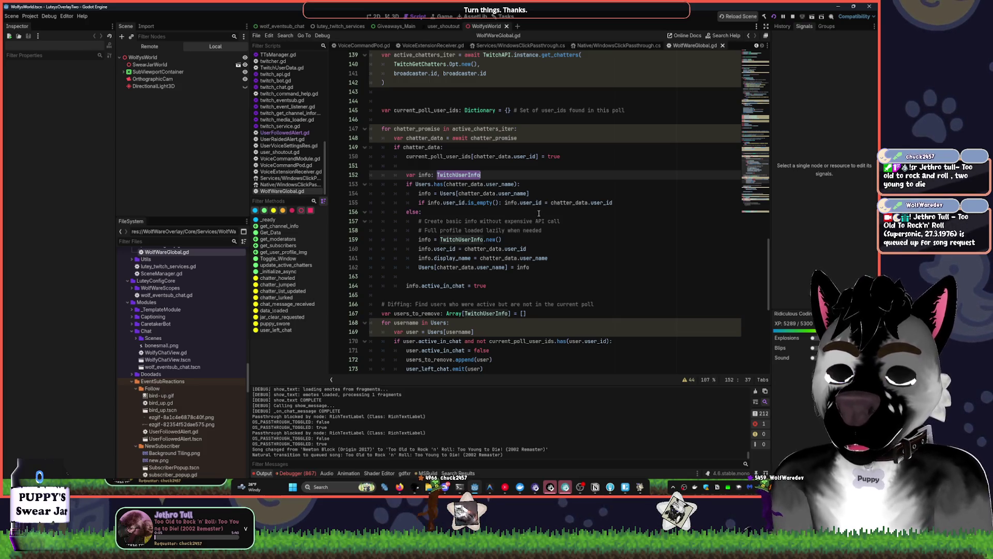
{"action": "left_click", "coordinate": [557, 239]}
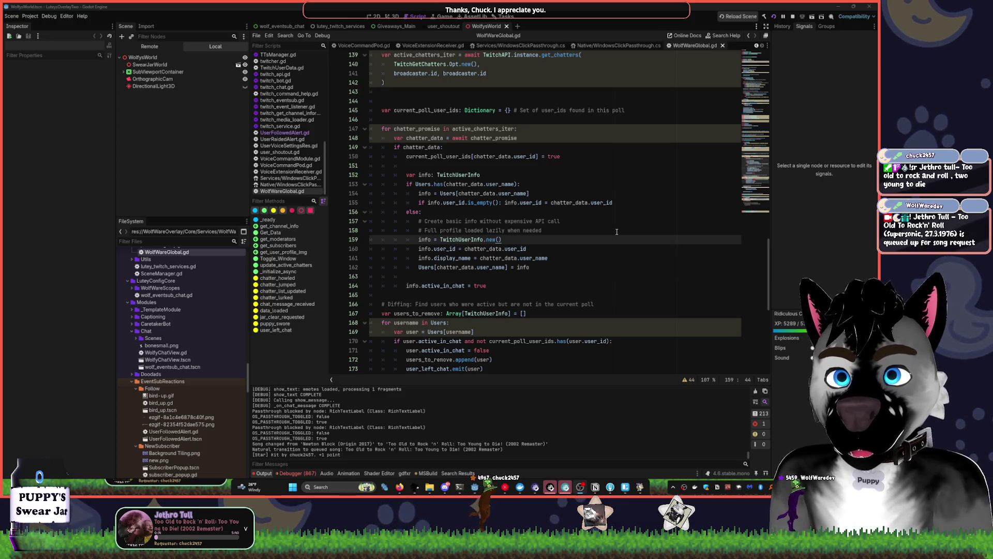
Scroll up in the chatter polling code, then bring up Notion
{"action": "scroll", "coordinate": [493, 139], "scroll_direction": "up", "scroll_amount": 2}
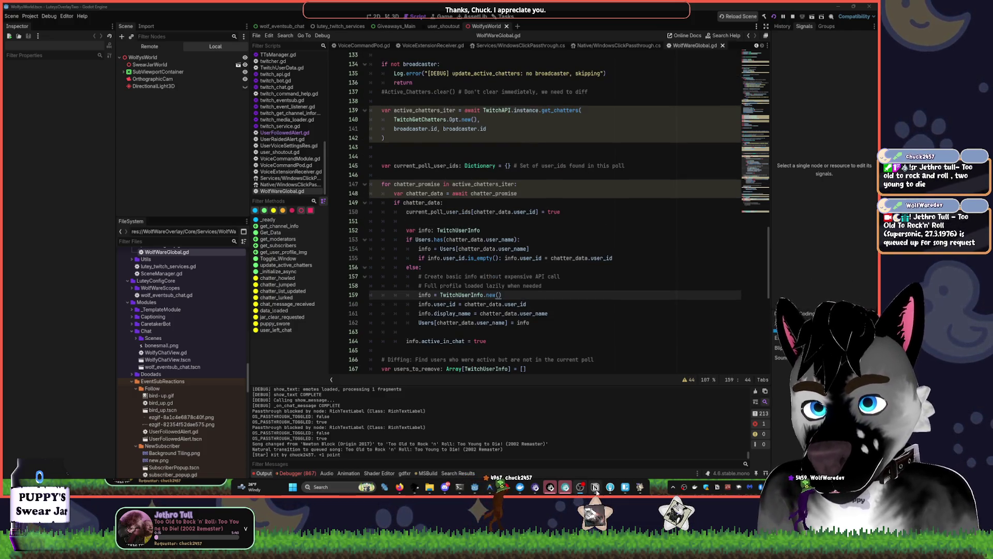
{"action": "left_click", "coordinate": [595, 487]}
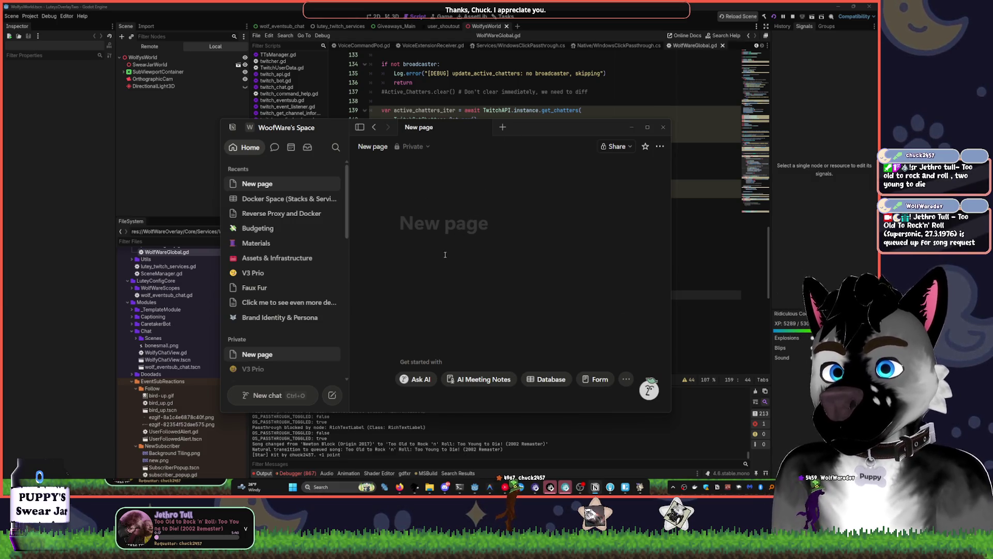
Add a new page inside V3 Prio in Notion, then switch back to Godot
{"action": "scroll", "coordinate": [274, 280], "scroll_direction": "down", "scroll_amount": 3}
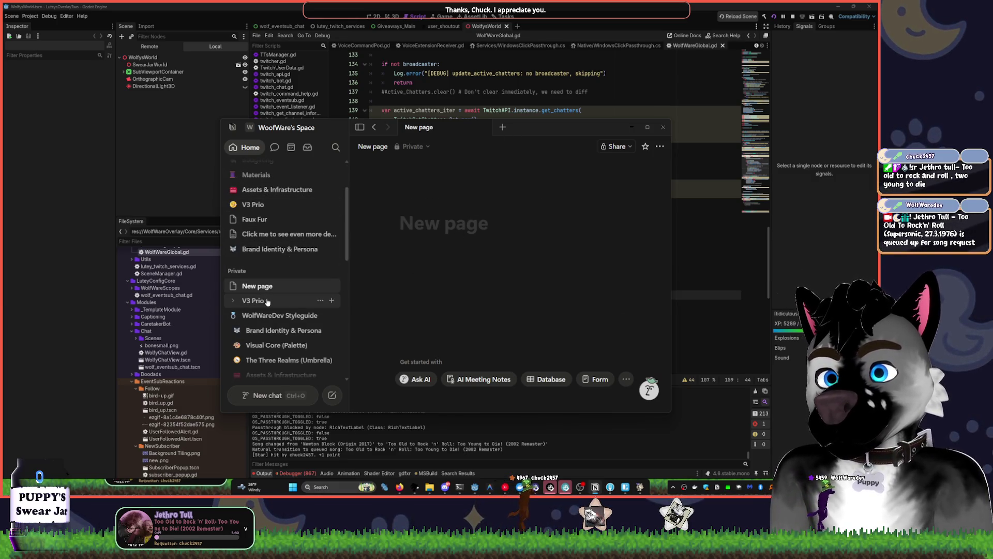
{"action": "left_click", "coordinate": [332, 301]}
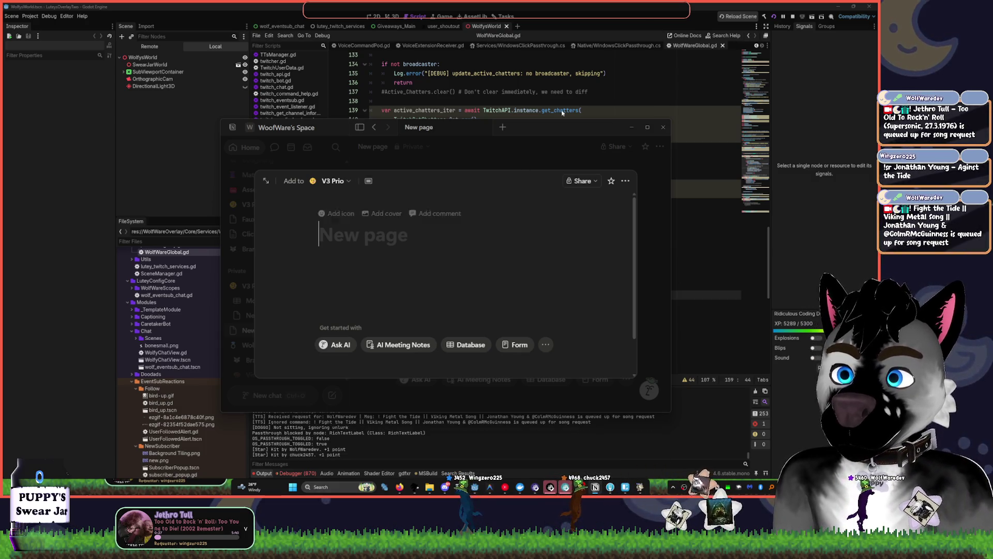
{"action": "key", "text": "alt+Tab"}
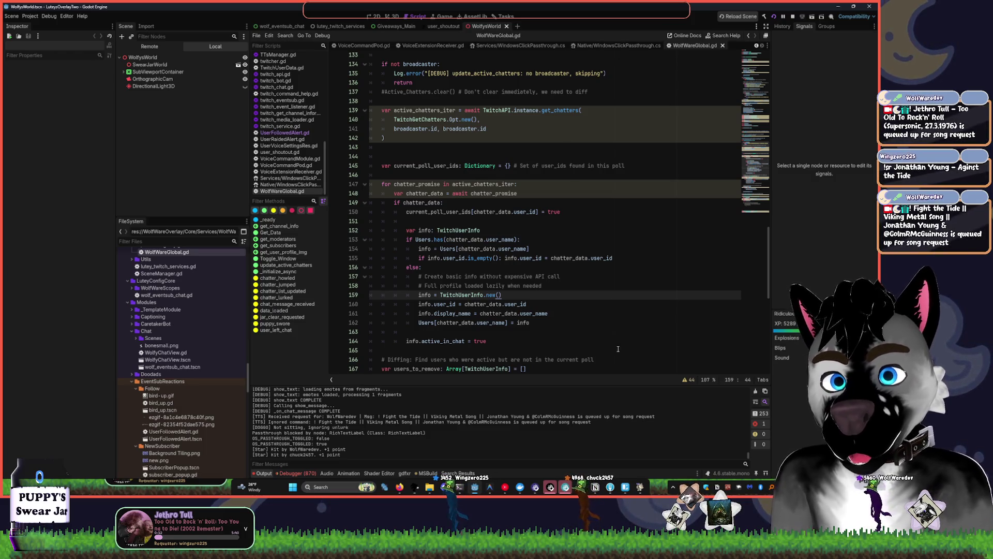
Bring YouTube Music forward and open the Too Old to Rock 'n' Roll now-playing video
{"action": "left_click", "coordinate": [506, 491]}
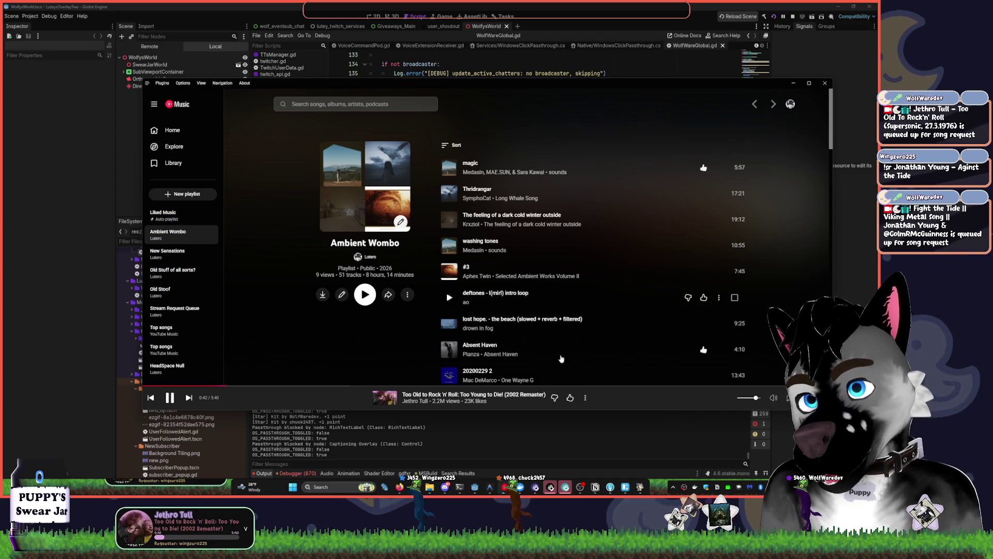
{"action": "left_click", "coordinate": [647, 398]}
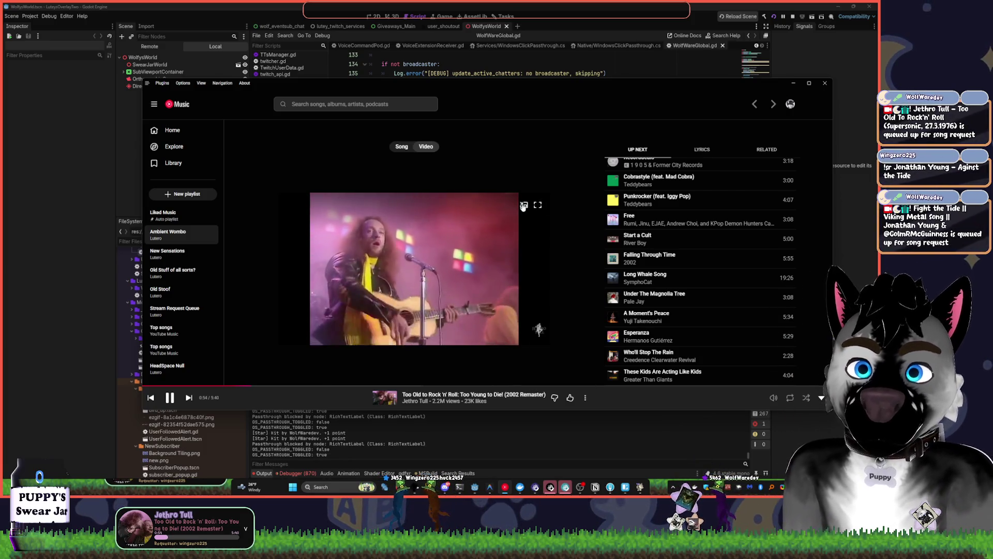
{"action": "key", "text": "Escape"}
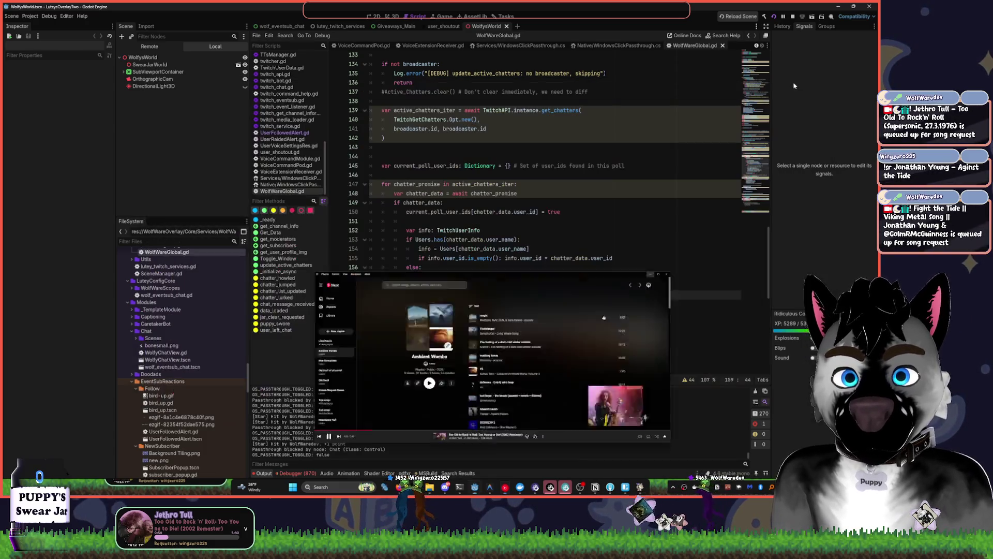
{"action": "left_click", "coordinate": [529, 487]}
{"action": "left_click", "coordinate": [529, 489]}
Expand the full player, stretch its window wider on both sides, then return to Godot
{"action": "mouse_move", "coordinate": [734, 362]}
{"action": "left_mouse_down"}
{"action": "mouse_move", "coordinate": [740, 254]}
{"action": "mouse_move", "coordinate": [765, 322]}
{"action": "left_mouse_up"}
{"action": "left_click", "coordinate": [756, 311]}
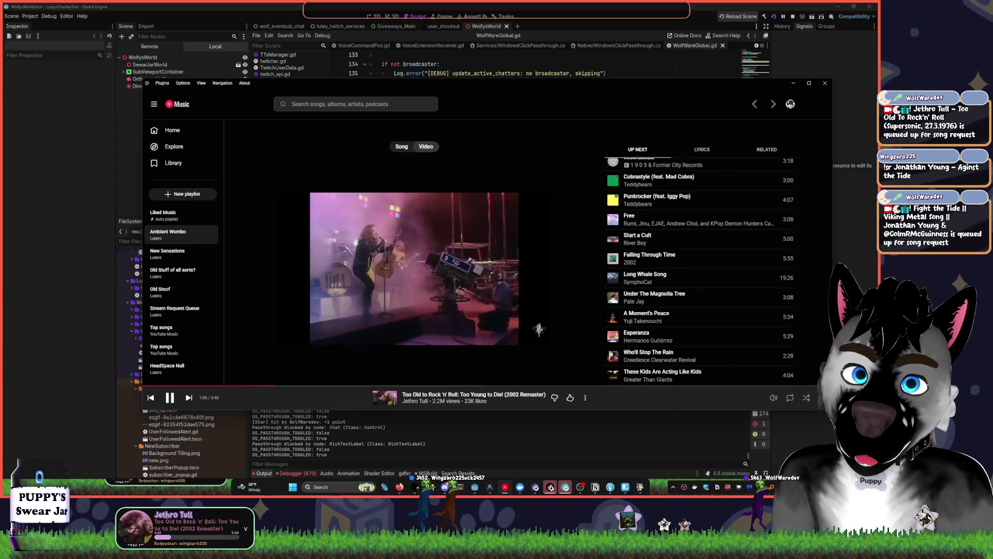
{"action": "left_click_drag", "start_coordinate": [832, 406], "coordinate": [874, 406]}
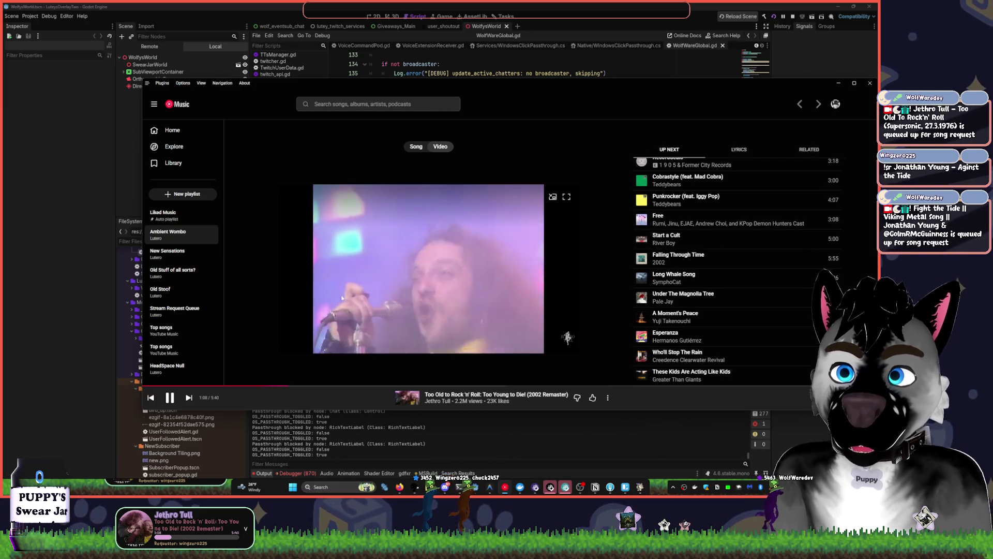
{"action": "left_click_drag", "start_coordinate": [142, 211], "coordinate": [3, 211]}
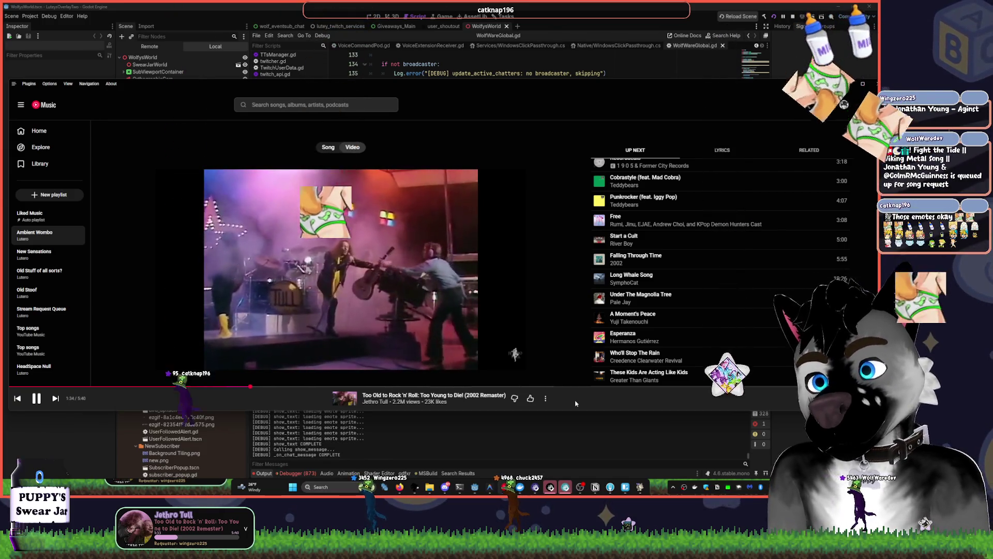
{"action": "key", "text": "alt+Tab"}
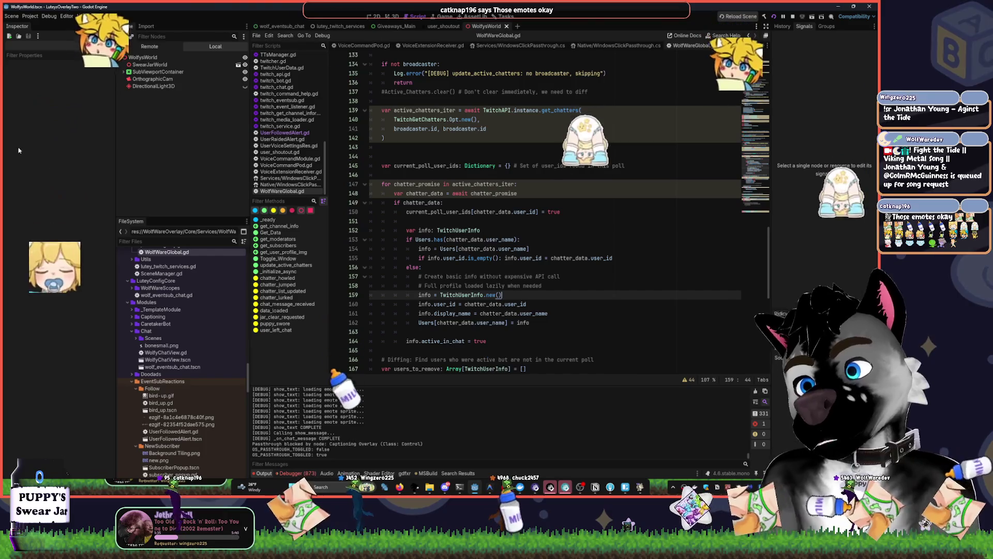
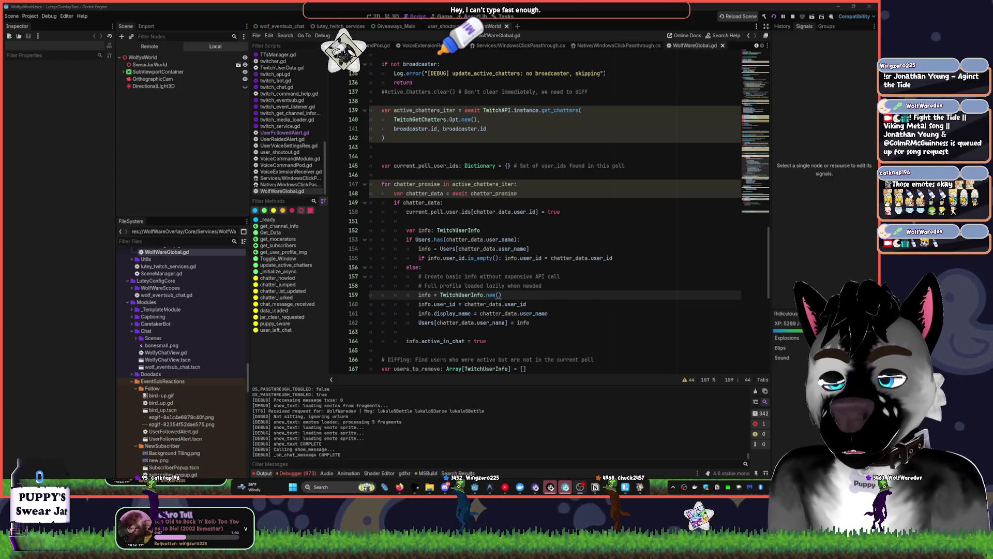
Delete the blank line below ModeratorsArr in WolfWareGlobal.gd
{"action": "scroll", "coordinate": [574, 263], "scroll_direction": "down", "scroll_amount": 6}
{"action": "left_click", "coordinate": [569, 193]}
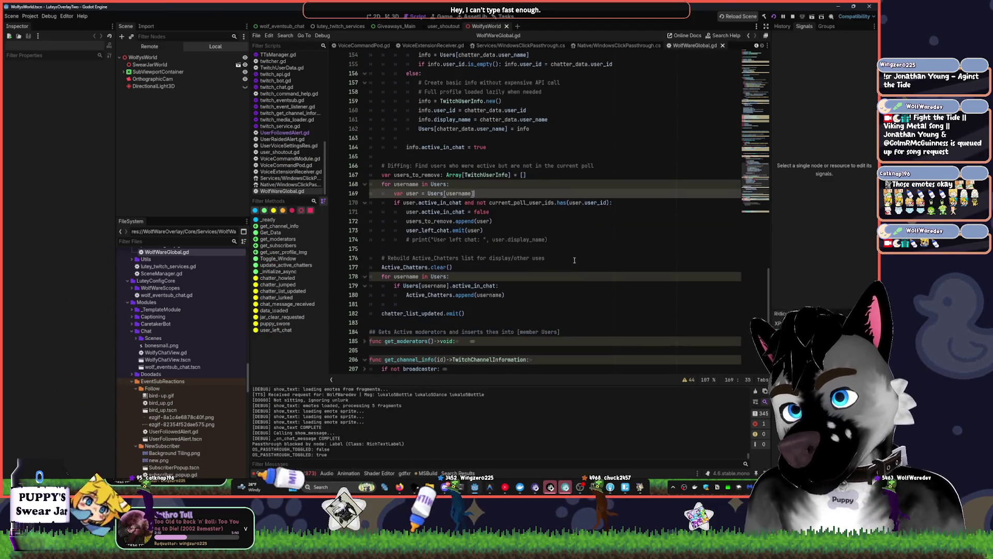
{"action": "scroll", "coordinate": [574, 263], "scroll_direction": "up", "scroll_amount": 20}
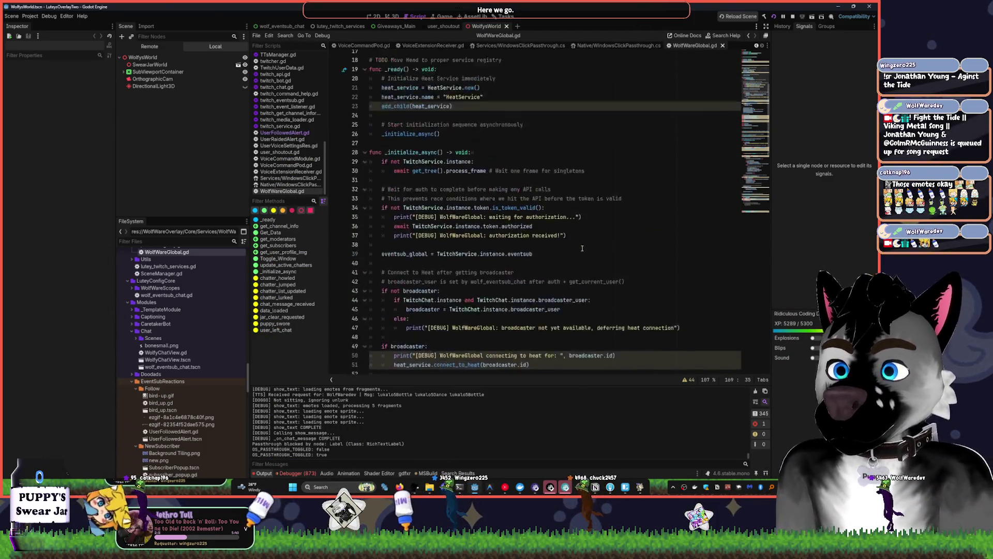
{"action": "scroll", "coordinate": [582, 248], "scroll_direction": "up", "scroll_amount": 6}
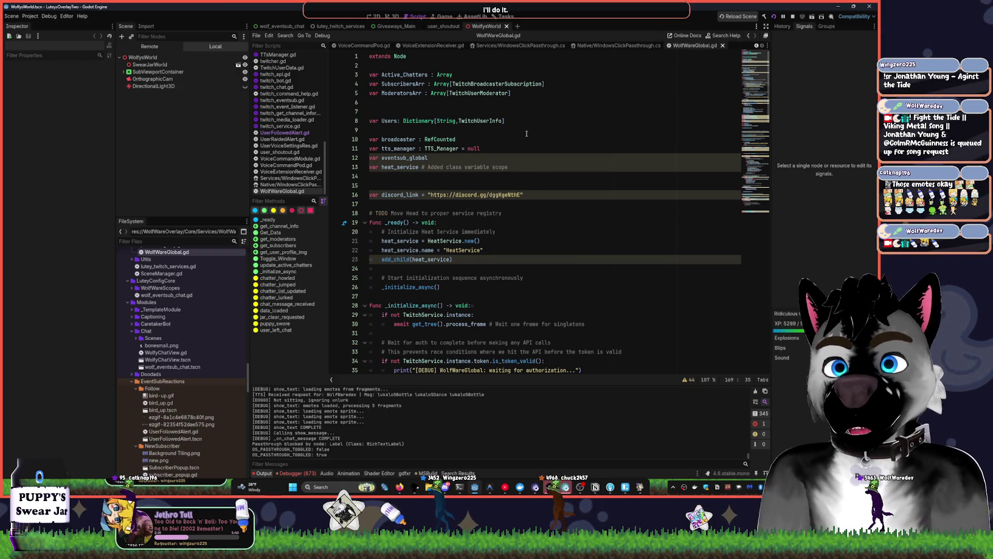
{"action": "left_click", "coordinate": [517, 102]}
{"action": "key", "text": "Delete"}
Remove the blank line before the broadcaster declaration, then open the song's options menu in YouTube Music
{"action": "left_click", "coordinate": [528, 166]}
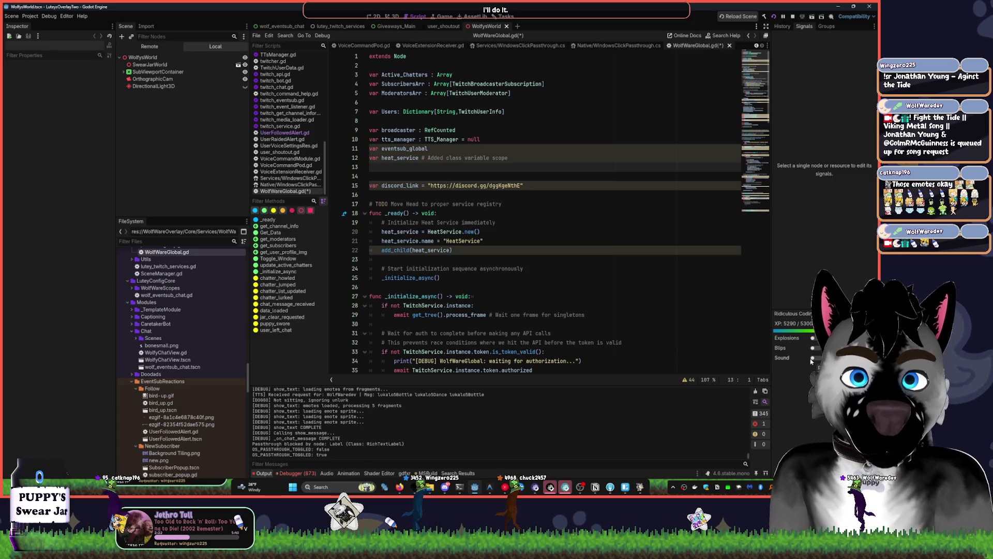
{"action": "left_click", "coordinate": [481, 128]}
{"action": "left_click", "coordinate": [476, 122]}
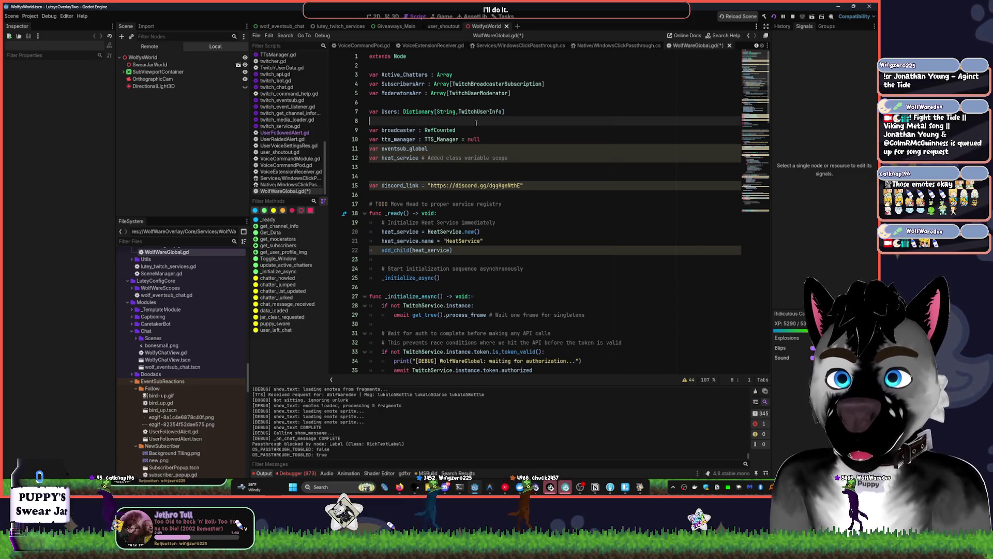
{"action": "type", "text": "d"}
{"action": "key", "text": "BackSpace"}
{"action": "scroll", "coordinate": [553, 234], "scroll_direction": "down", "scroll_amount": 4}
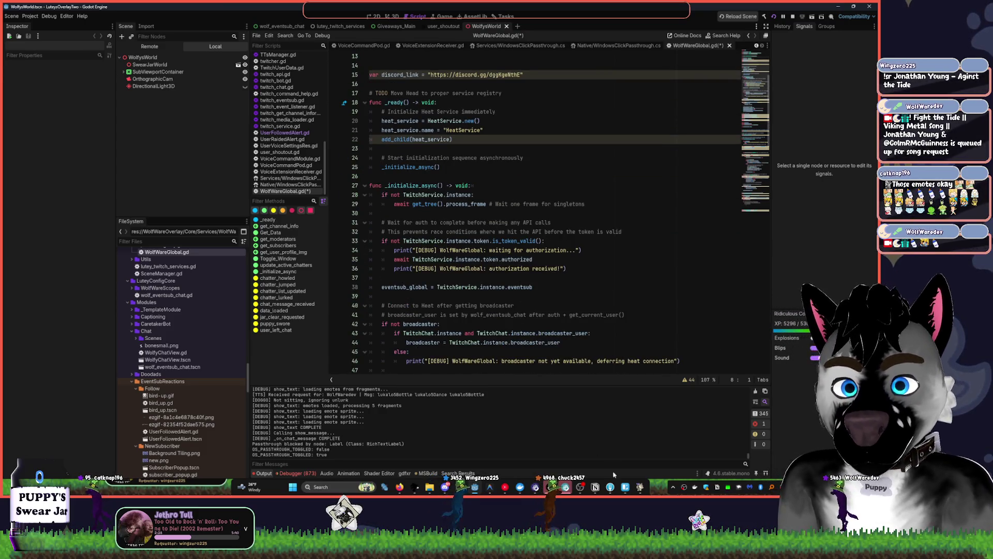
{"action": "key", "text": "alt+Tab"}
{"action": "right_click", "coordinate": [595, 173]}
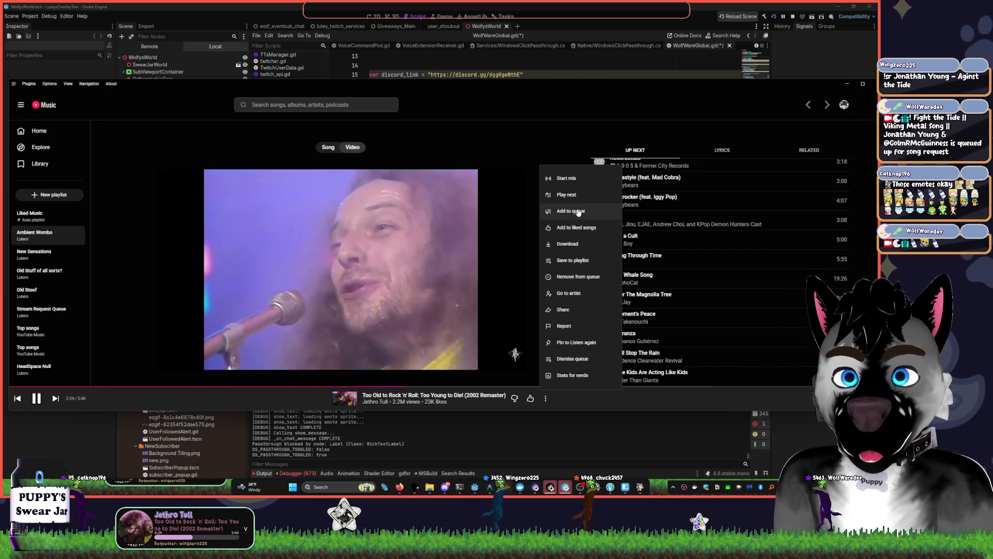
Save 'Too Old to Rock 'n' Roll: Too Young to Die!' to a playlist and return to Godot
{"action": "left_click", "coordinate": [573, 260]}
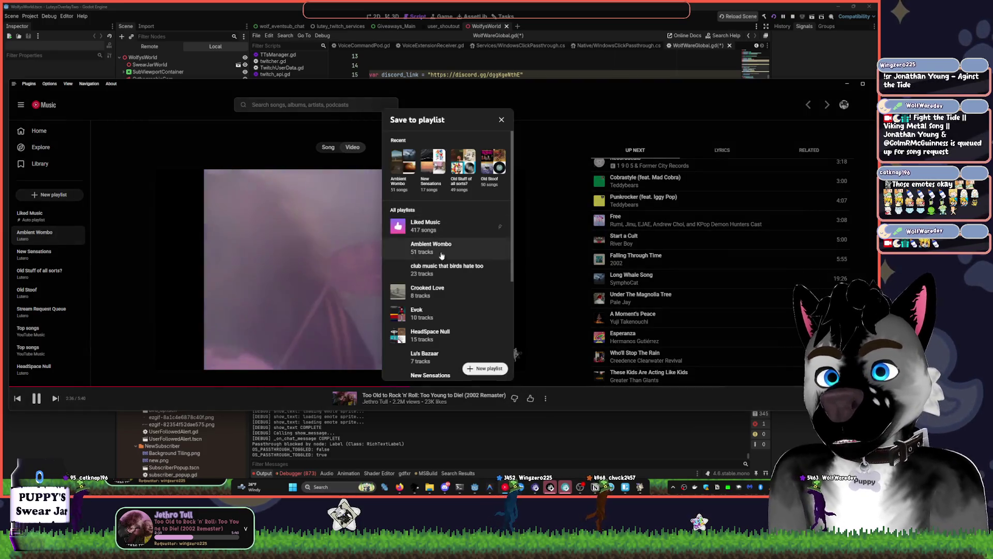
{"action": "scroll", "coordinate": [463, 331], "scroll_direction": "down", "scroll_amount": 3}
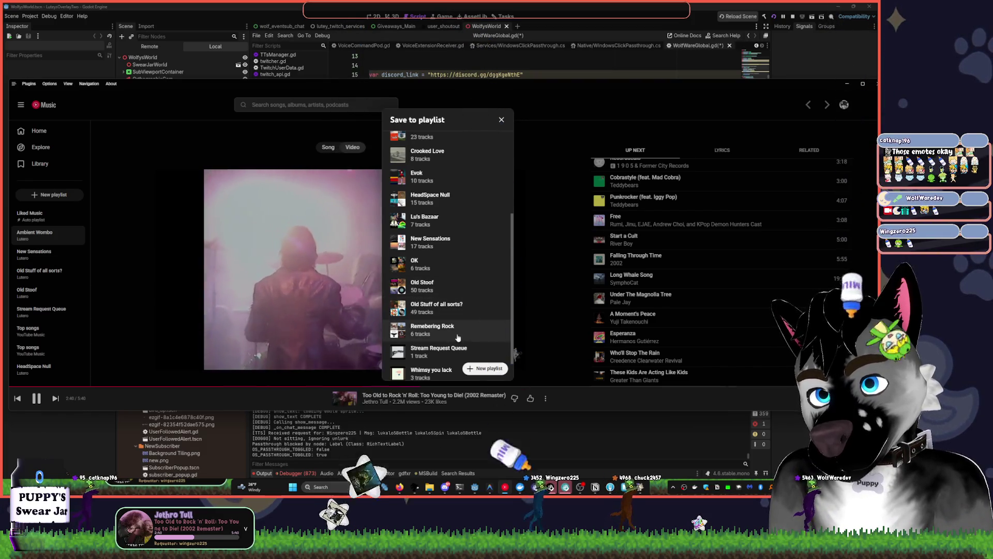
{"action": "left_click", "coordinate": [464, 313]}
{"action": "left_click", "coordinate": [597, 72]}
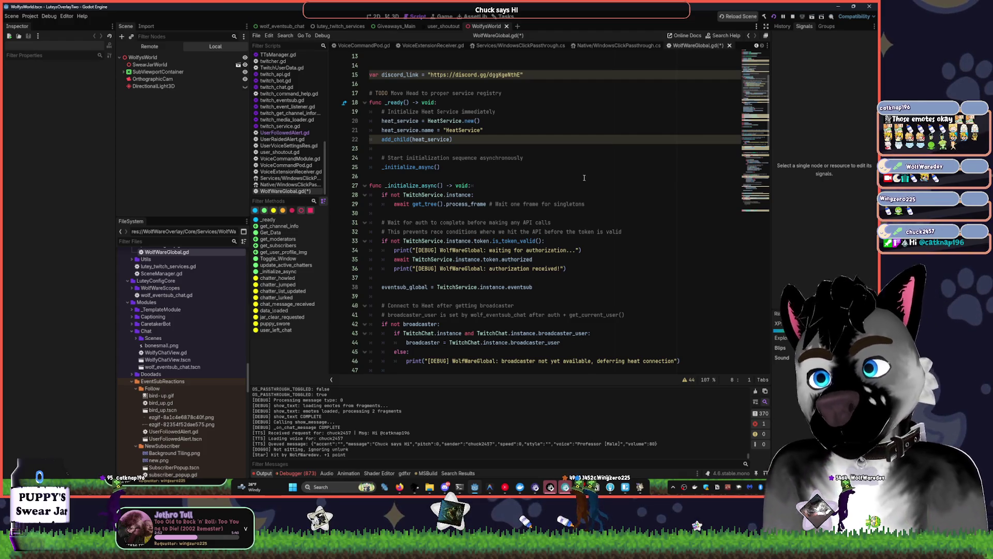
Review the broadcaster lines in WolfWareGlobal.gd, then open Find in Files with Ctrl+Shift+F
{"action": "left_click", "coordinate": [521, 322]}
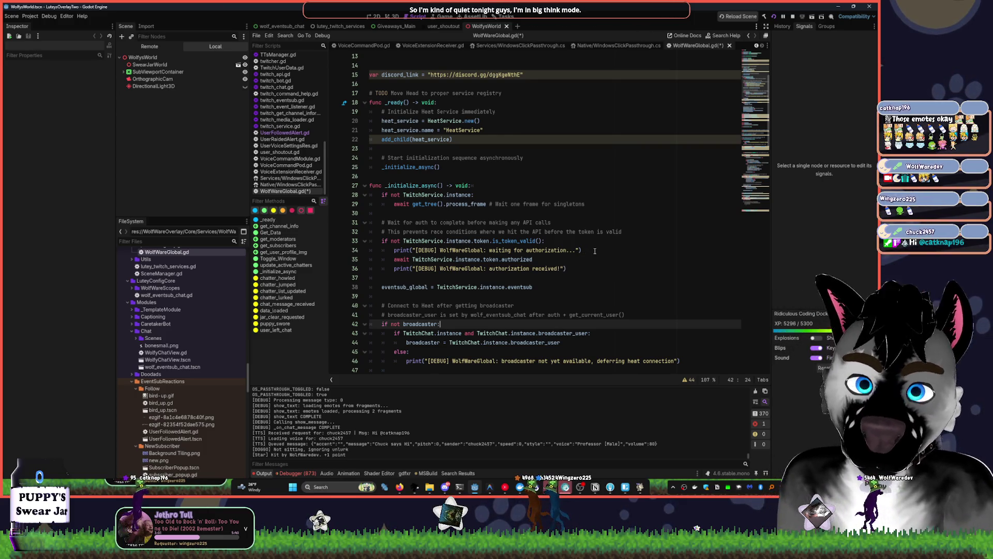
{"action": "scroll", "coordinate": [594, 252], "scroll_direction": "down", "scroll_amount": 1}
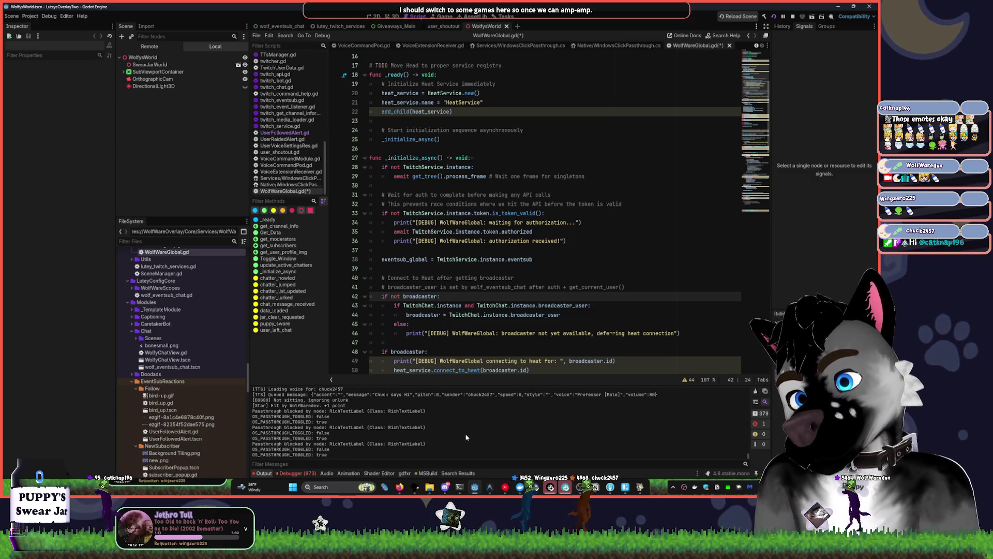
{"action": "left_click", "coordinate": [521, 288]}
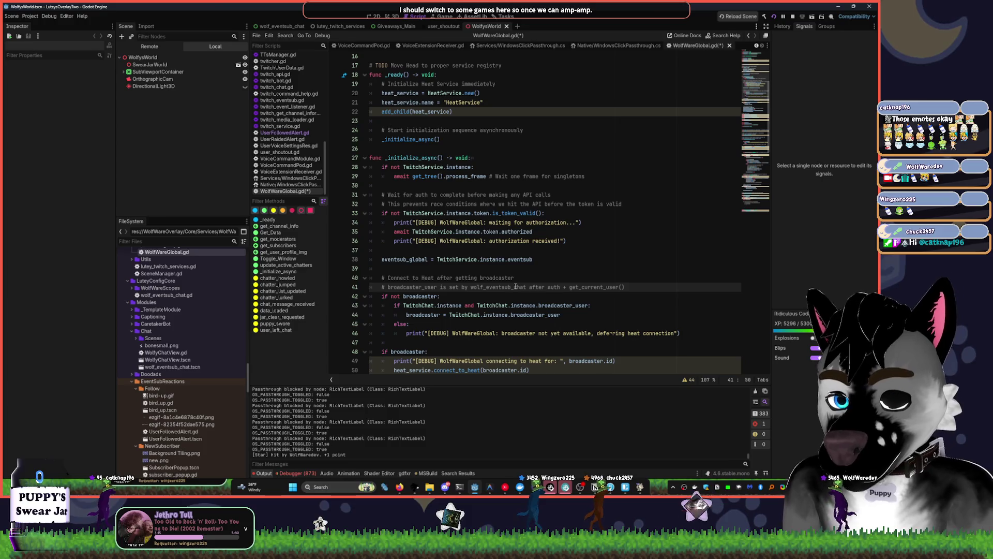
{"action": "key", "text": "ctrl+shift+f"}
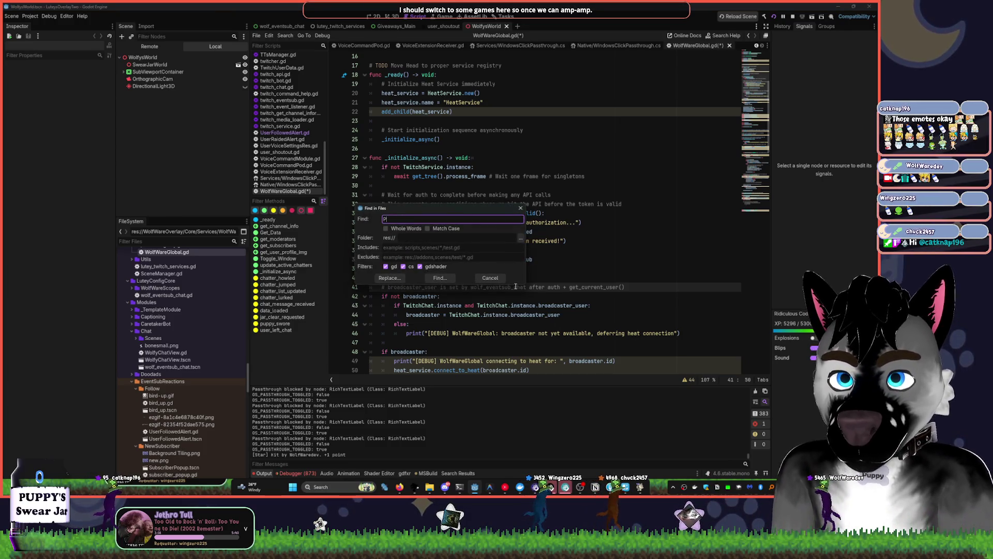
{"action": "type", "text": "PASSTHR"}
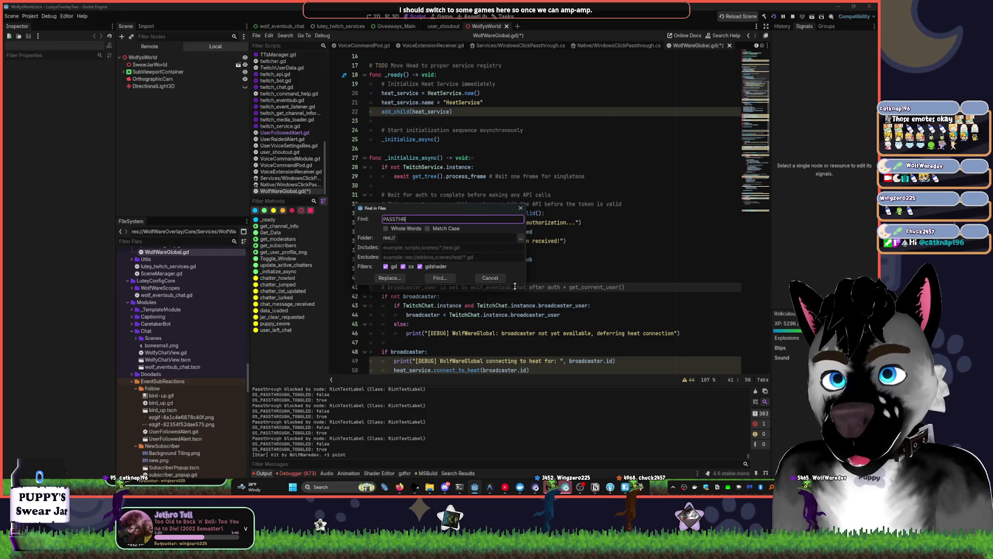
Find PASSTHROUGH_TOGGLED and comment out its print line in PassthroughManager.gd
{"action": "type", "text": "OUGH_TOGGLE"}
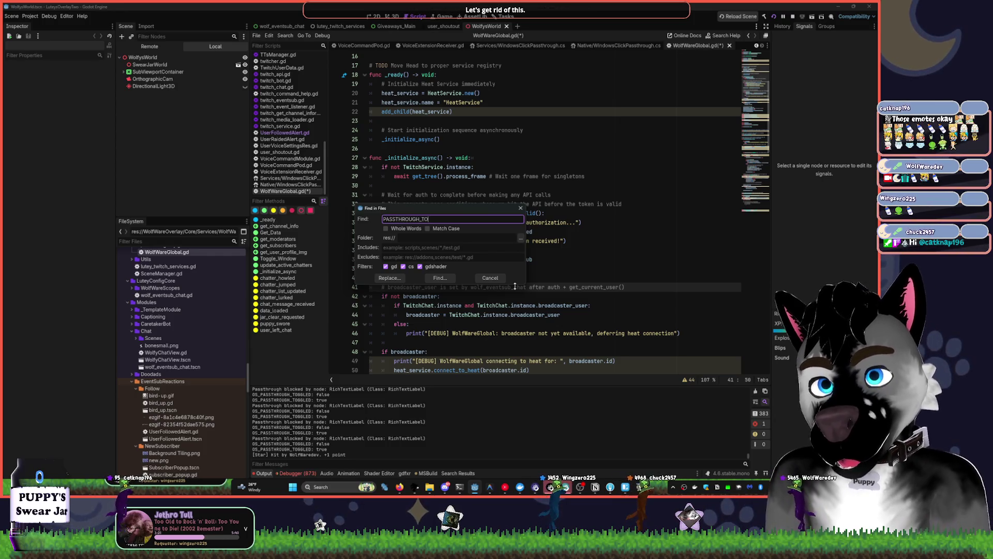
{"action": "type", "text": "D"}
{"action": "key", "text": "Return"}
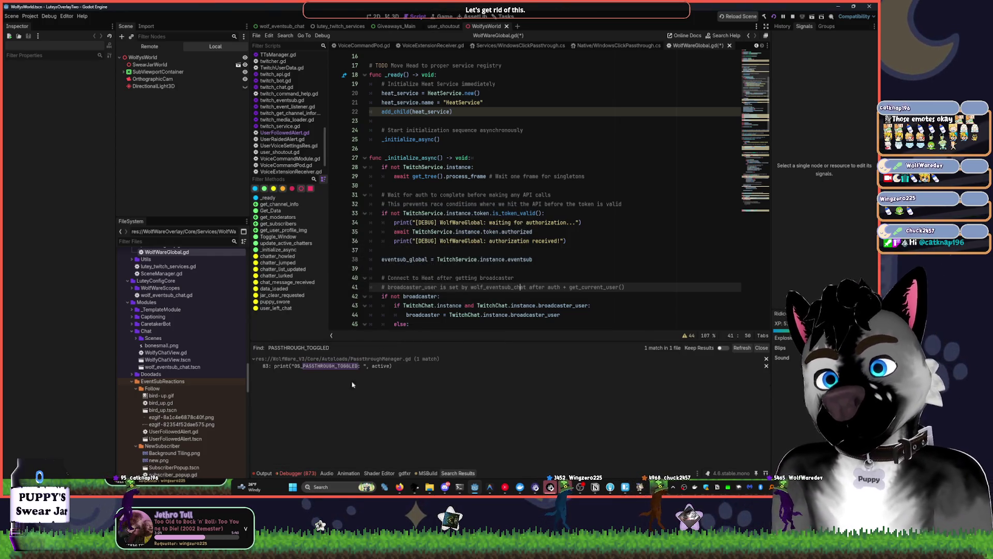
{"action": "left_click", "coordinate": [344, 365]}
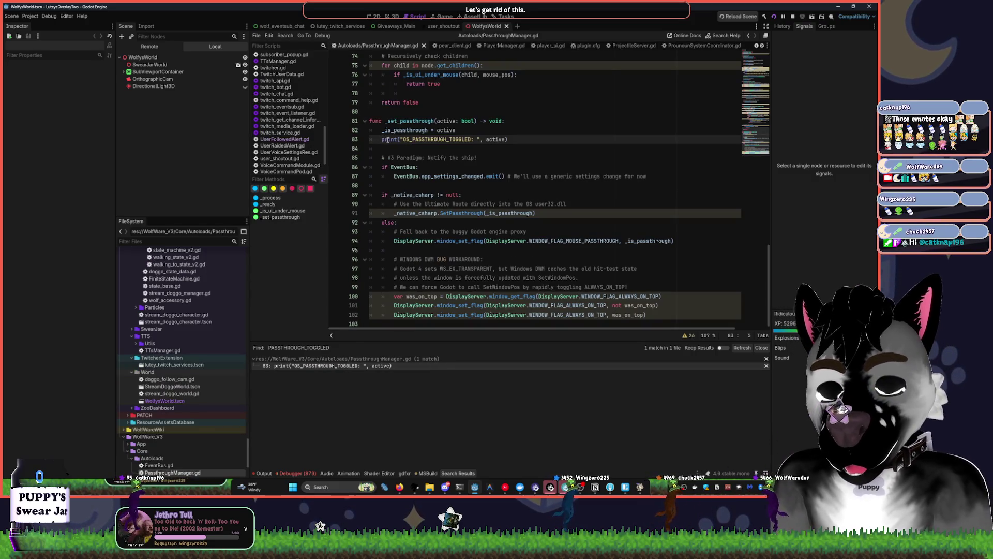
{"action": "key", "text": "ctrl+k"}
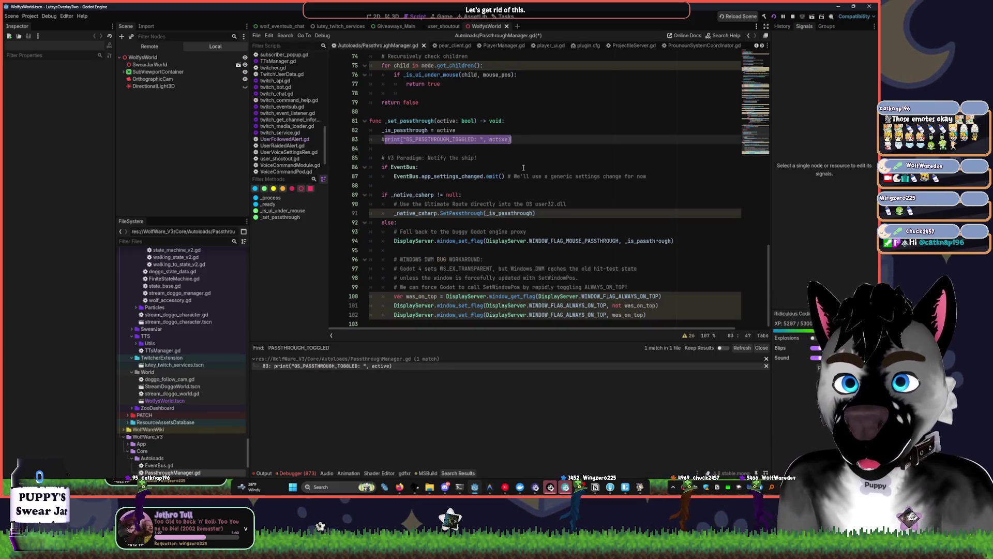
{"action": "left_click", "coordinate": [268, 473]}
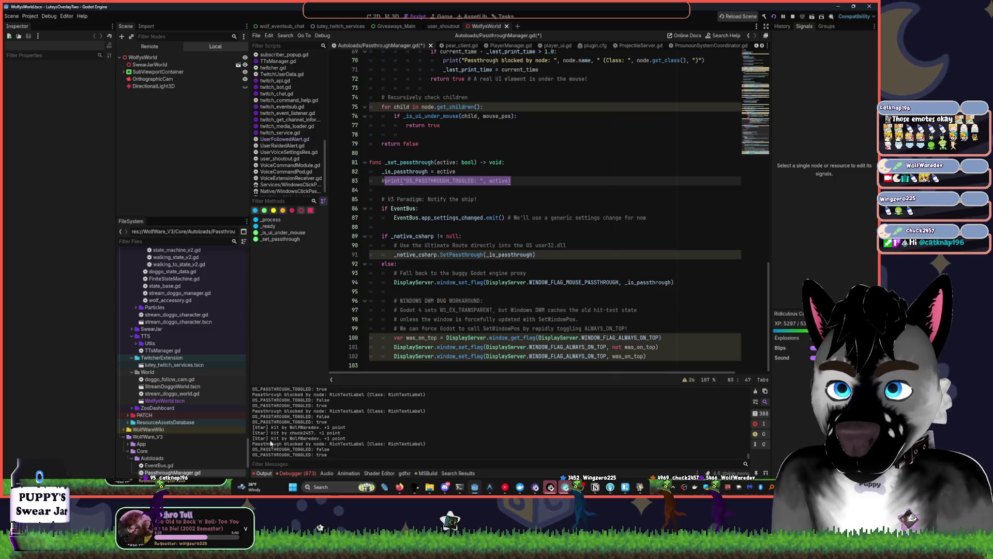
{"action": "left_click", "coordinate": [448, 300]}
Find 'Hit by' and comment out that print line in Star.gd
{"action": "key", "text": "ctrl+shift+f"}
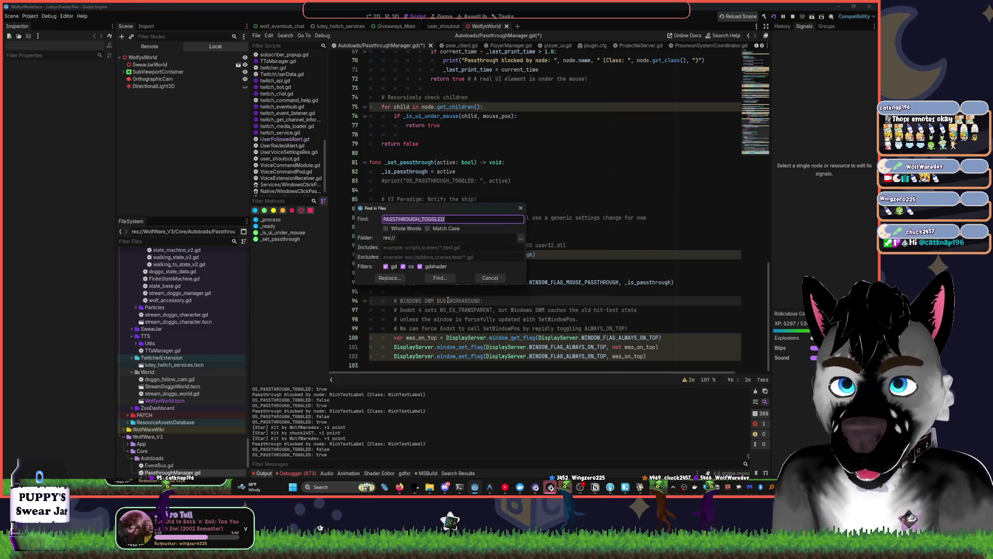
{"action": "type", "text": "Hit by"}
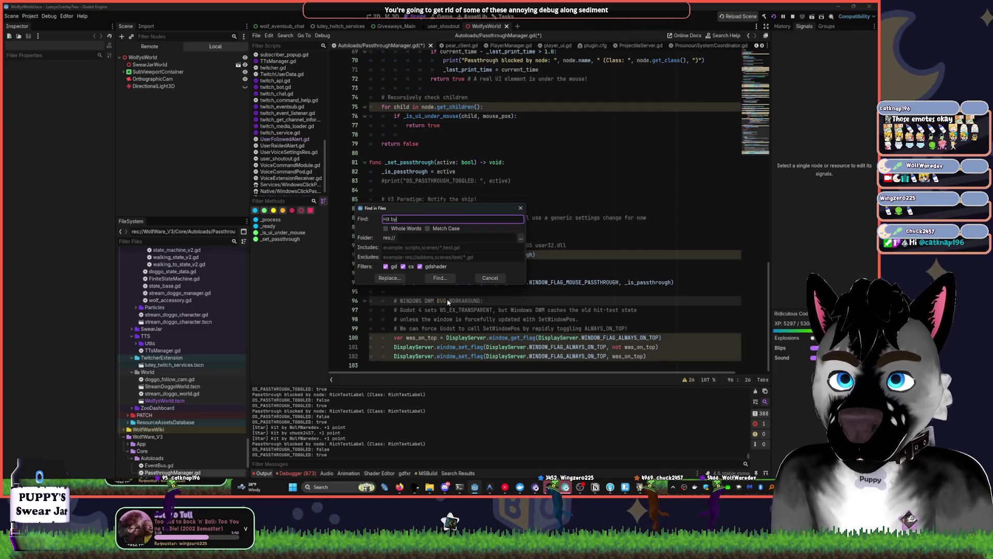
{"action": "key", "text": "Return"}
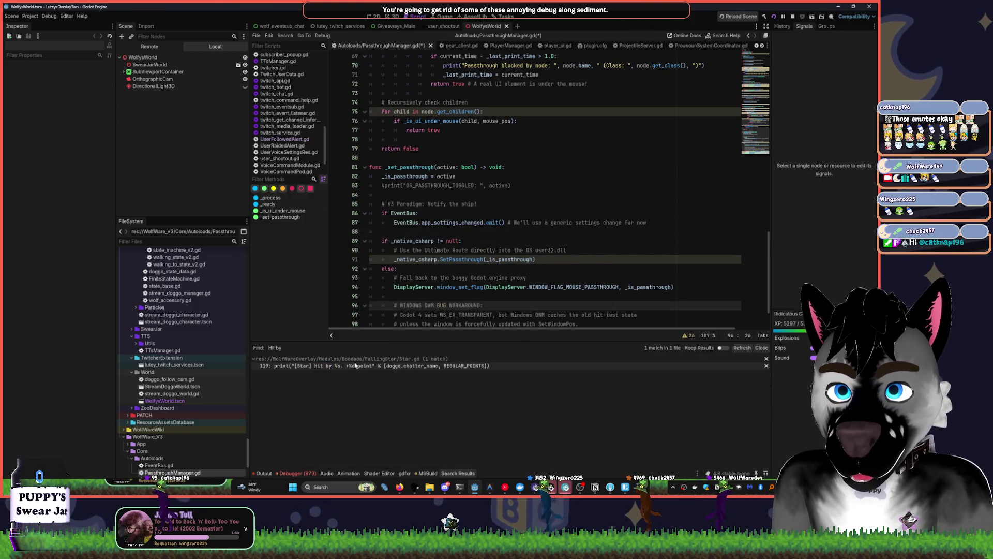
{"action": "left_click", "coordinate": [445, 366]}
{"action": "type", "text": "#"}
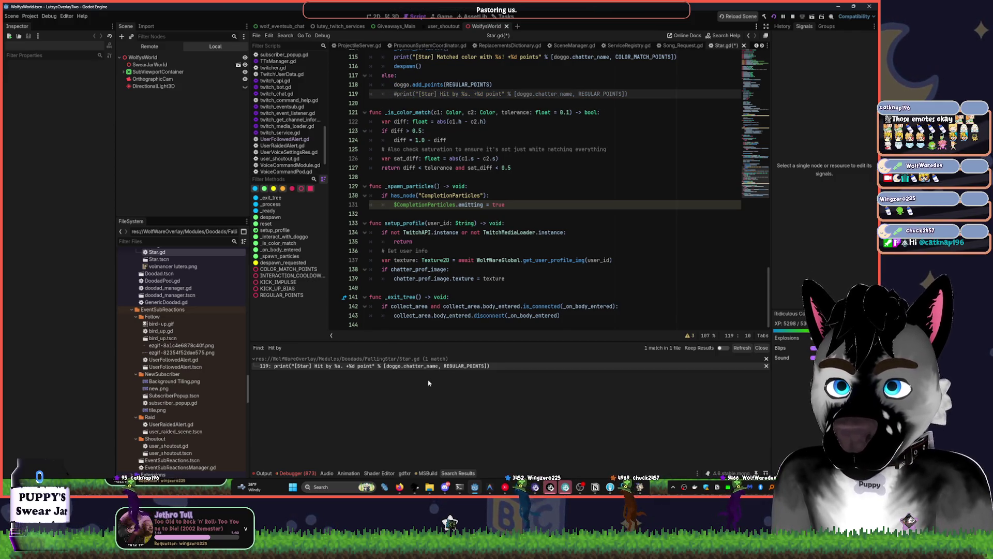
{"action": "left_click", "coordinate": [263, 473]}
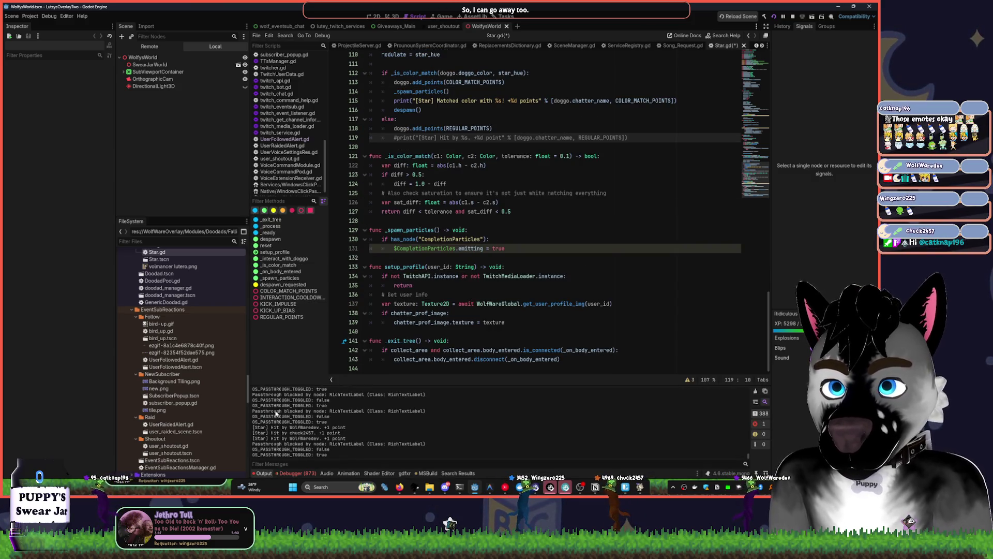
{"action": "left_click", "coordinate": [465, 322]}
Search all project files for 'passthrough blocked by'
{"action": "key", "text": "ctrl+shift+f"}
{"action": "type", "text": "passthrough"}
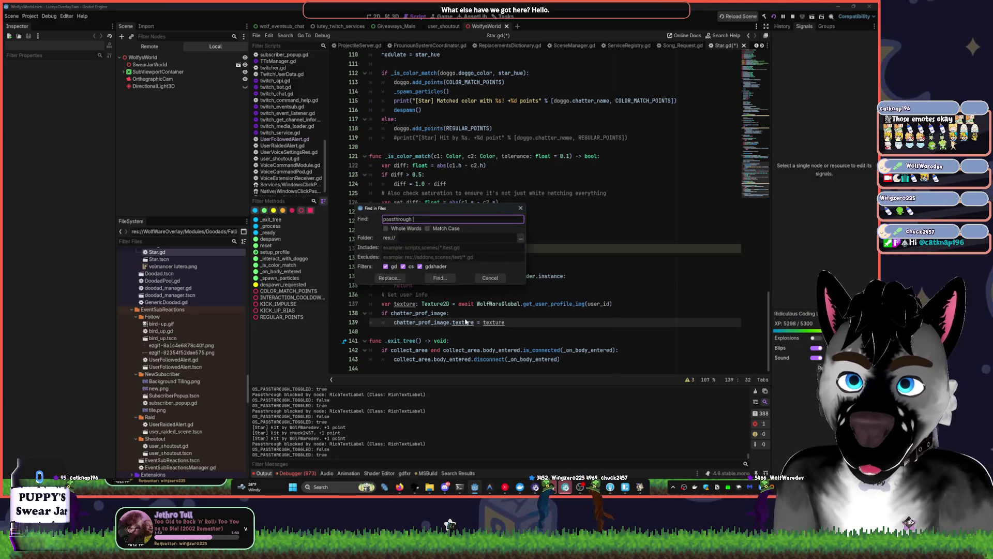
{"action": "type", "text": "ked by"}
{"action": "key", "text": "Return"}
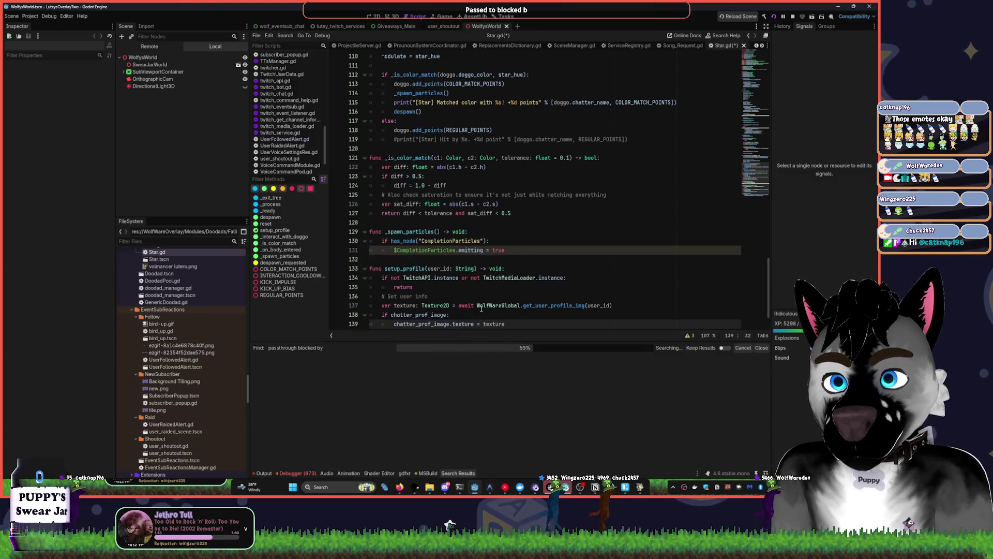
Comment out the 'passthrough blocked by' print on line 70 of PassthroughManager.gd and save
{"action": "left_click", "coordinate": [316, 366]}
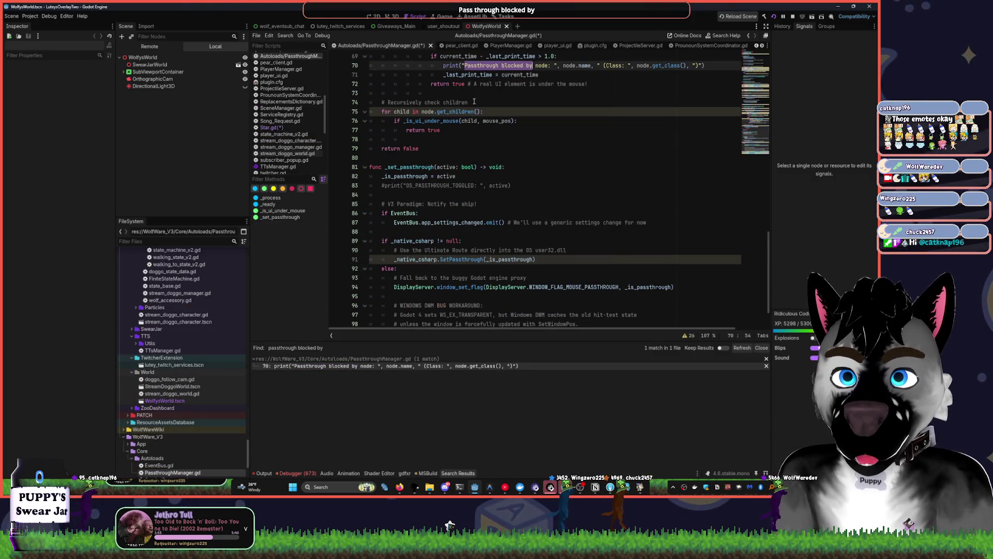
{"action": "scroll", "coordinate": [476, 111], "scroll_direction": "up", "scroll_amount": 3}
{"action": "left_click", "coordinate": [442, 149]}
{"action": "type", "text": "#"}
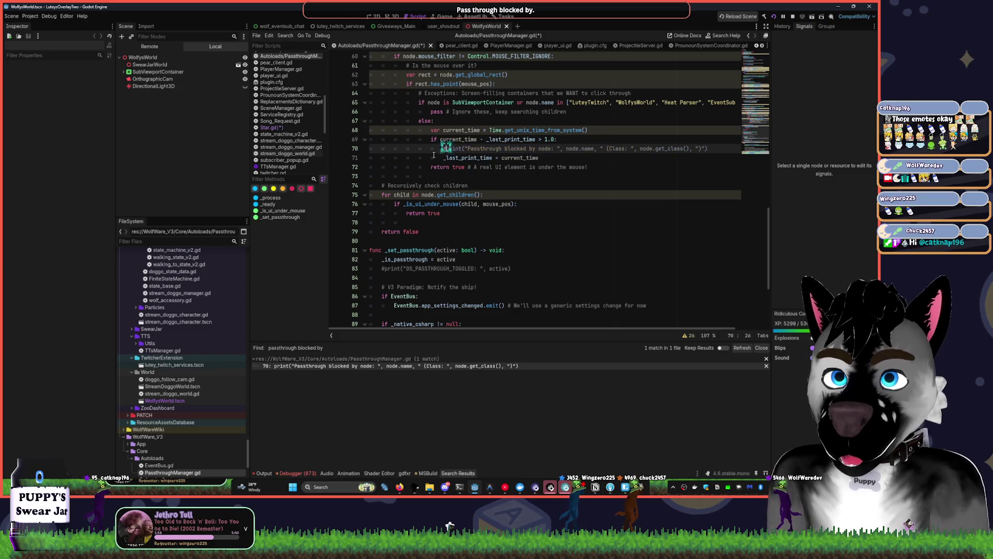
{"action": "key", "text": "ctrl+s"}
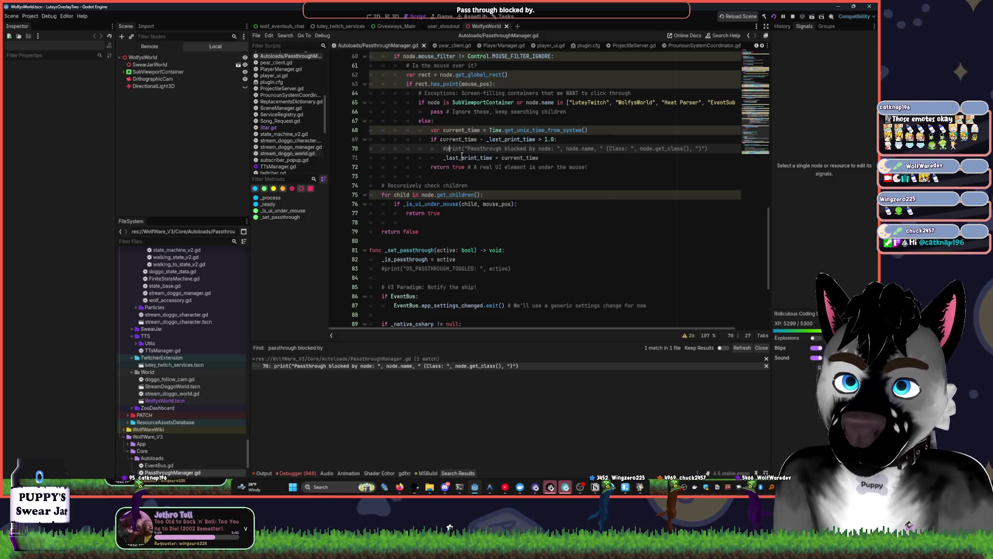
Turn the commented print calls on lines 70 and 83 into Log.warn and save the script
{"action": "key", "text": "ctrl+d"}
{"action": "key", "text": "ctrl+d"}
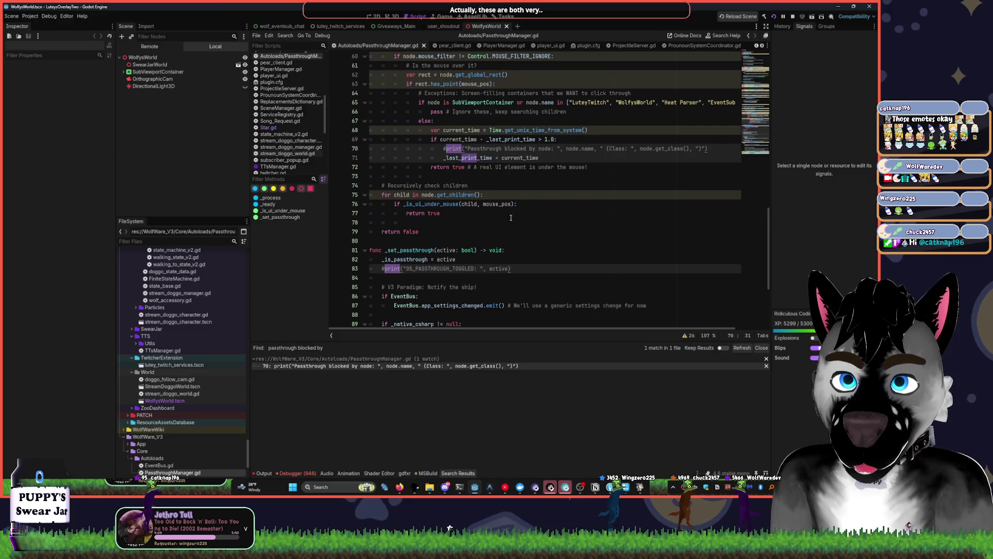
{"action": "key", "text": "Escape"}
{"action": "type", "text": "log.pr"}
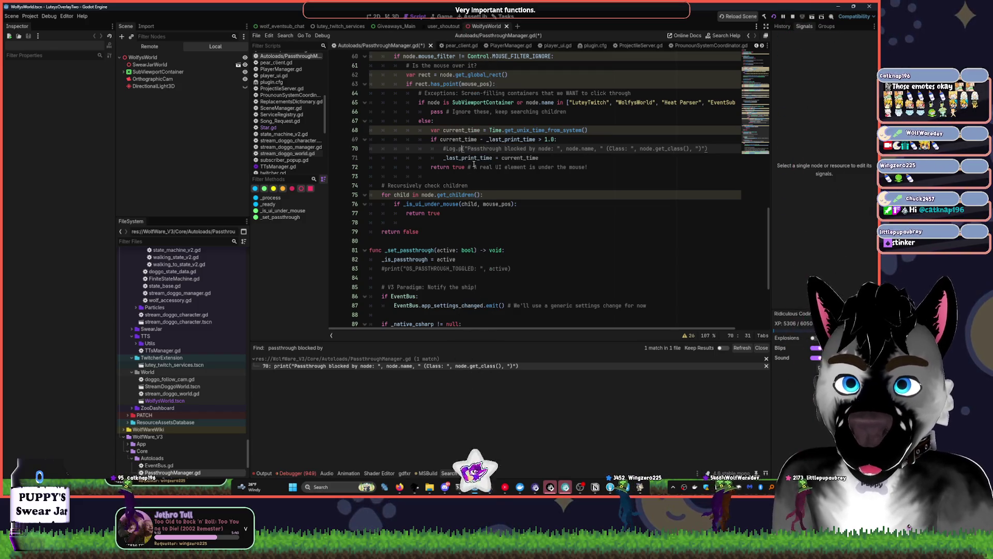
{"action": "key", "text": "BackSpace"}
{"action": "key", "text": "BackSpace"}
{"action": "type", "text": "warn"}
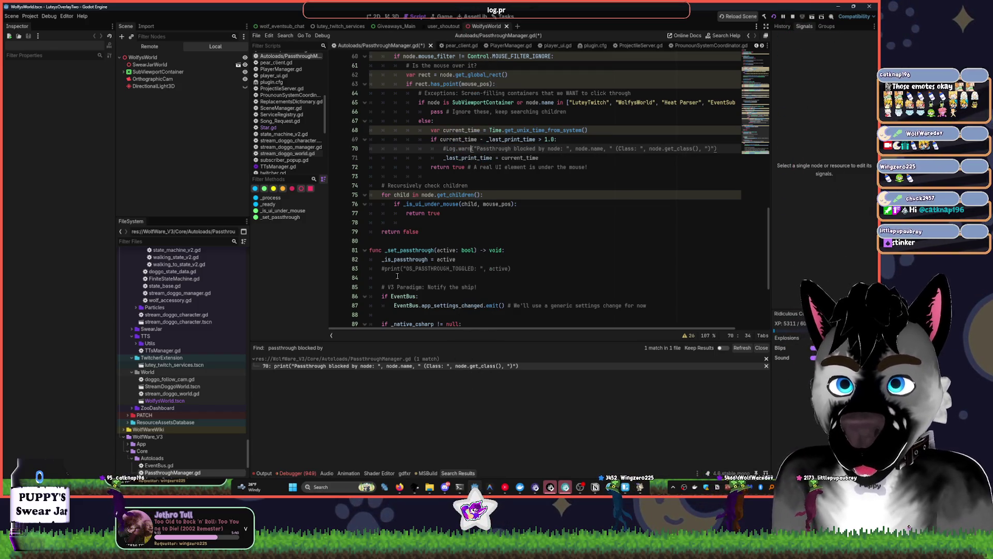
{"action": "double_click", "coordinate": [392, 268]}
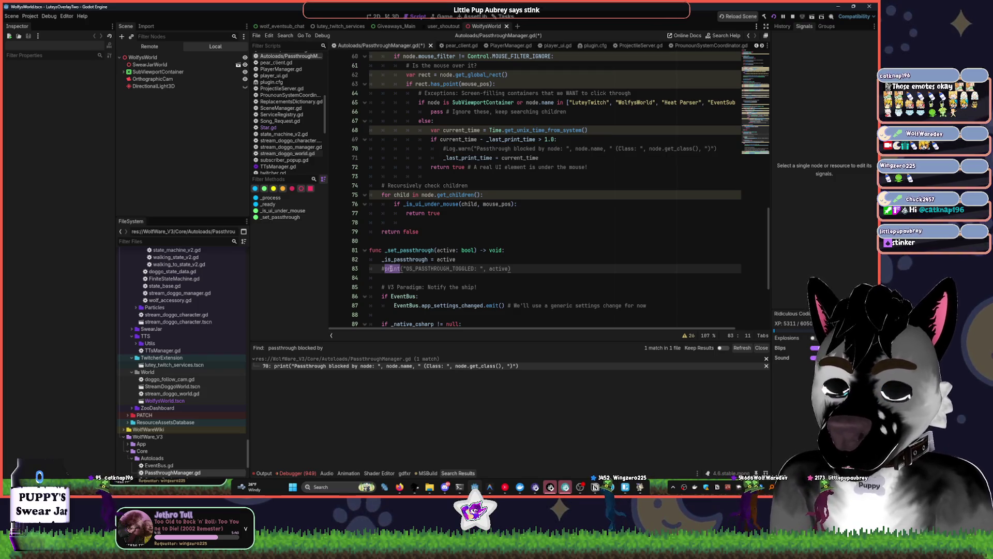
{"action": "type", "text": "Log."}
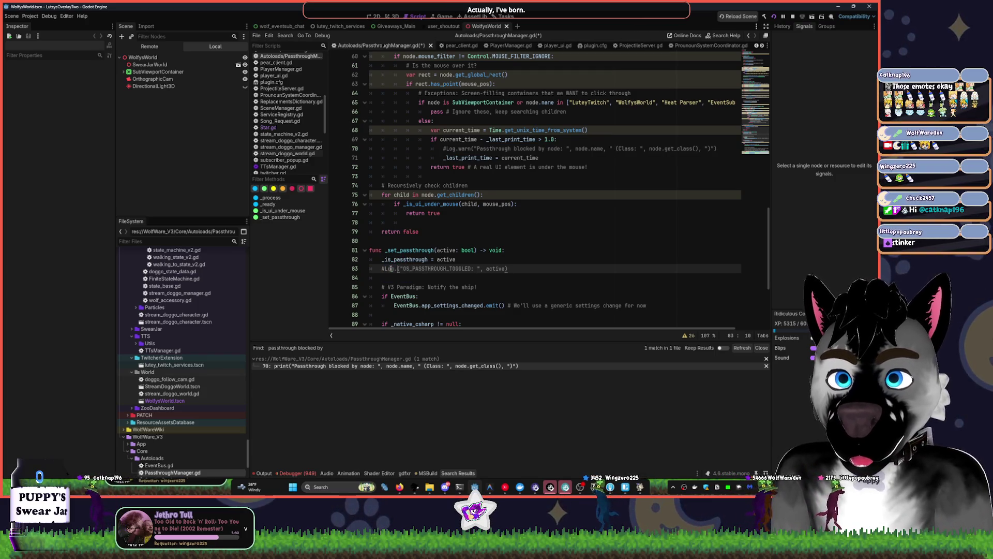
{"action": "type", "text": "warn"}
{"action": "left_click", "coordinate": [547, 241]}
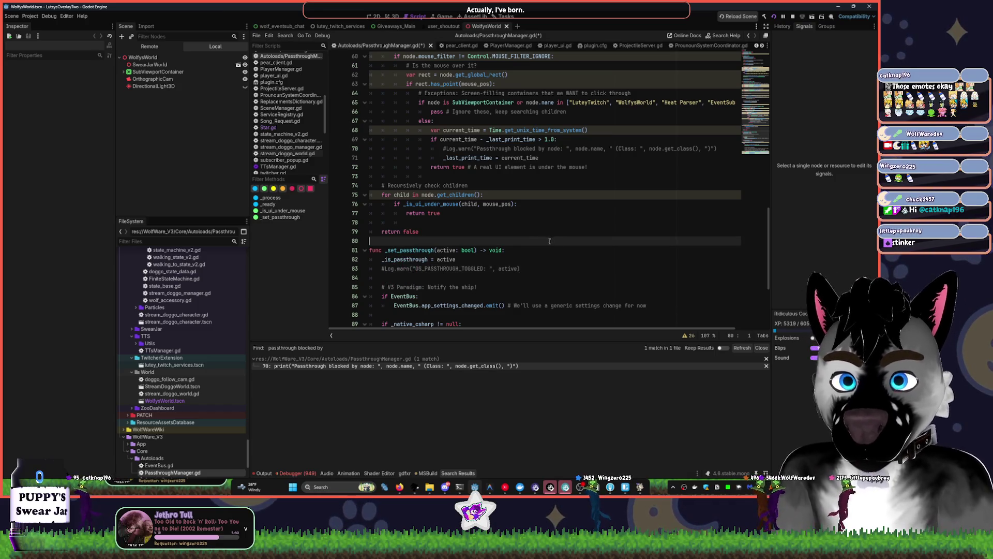
{"action": "key", "text": "ctrl+s"}
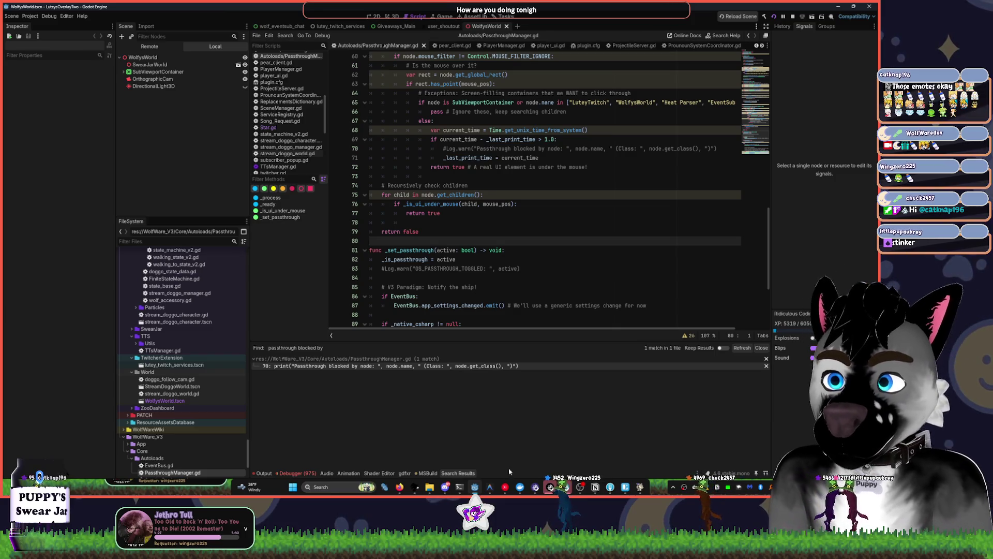
{"action": "left_click", "coordinate": [503, 488]}
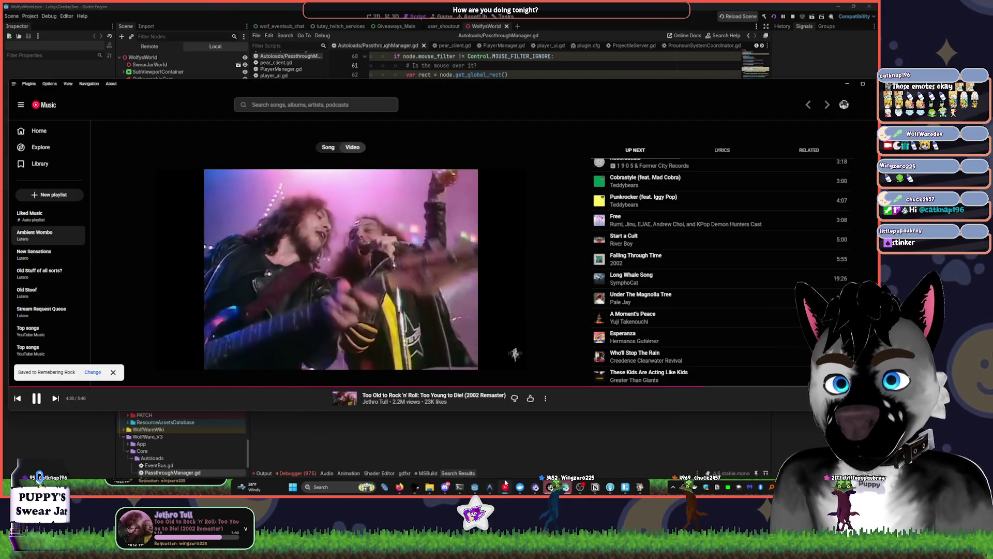
Like the playing Jethro Tull song and minimise YouTube Music back to Godot
{"action": "left_click", "coordinate": [530, 398]}
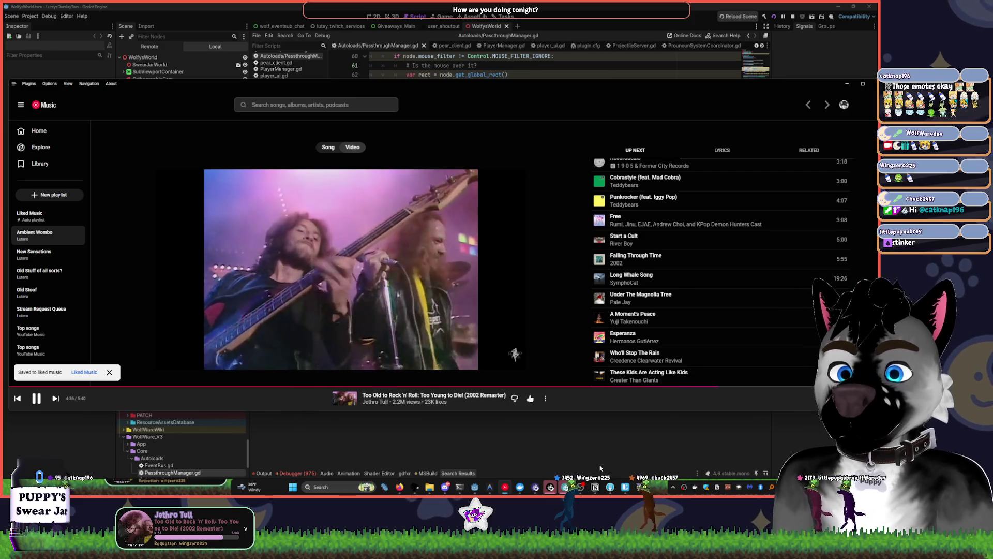
{"action": "left_click", "coordinate": [507, 243]}
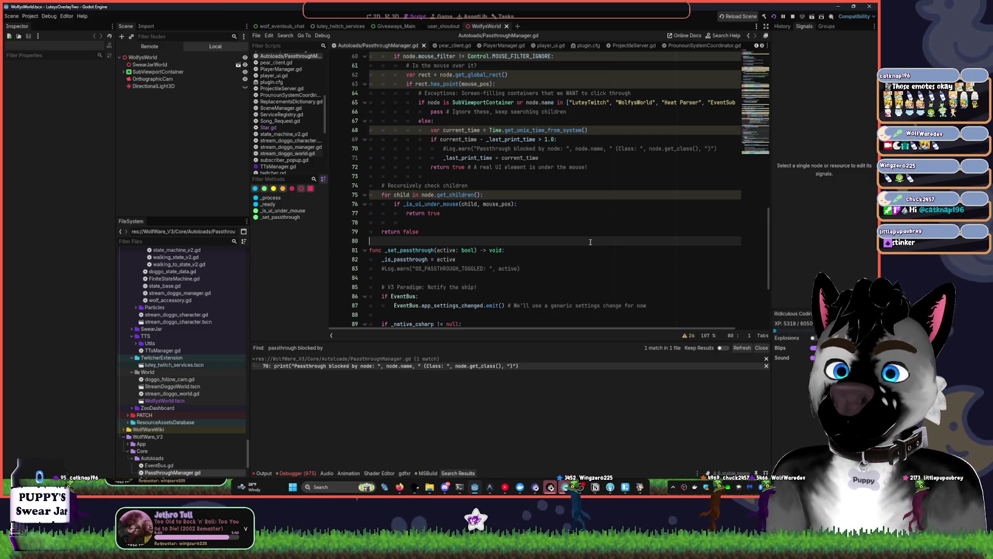
Read through _set_passthrough's EventBus and app_settings_changed lines without editing them
{"action": "scroll", "coordinate": [590, 242], "scroll_direction": "down", "scroll_amount": 2}
{"action": "left_click", "coordinate": [486, 231]}
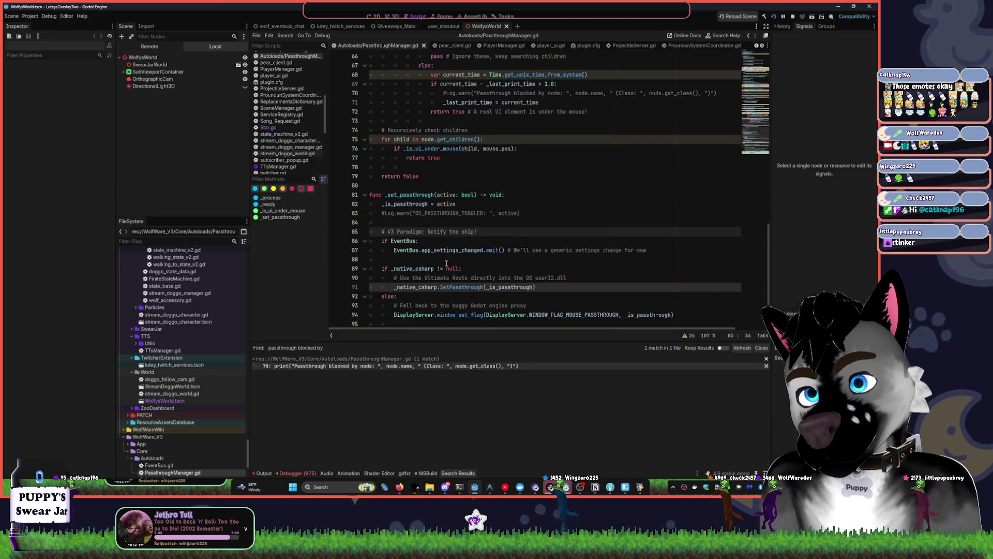
{"action": "double_click", "coordinate": [404, 241]}
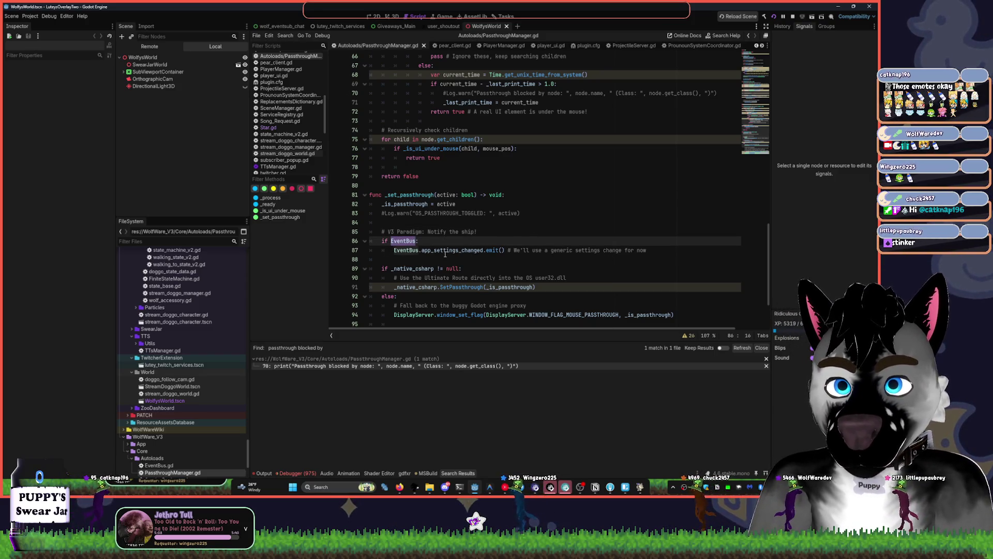
{"action": "double_click", "coordinate": [445, 250]}
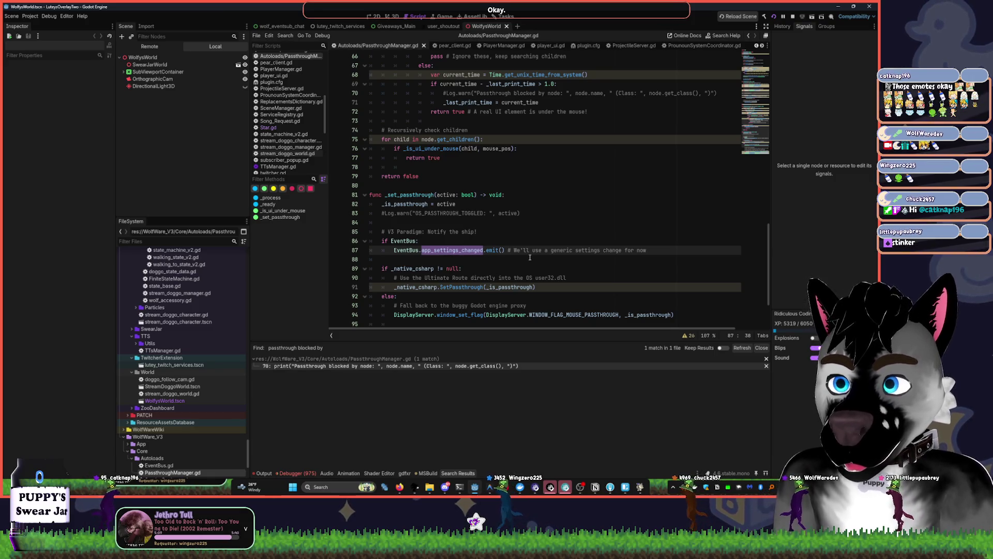
{"action": "scroll", "coordinate": [537, 251], "scroll_direction": "down", "scroll_amount": 2}
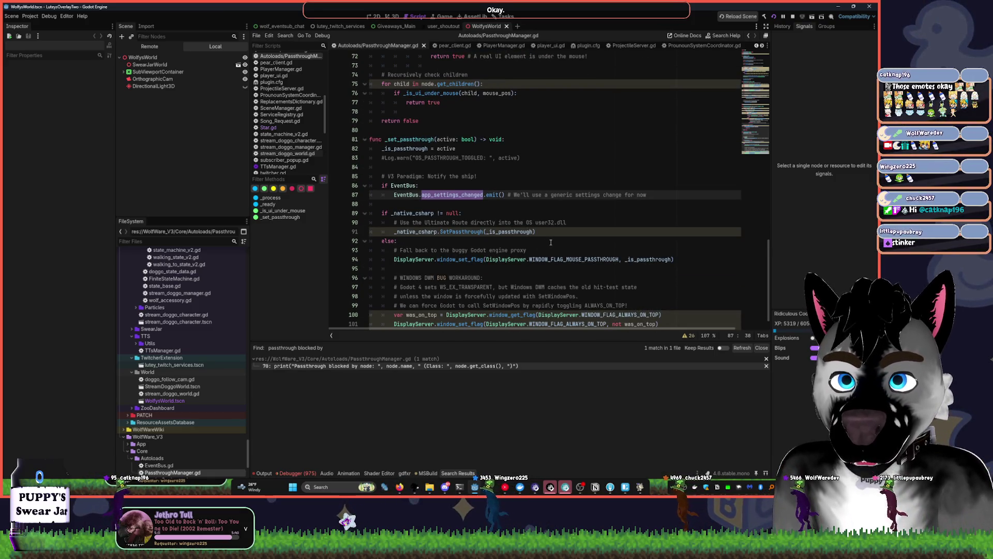
{"action": "scroll", "coordinate": [541, 251], "scroll_direction": "down", "scroll_amount": 1}
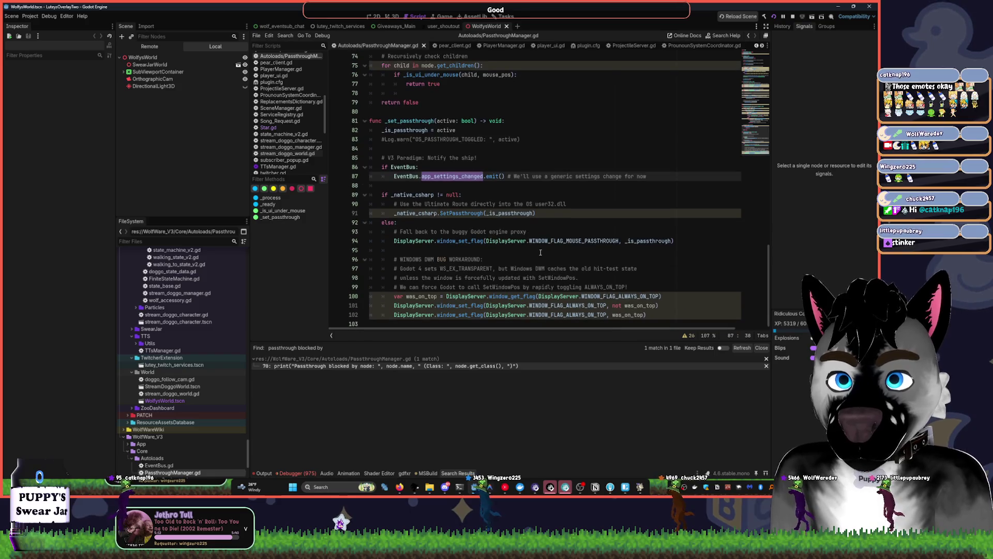
{"action": "left_click", "coordinate": [500, 276]}
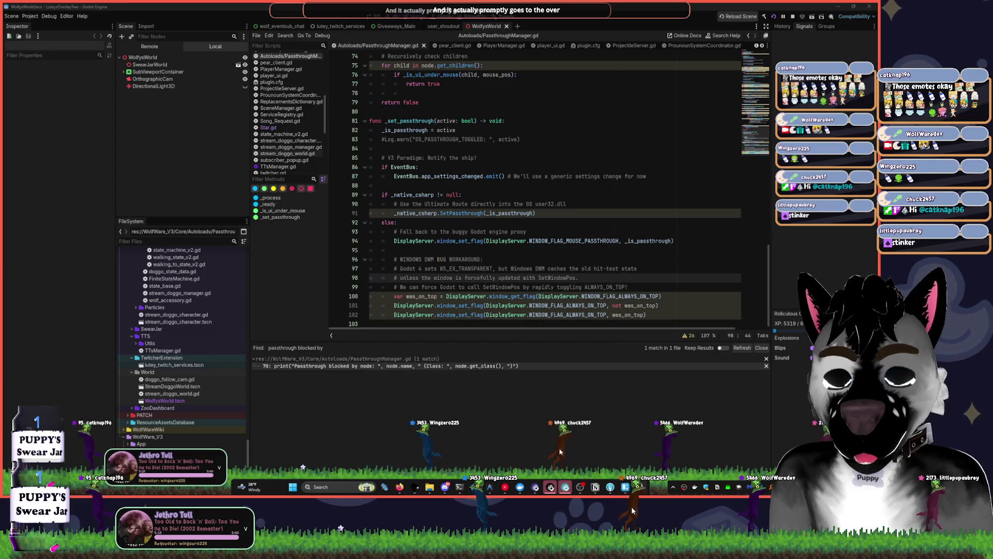
Skip the music to 'Fight the Tide' as a song, then switch Godot to the 2D view
{"action": "left_click", "coordinate": [206, 523]}
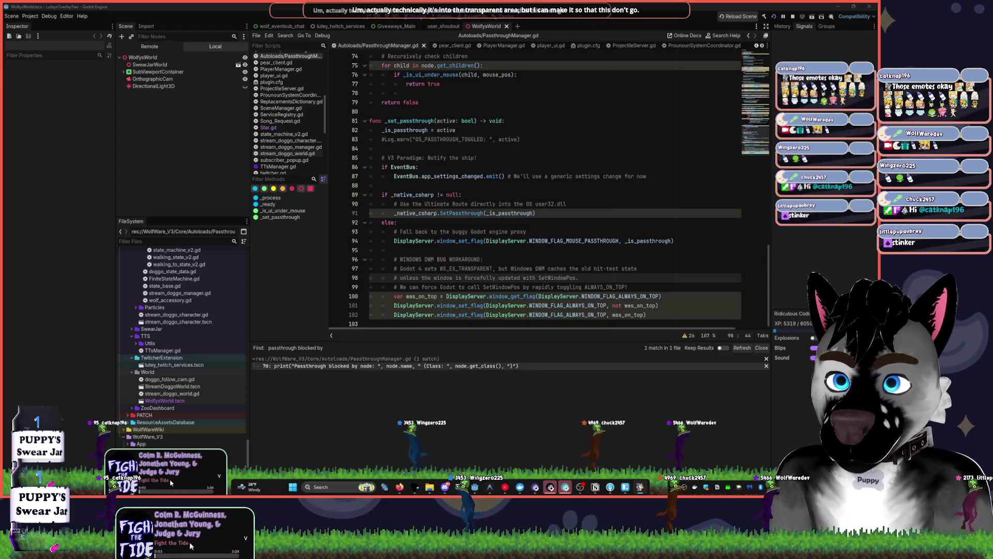
{"action": "left_click", "coordinate": [263, 438]}
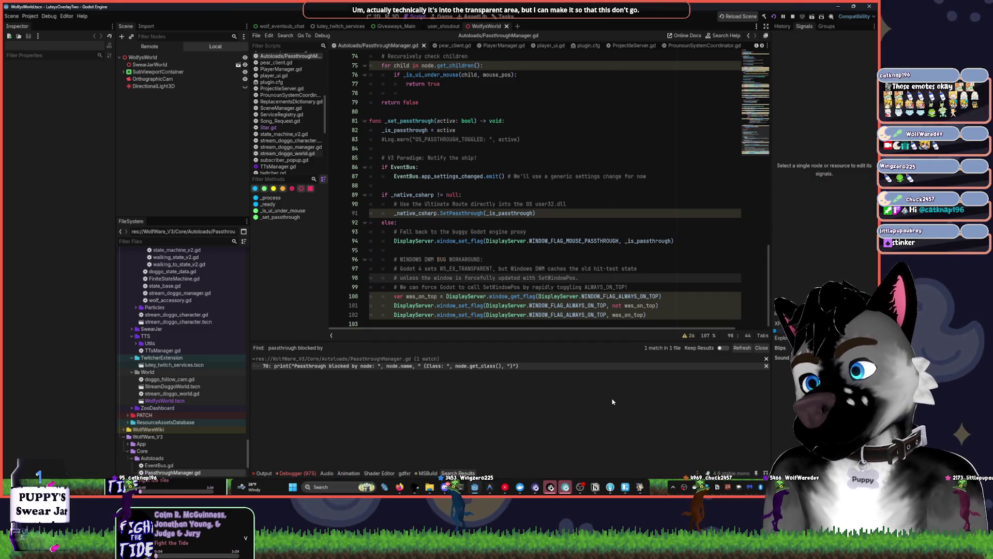
{"action": "left_click", "coordinate": [506, 487]}
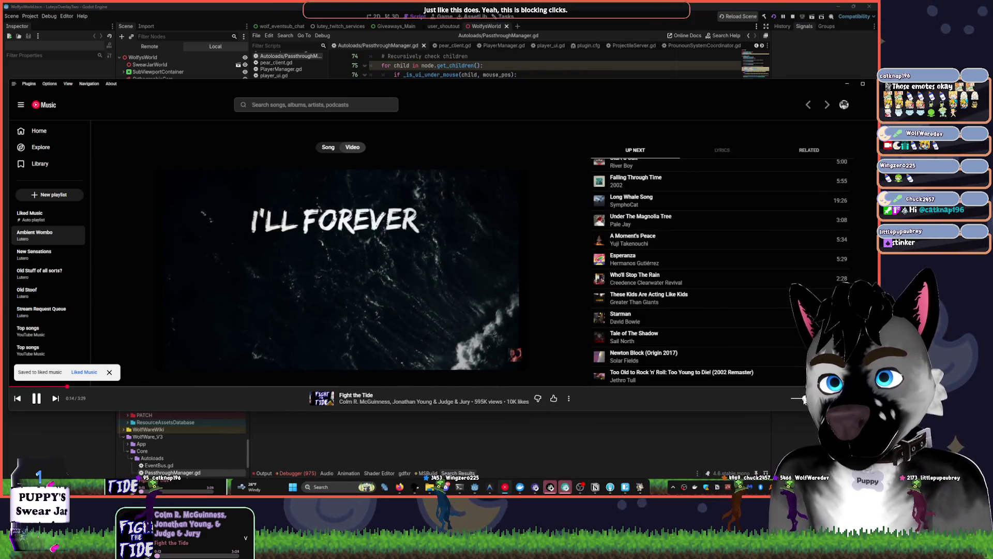
{"action": "left_click", "coordinate": [327, 147]}
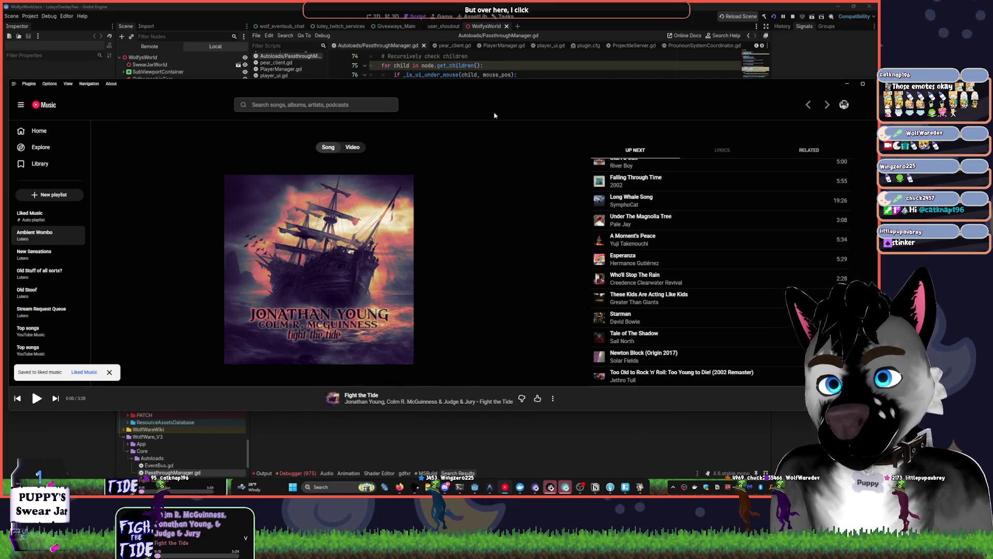
{"action": "key", "text": "alt+Tab"}
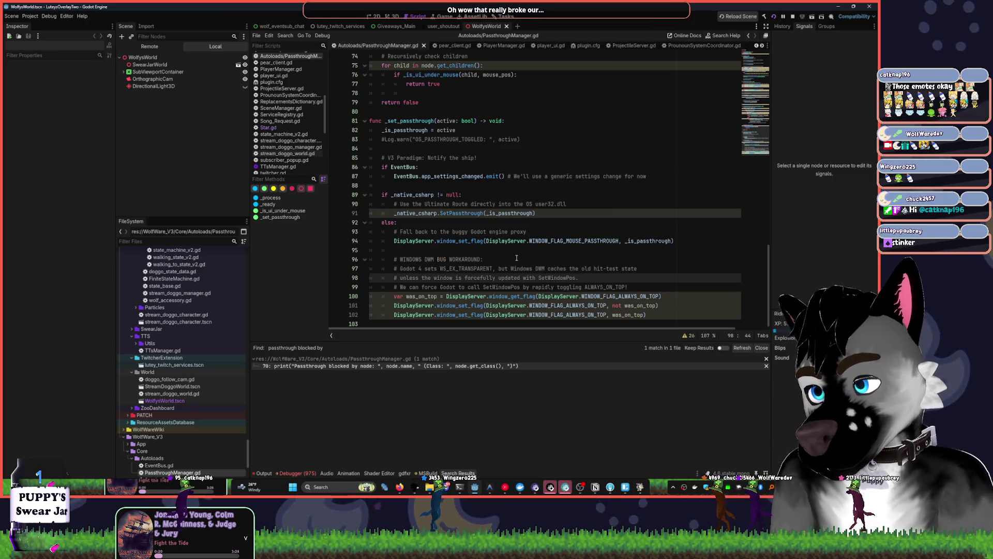
{"action": "left_click", "coordinate": [385, 19]}
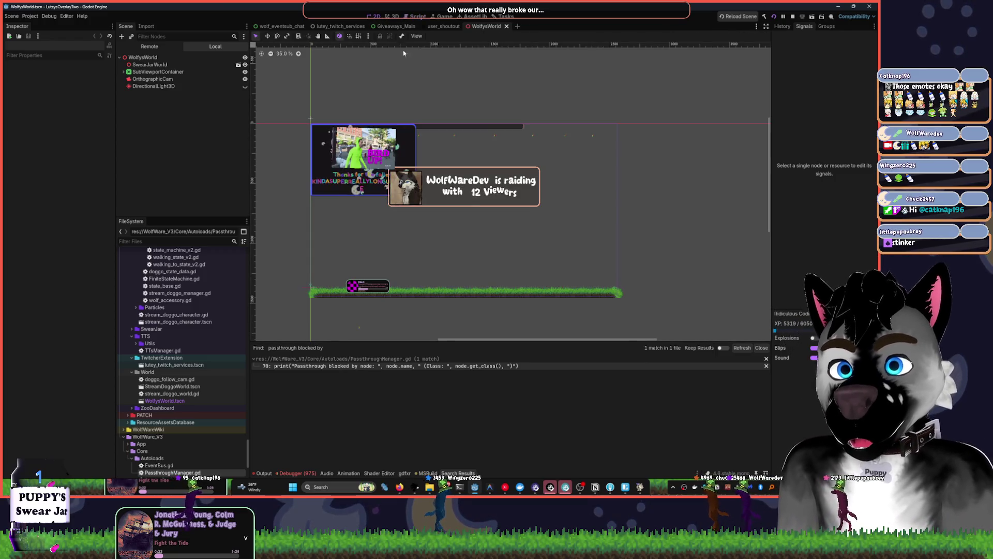
Restore the LuteyTwitch node and open the StreamDoggoWorld scene in its own tab
{"action": "left_click", "coordinate": [376, 299]}
{"action": "scroll", "coordinate": [376, 298], "scroll_direction": "up", "scroll_amount": 2}
{"action": "scroll", "coordinate": [377, 298], "scroll_direction": "up", "scroll_amount": 4}
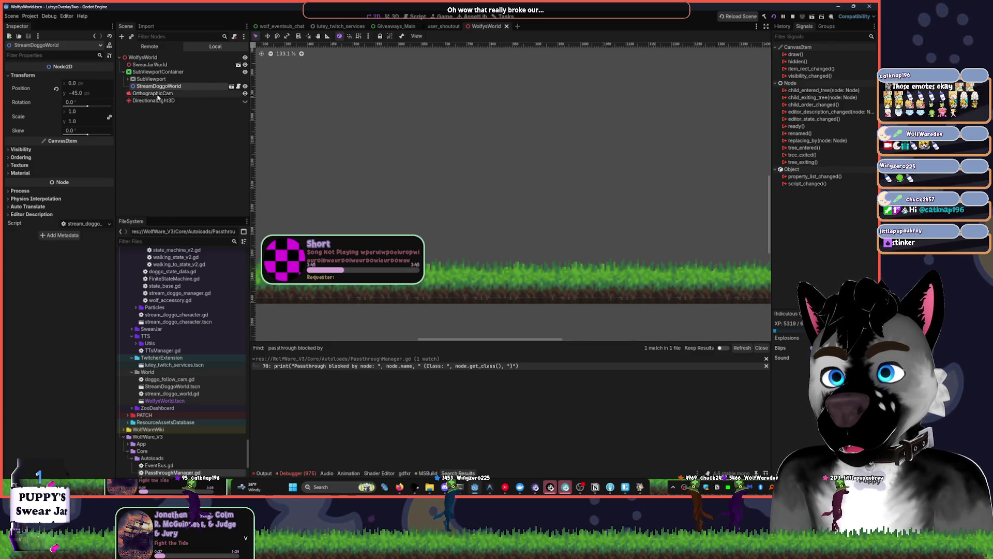
{"action": "key", "text": "ctrl+z"}
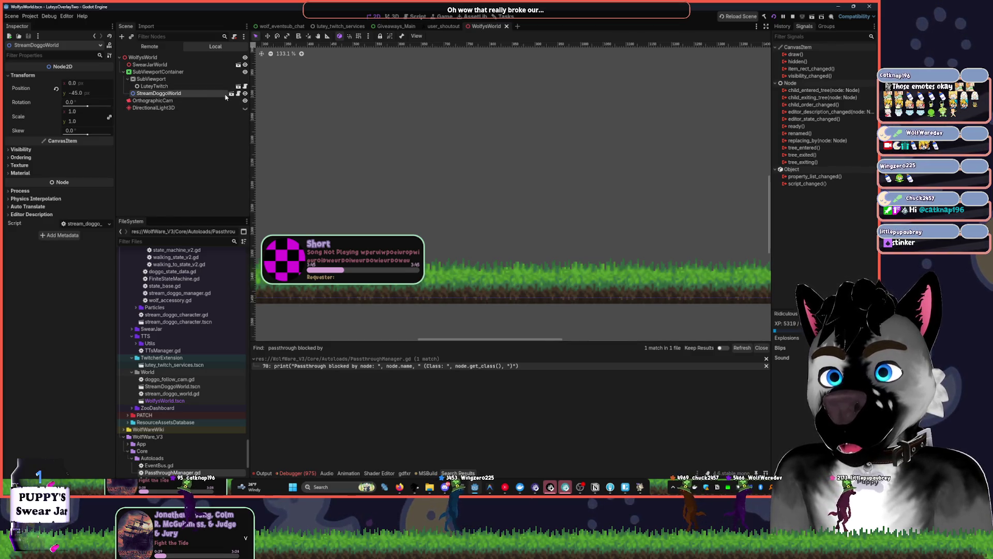
{"action": "left_click", "coordinate": [231, 94]}
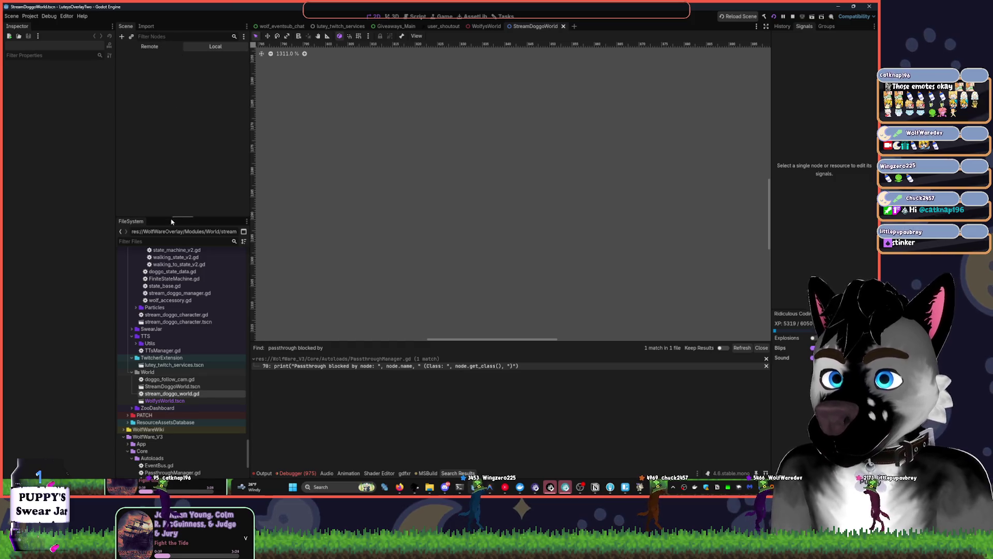
Open player_ui.tscn through the quick scene search for 'player'
{"action": "key", "text": "ctrl+shift+p"}
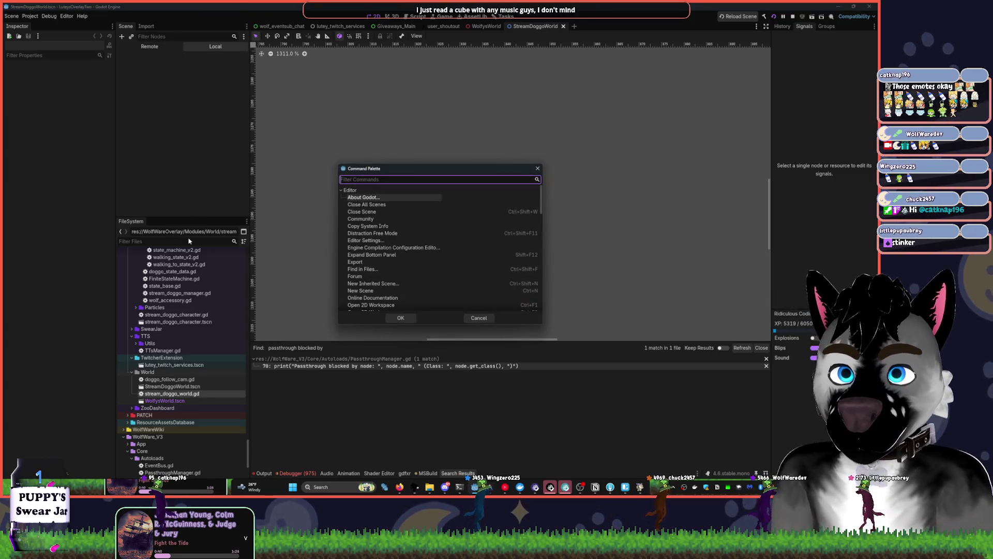
{"action": "key", "text": "Escape"}
{"action": "key", "text": "ctrl+shift+o"}
{"action": "type", "text": "player"}
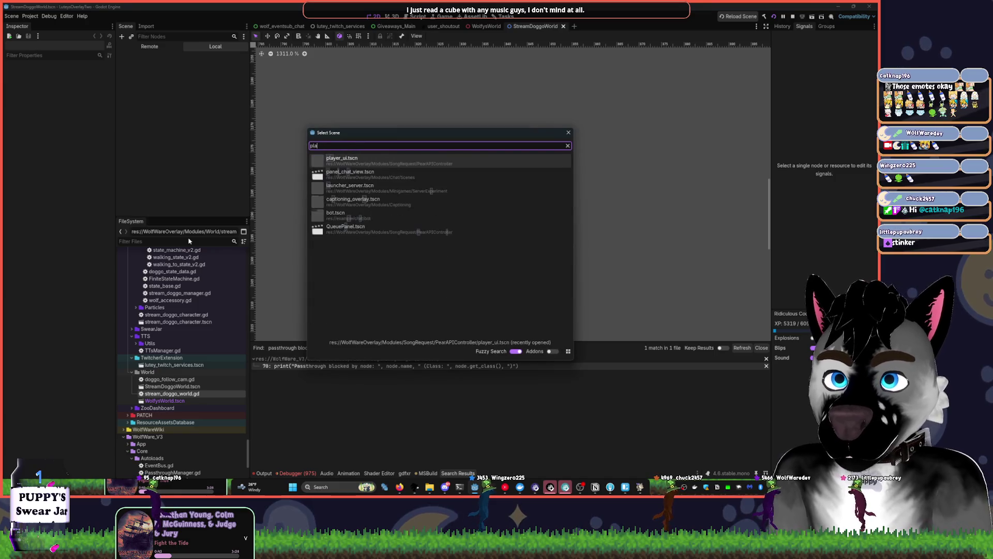
{"action": "key", "text": "Return"}
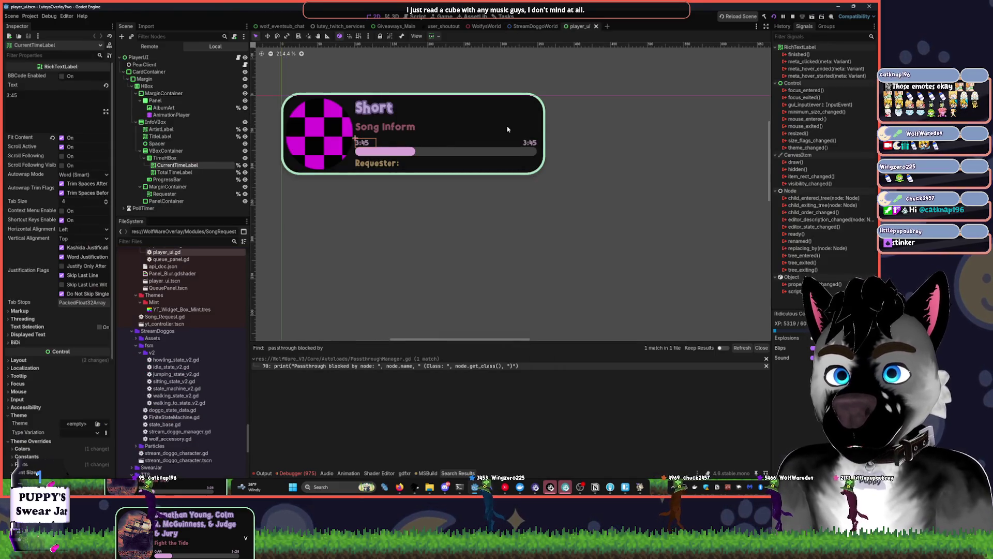
Select the 'Short' artist label in player_ui's local scene tree and expand its displayed text settings
{"action": "left_click", "coordinate": [480, 126]}
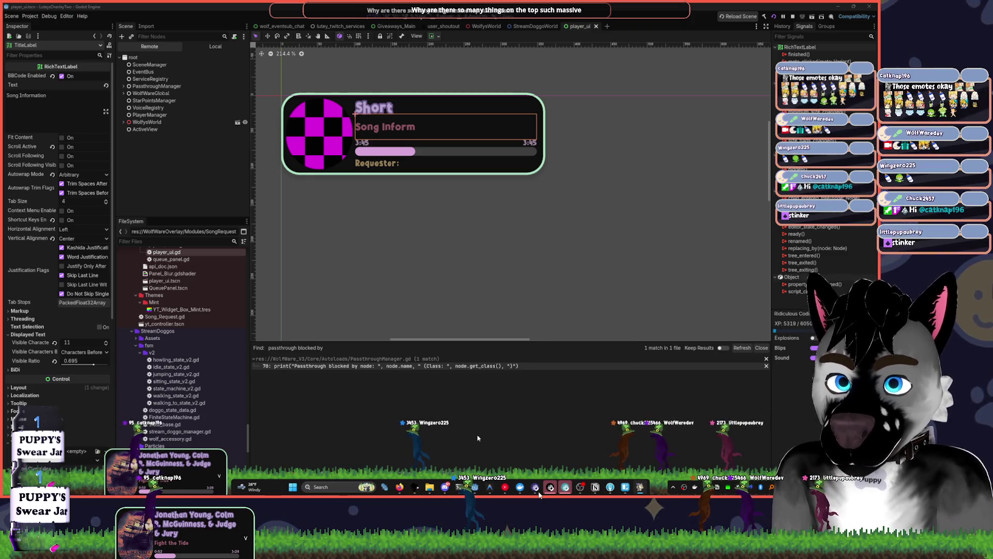
{"action": "mouse_move", "coordinate": [468, 490]}
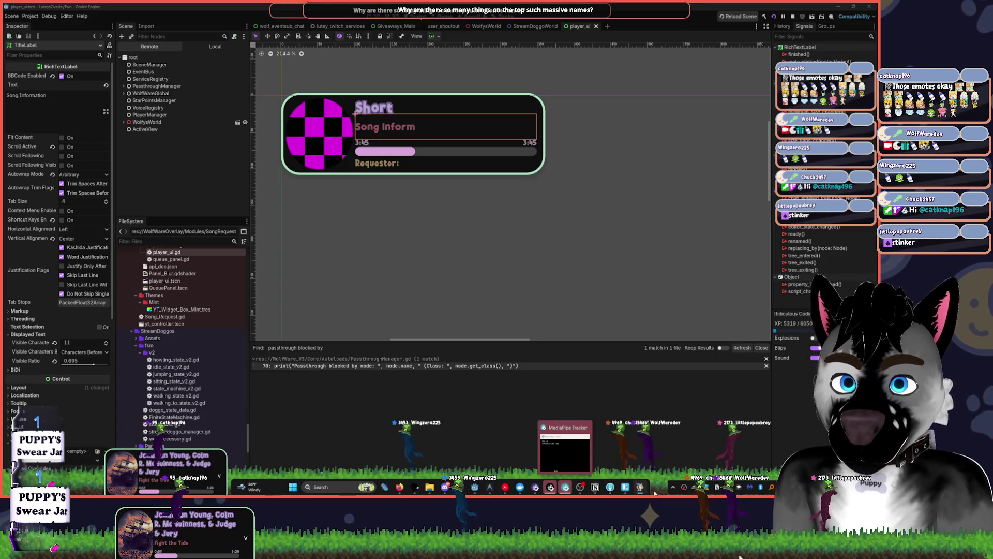
{"action": "left_click", "coordinate": [411, 109]}
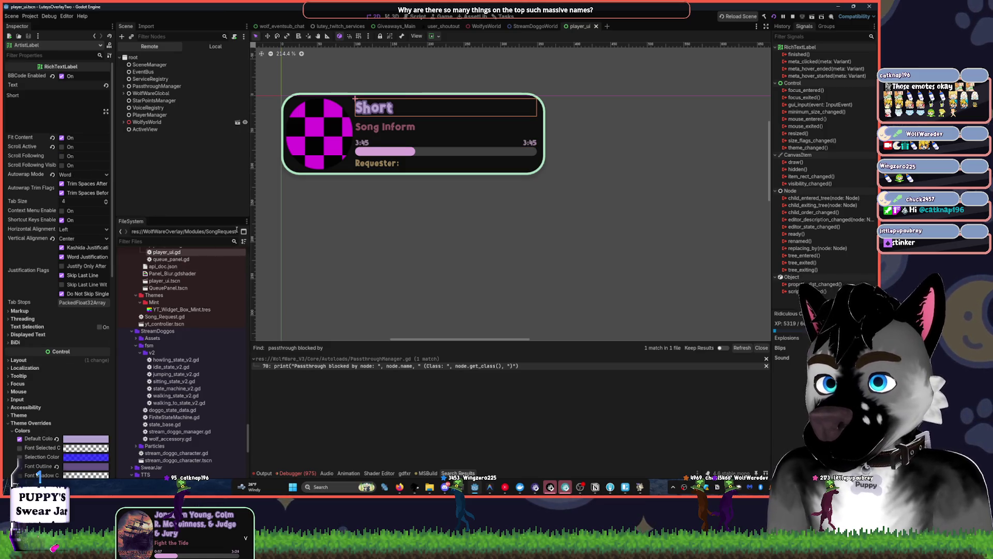
{"action": "left_click", "coordinate": [230, 47]}
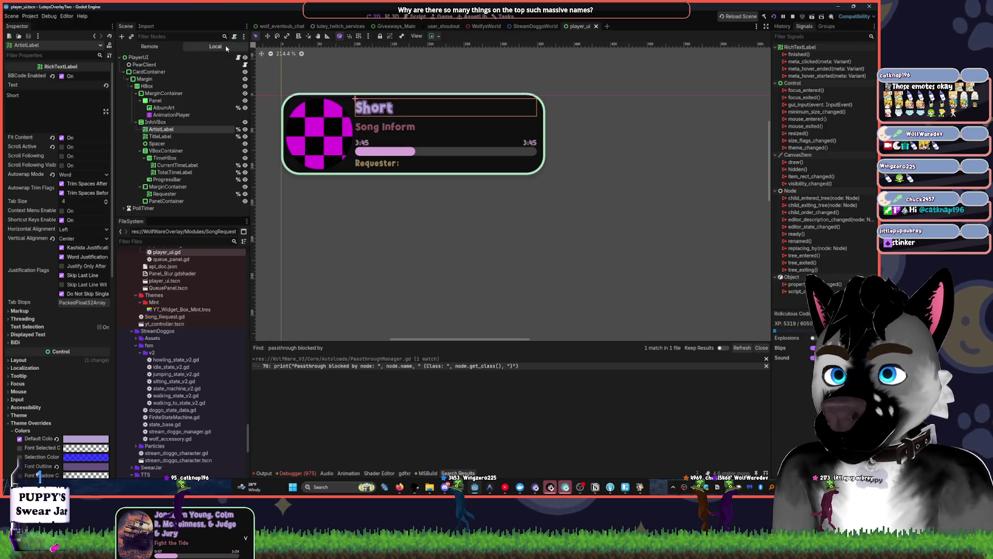
{"action": "left_click", "coordinate": [23, 336]}
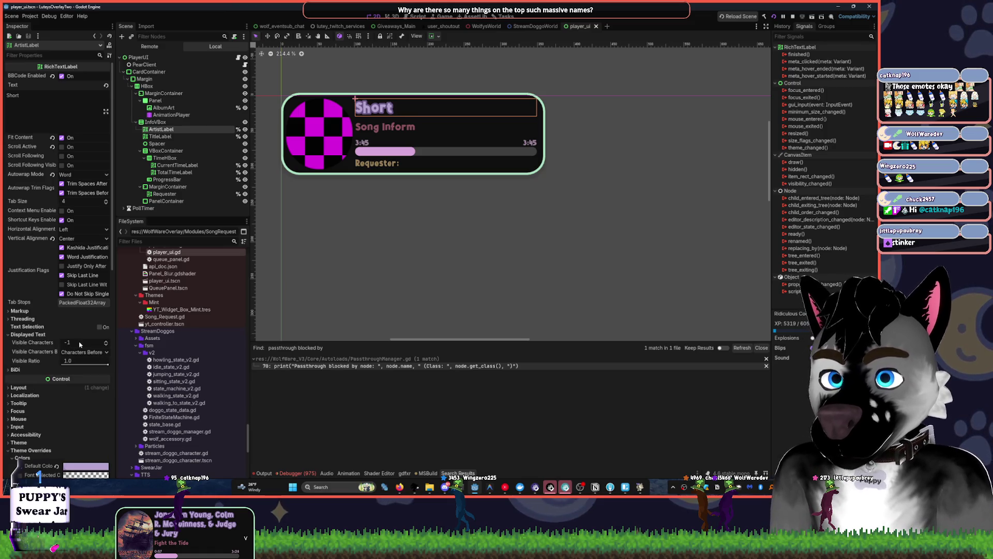
Paste repeated 'Short' words into the artist label, test Visible Ratio, then restore it
{"action": "left_click", "coordinate": [39, 91]}
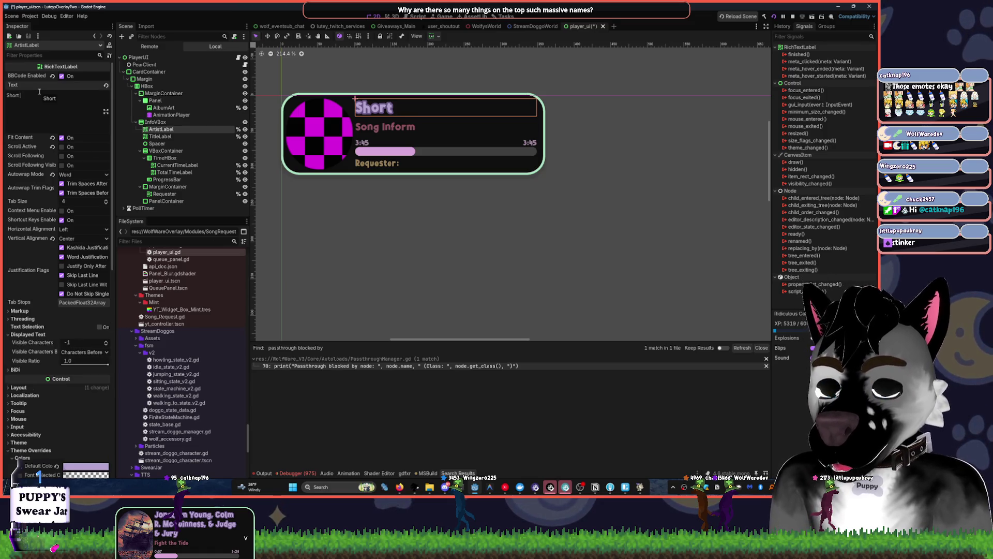
{"action": "key", "text": "ctrl+a"}
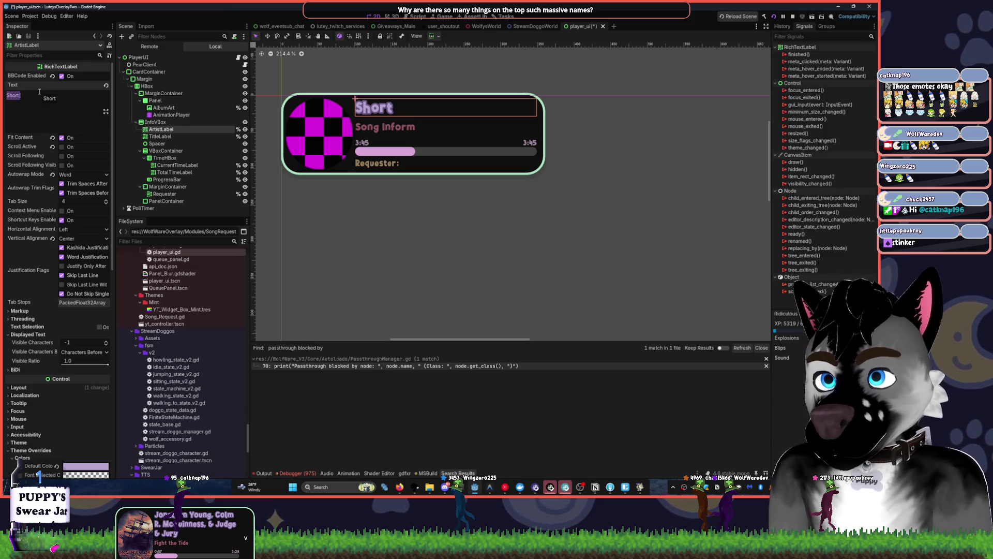
{"action": "key", "text": "ctrl+c"}
{"action": "key", "text": "ctrl+v"}
{"action": "key", "text": "ctrl+v"}
{"action": "key", "text": "ctrl+v"}
{"action": "key", "text": "ctrl+v"}
{"action": "key", "text": "ctrl+v"}
{"action": "key", "text": "ctrl+v"}
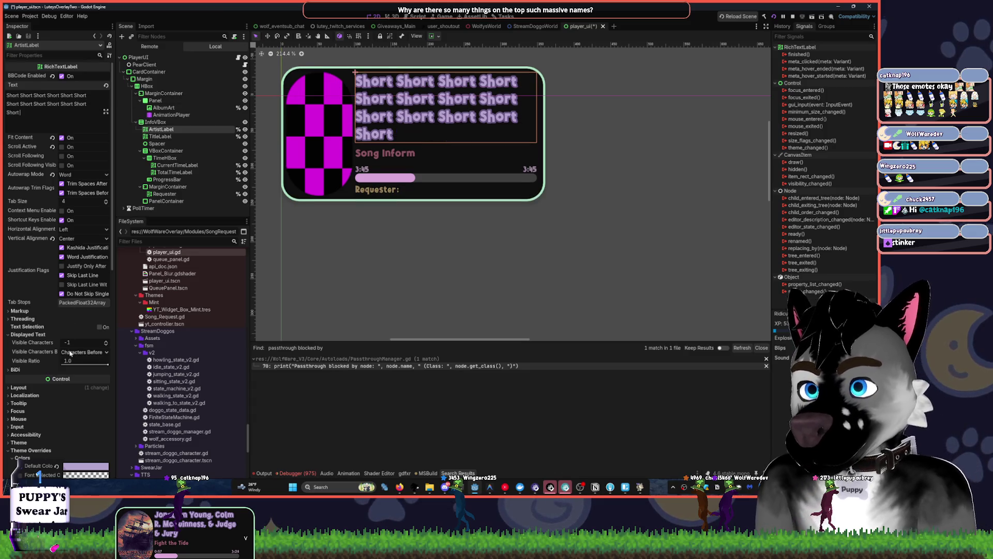
{"action": "mouse_move", "coordinate": [102, 347]}
{"action": "left_mouse_down"}
{"action": "mouse_move", "coordinate": [125, 347]}
{"action": "mouse_move", "coordinate": [90, 346]}
{"action": "left_mouse_up"}
{"action": "left_click", "coordinate": [55, 362]}
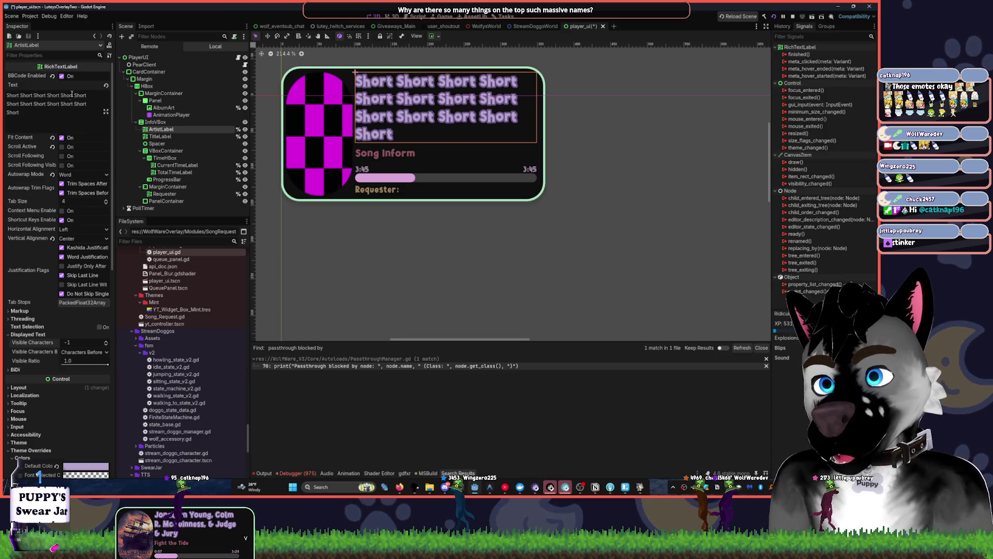
{"action": "left_click", "coordinate": [138, 57]}
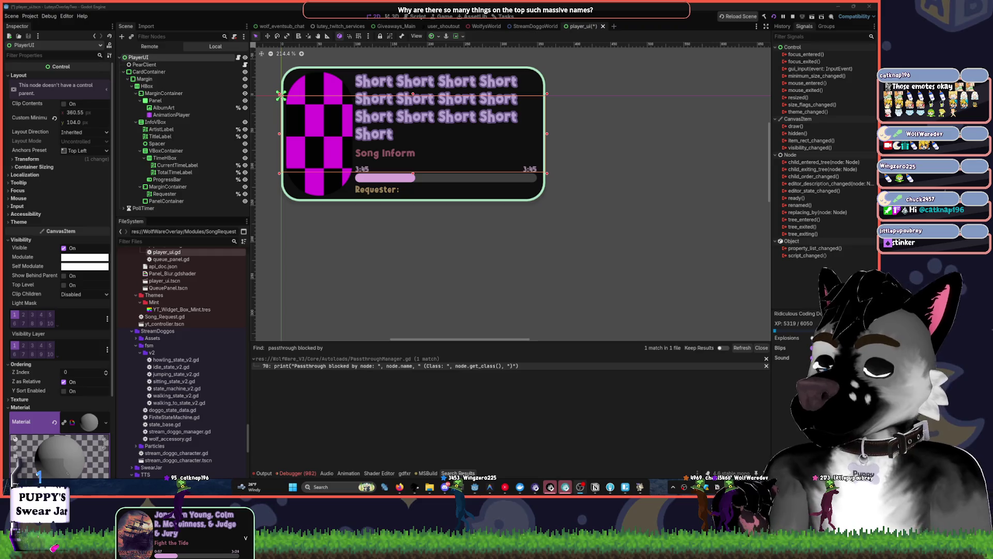
Glance at YouTube Music, then return to Godot and pan the 2D view right
{"action": "left_click", "coordinate": [505, 487]}
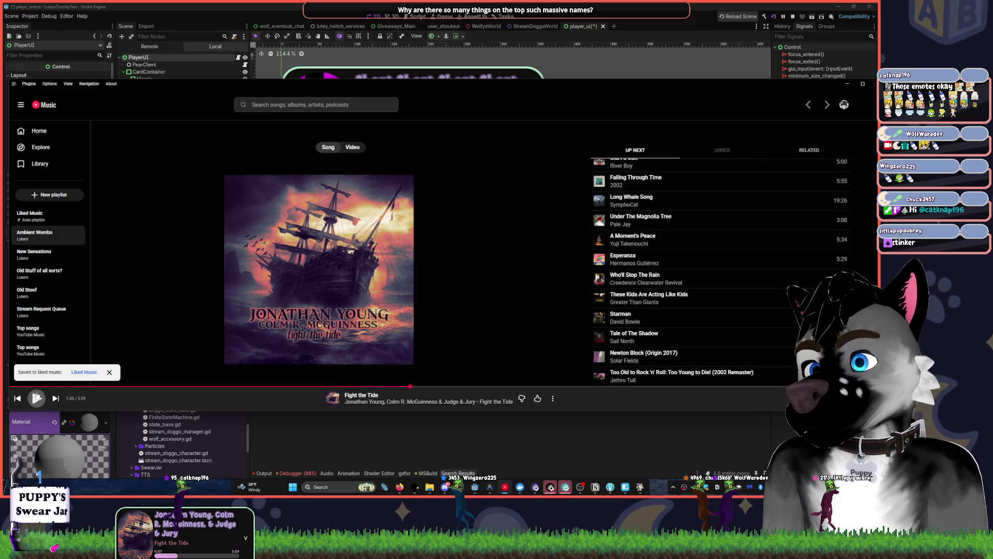
{"action": "left_click", "coordinate": [398, 70]}
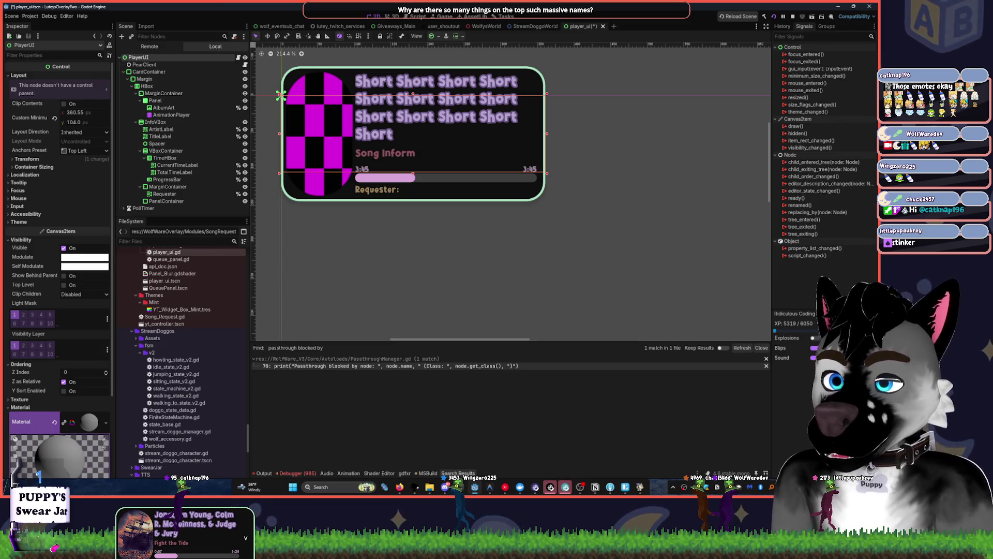
{"action": "scroll", "coordinate": [659, 213], "scroll_direction": "right", "scroll_amount": 3}
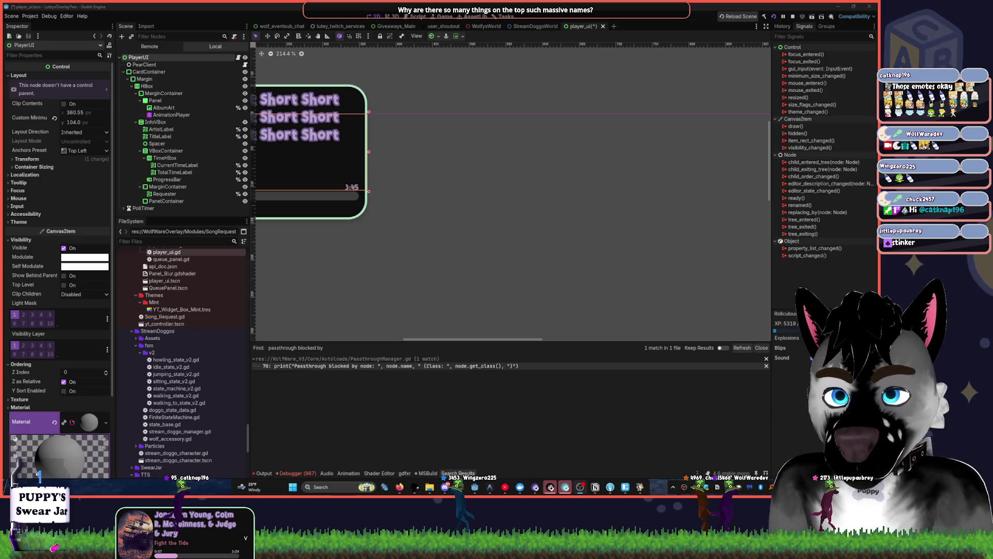
Shrink and move the YouTube Music window up-left, then save the scene and run the project
{"action": "left_click", "coordinate": [505, 486]}
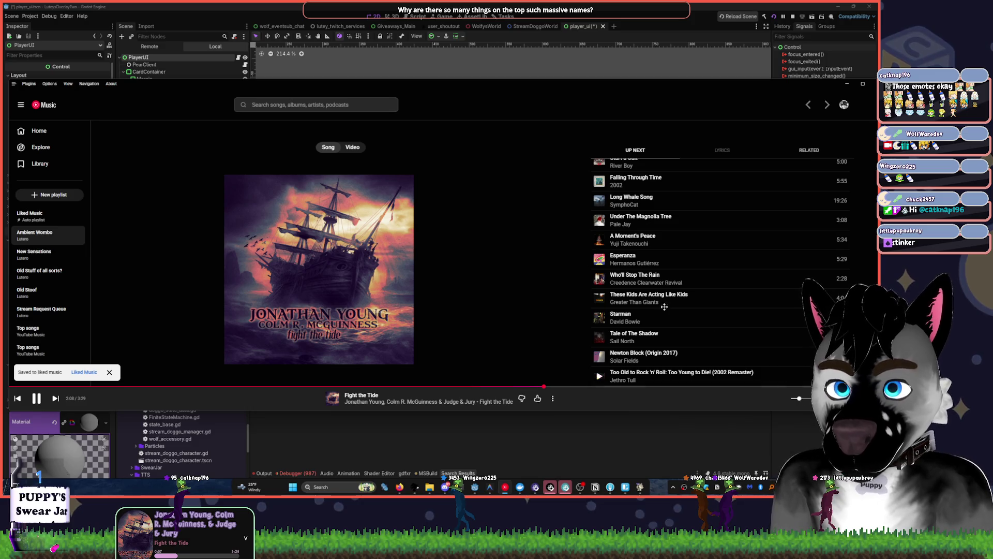
{"action": "mouse_move", "coordinate": [8, 78]}
{"action": "left_mouse_down"}
{"action": "mouse_move", "coordinate": [255, 144]}
{"action": "mouse_move", "coordinate": [317, 144]}
{"action": "left_mouse_up"}
{"action": "mouse_move", "coordinate": [452, 148]}
{"action": "left_mouse_down"}
{"action": "mouse_move", "coordinate": [452, 91]}
{"action": "mouse_move", "coordinate": [235, 61]}
{"action": "left_mouse_up"}
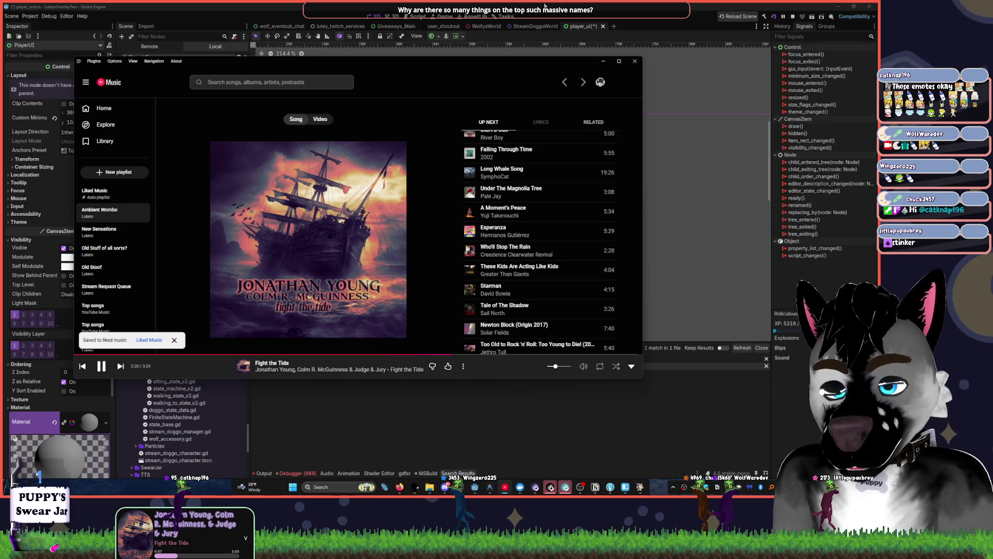
{"action": "left_click", "coordinate": [545, 7]}
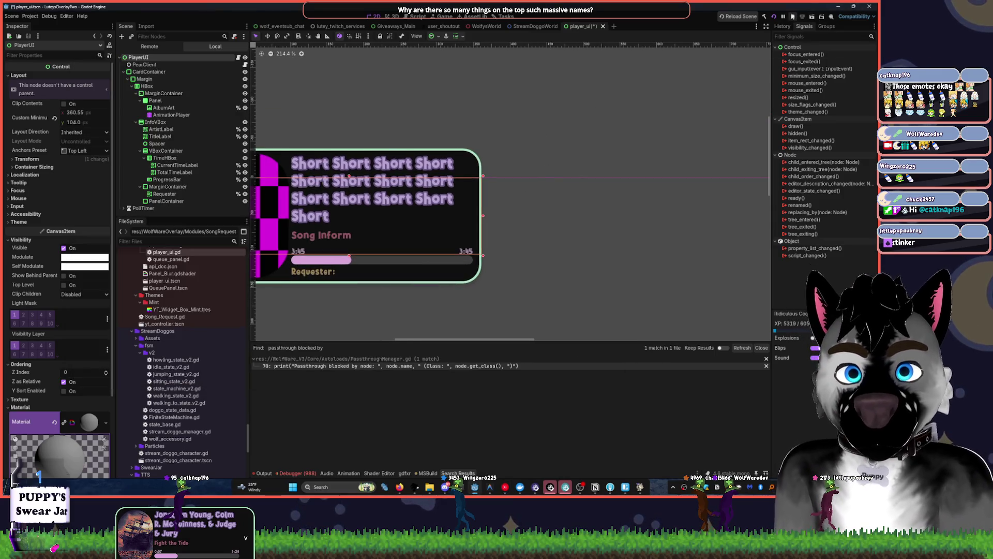
{"action": "left_click", "coordinate": [774, 16]}
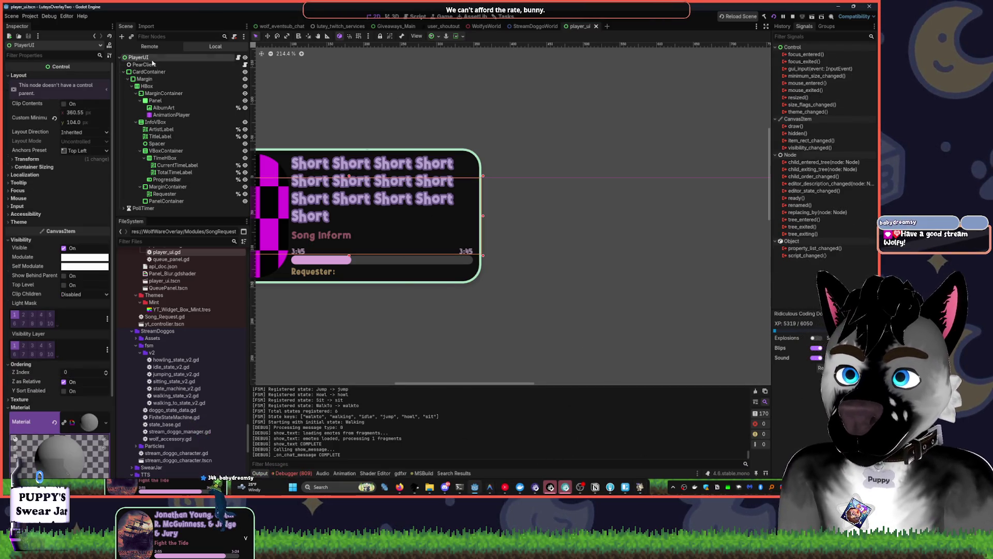
Widen the PlayerUI card so the title wraps on three lines, save, and stop the game
{"action": "left_click_drag", "start_coordinate": [483, 218], "coordinate": [574, 220]}
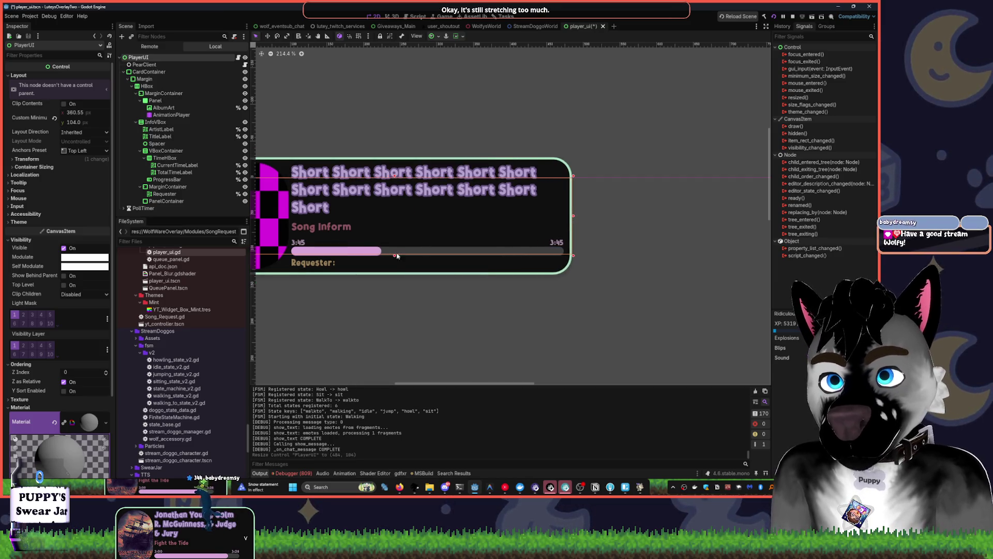
{"action": "key", "text": "ctrl+s"}
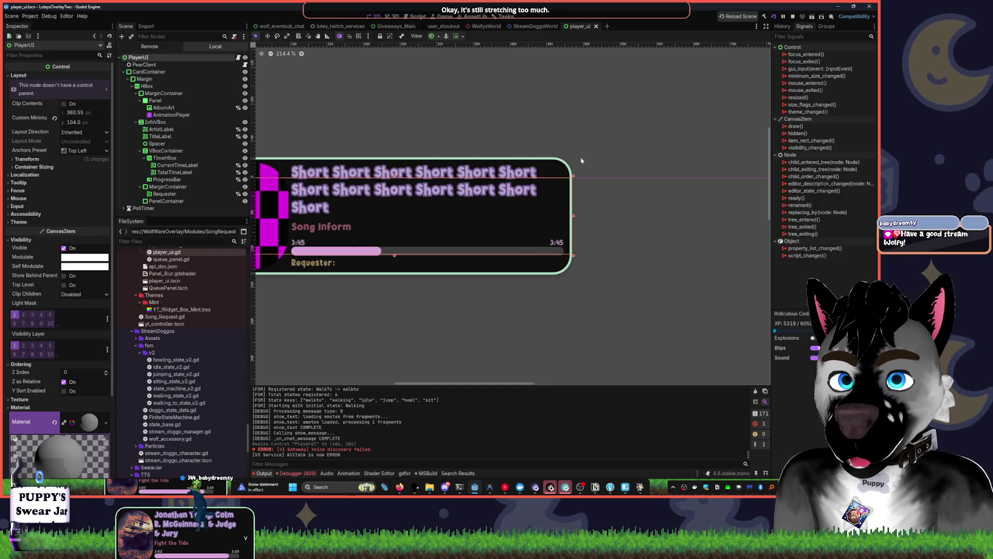
{"action": "left_click", "coordinate": [792, 19]}
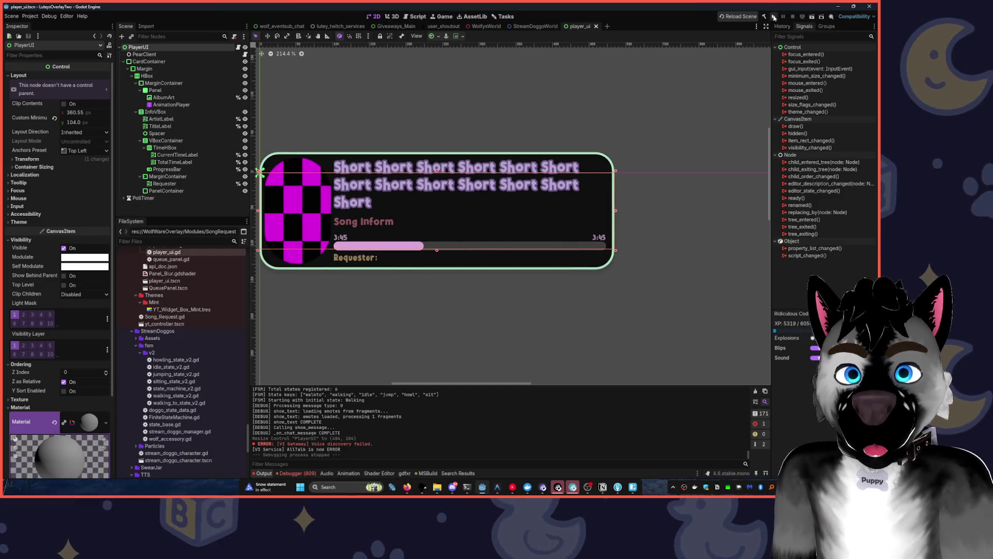
{"action": "key", "text": "F5"}
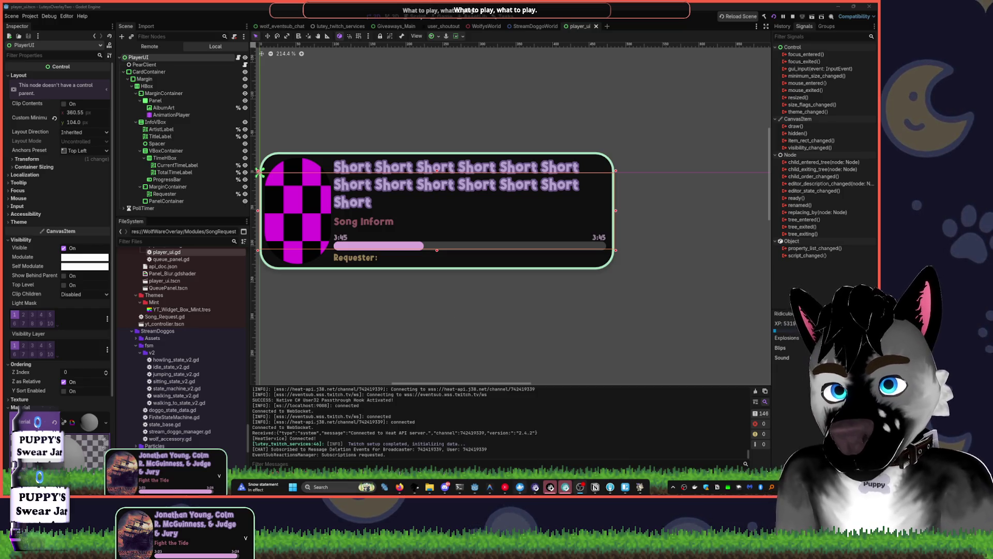
Play Comfort Chain from the New Sensations playlist in YouTube Music
{"action": "left_click", "coordinate": [506, 487]}
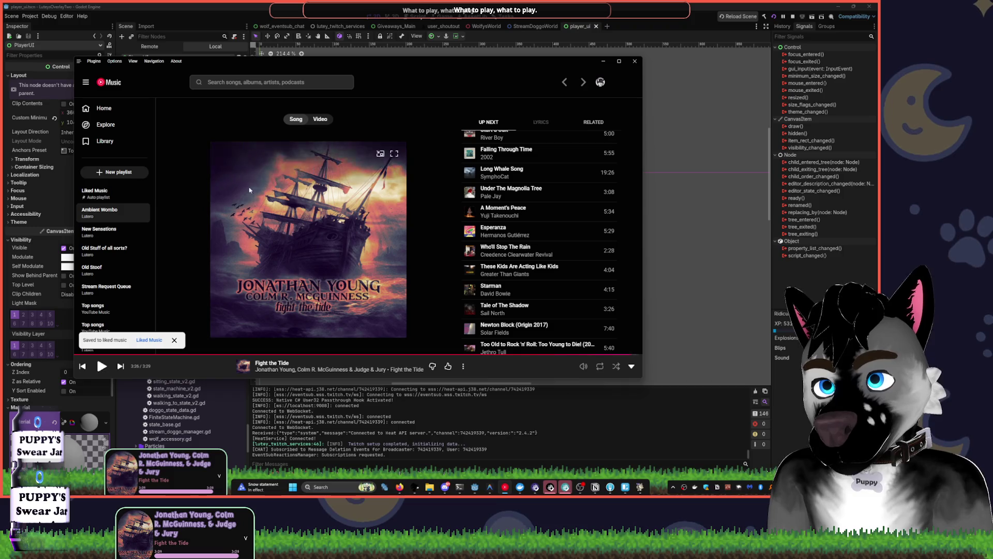
{"action": "left_click", "coordinate": [123, 233]}
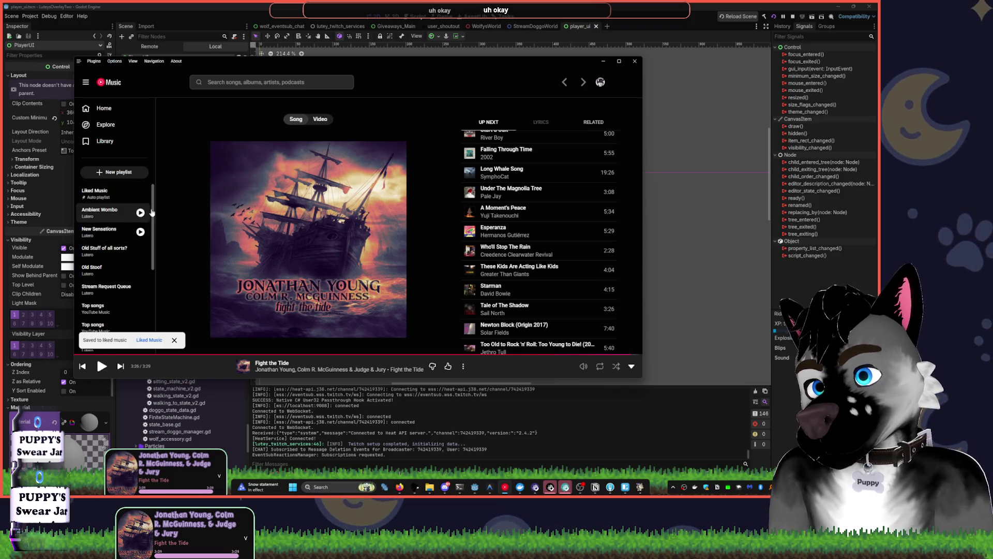
{"action": "scroll", "coordinate": [320, 176], "scroll_direction": "down", "scroll_amount": 2}
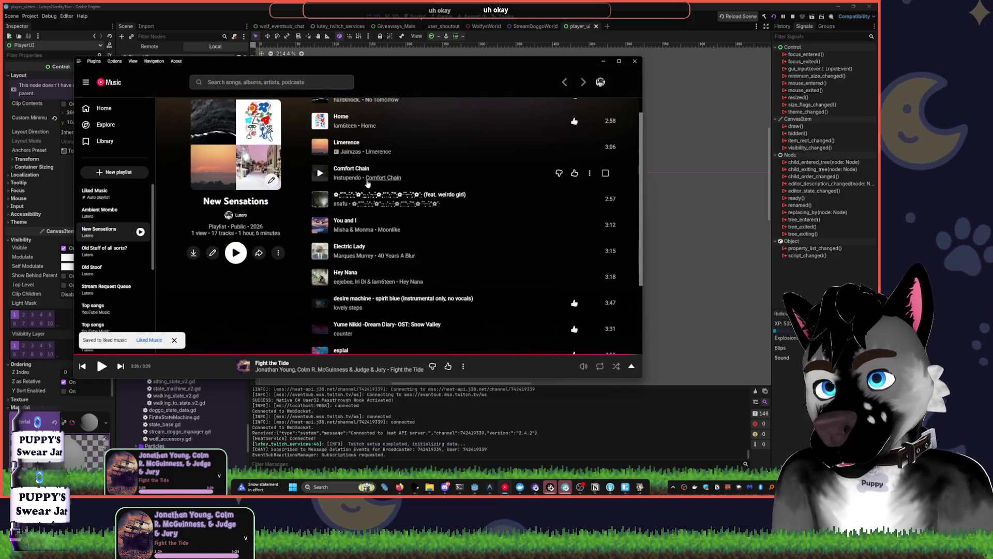
{"action": "left_click", "coordinate": [321, 173]}
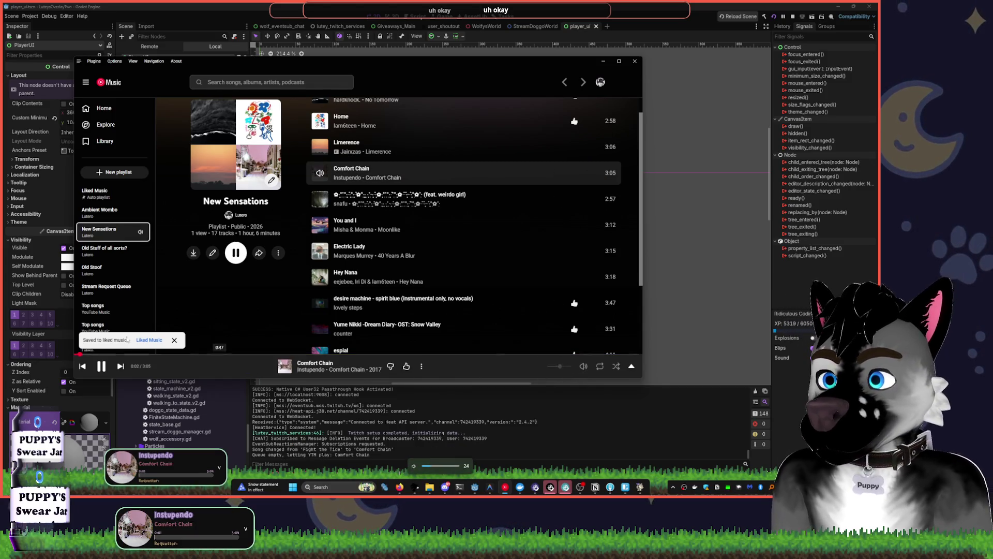
Lower the system volume and return to Godot's player_ui.gd script
{"action": "left_click", "coordinate": [679, 21]}
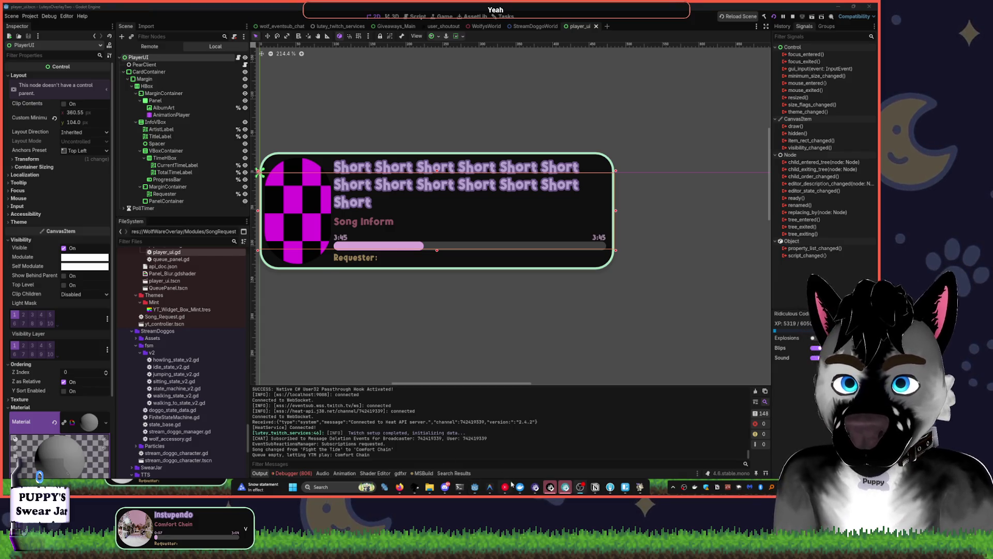
{"action": "key", "text": "alt+Tab"}
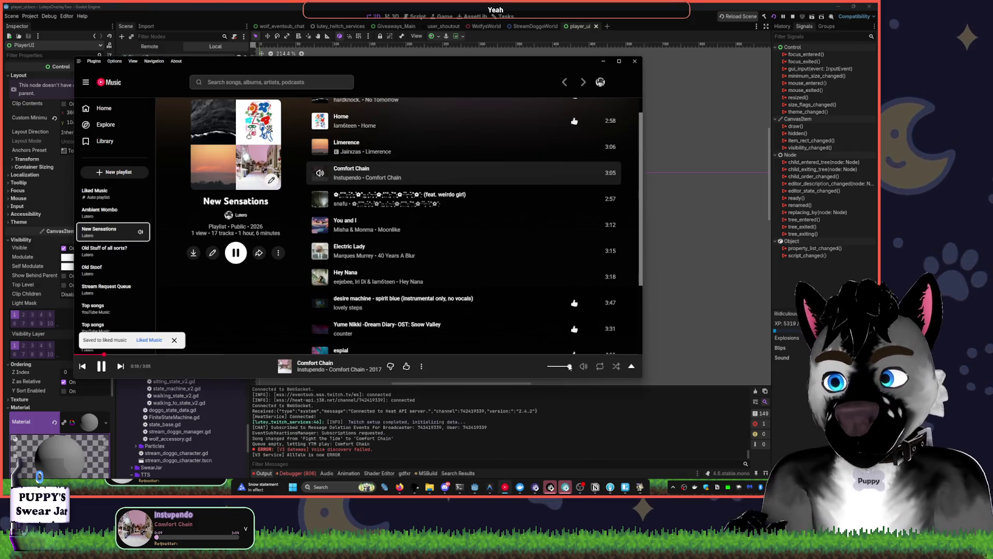
{"action": "key", "text": "XF86AudioLowerVolume"}
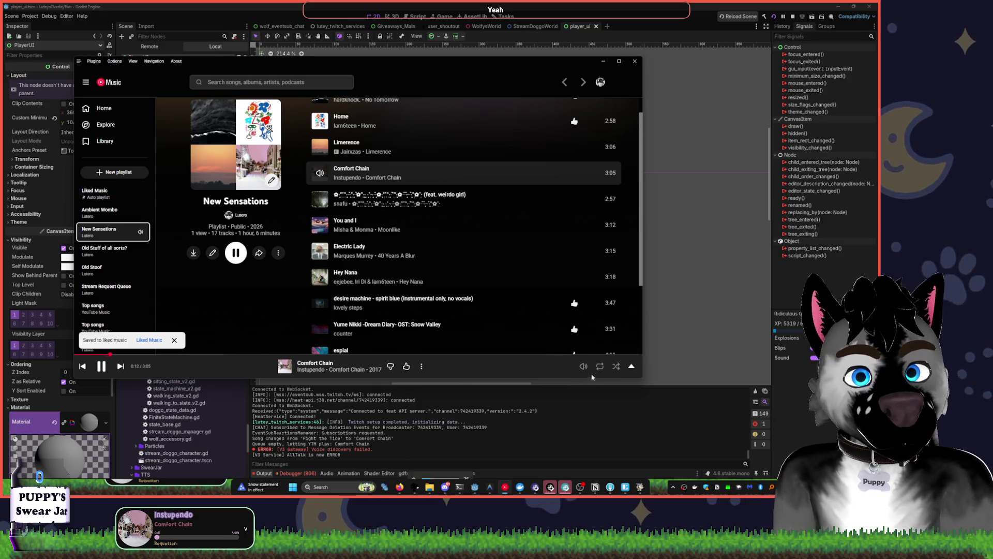
{"action": "key", "text": "alt+Tab"}
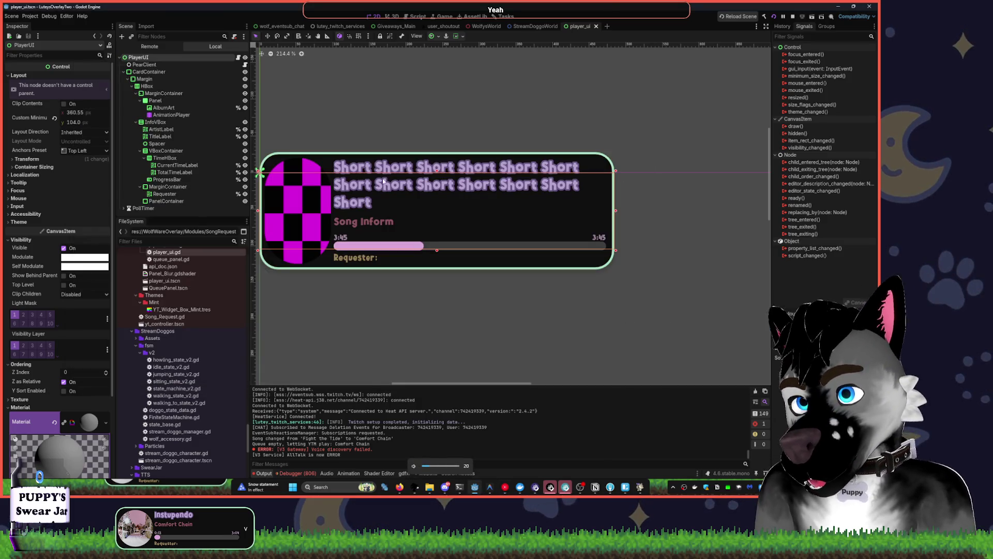
{"action": "left_click", "coordinate": [417, 16]}
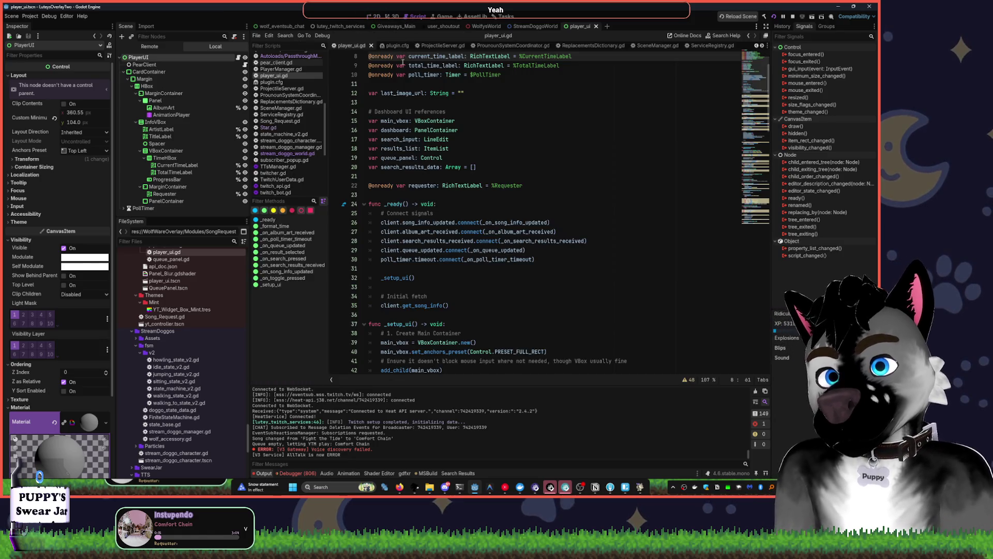
Make CardContainer fill its parent with the Full Rect preset, then shift and widen the card
{"action": "left_click", "coordinate": [375, 16]}
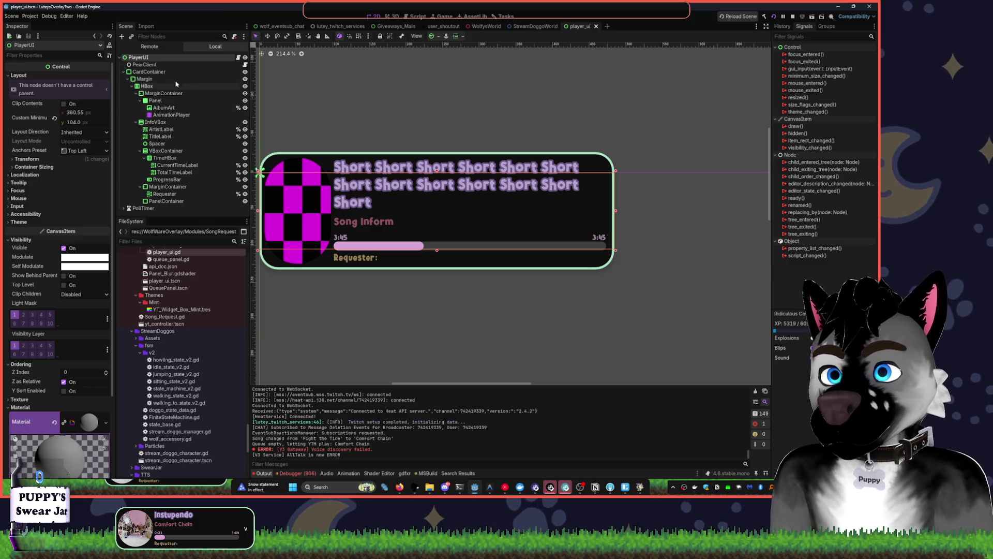
{"action": "left_click", "coordinate": [149, 71]}
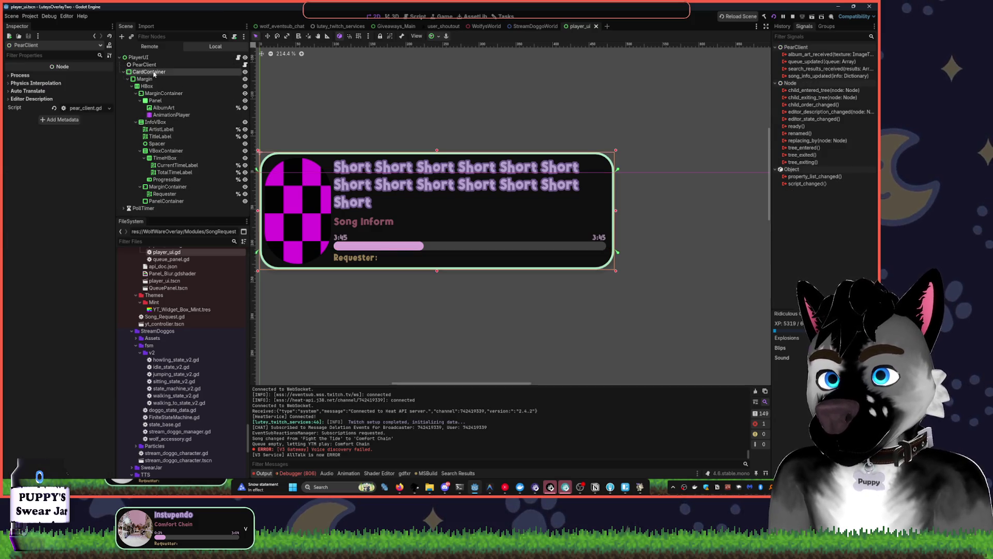
{"action": "left_click", "coordinate": [433, 35]}
{"action": "left_click", "coordinate": [473, 96]}
{"action": "left_click", "coordinate": [435, 156]}
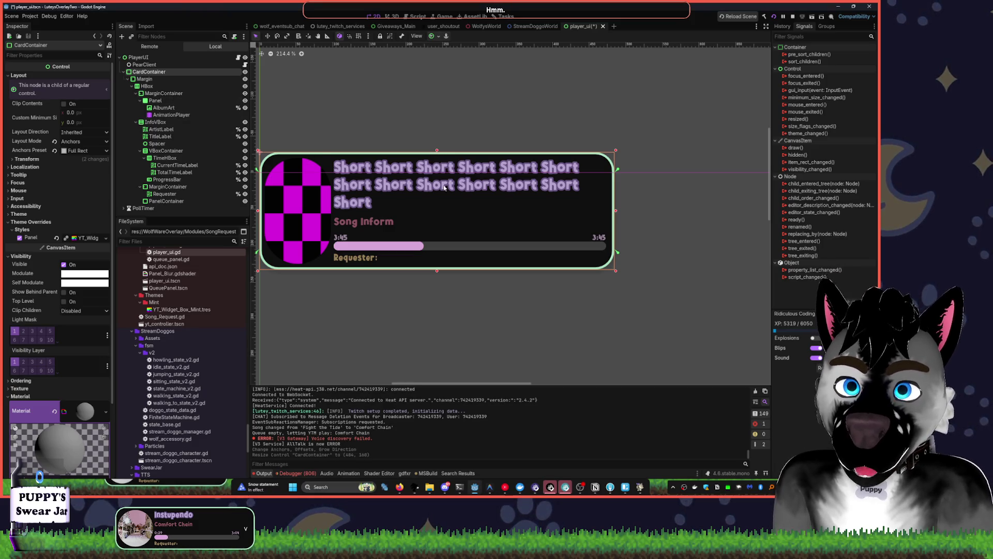
{"action": "left_click_drag", "start_coordinate": [436, 165], "coordinate": [479, 234]}
{"action": "mouse_move", "coordinate": [655, 213]}
{"action": "left_mouse_down"}
{"action": "mouse_move", "coordinate": [750, 211]}
{"action": "mouse_move", "coordinate": [650, 211]}
{"action": "mouse_move", "coordinate": [682, 211]}
{"action": "left_mouse_up"}
Cap the ArtistLabel's visible characters at 30 so the title fits on one line
{"action": "left_click", "coordinate": [368, 178]}
{"action": "left_click", "coordinate": [383, 178]}
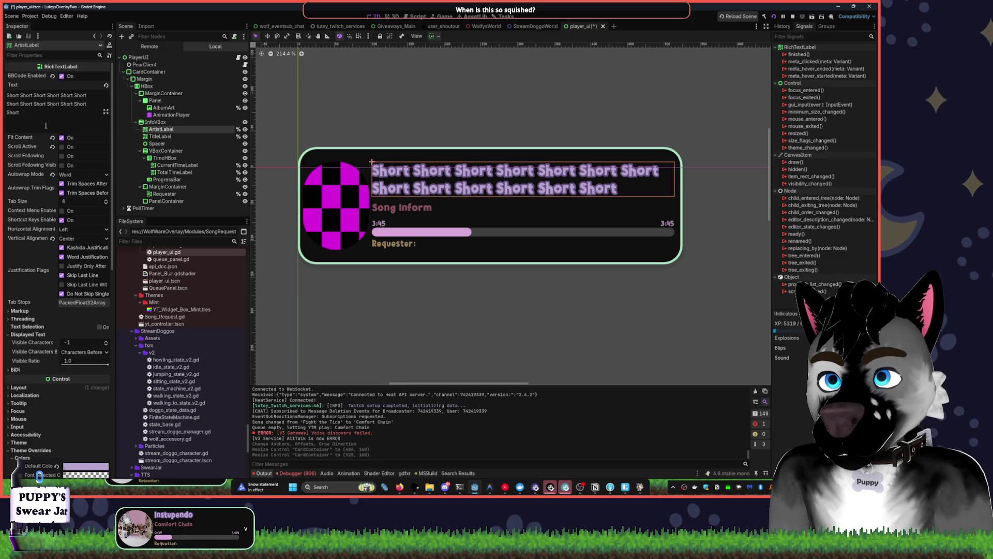
{"action": "left_click_drag", "start_coordinate": [7, 104], "coordinate": [20, 112]}
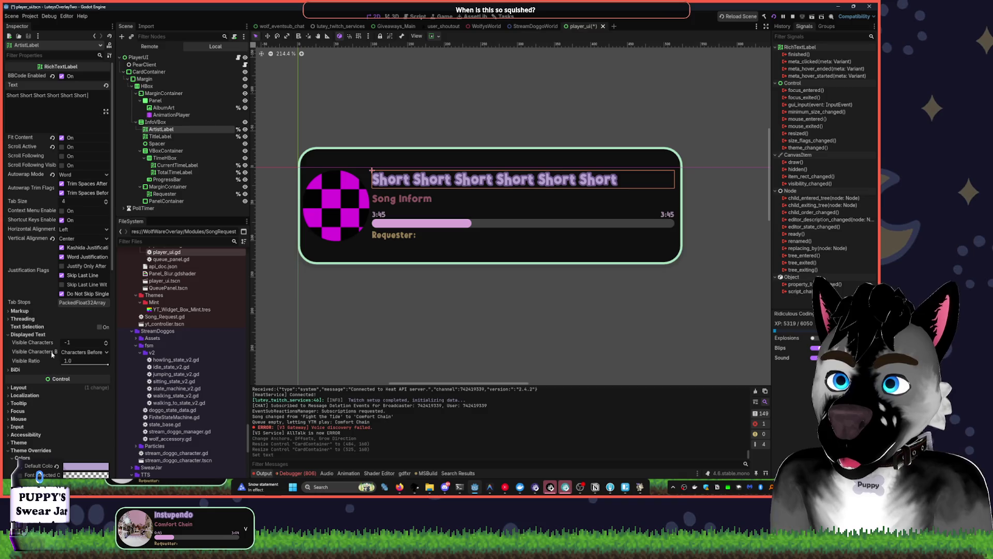
{"action": "left_click", "coordinate": [83, 352]}
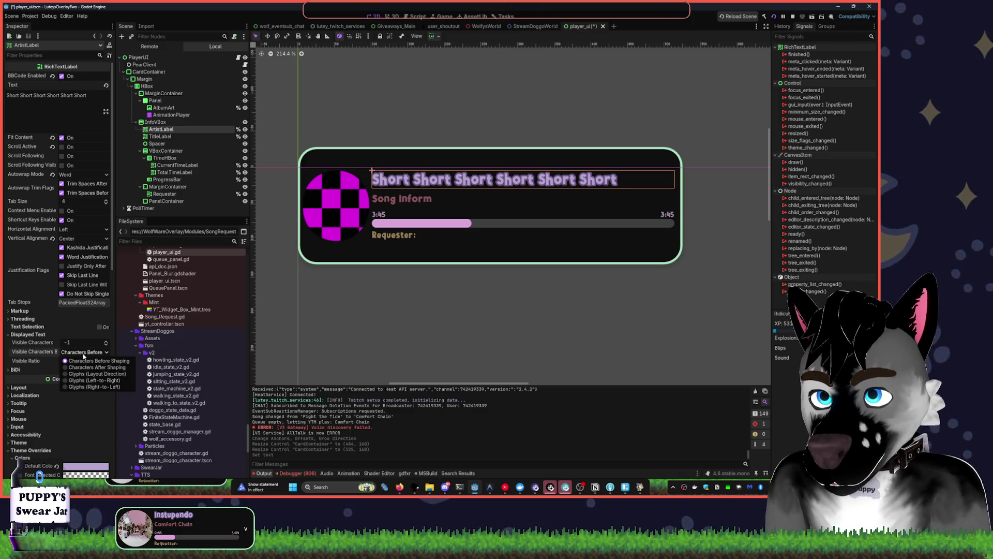
{"action": "left_click", "coordinate": [83, 360]}
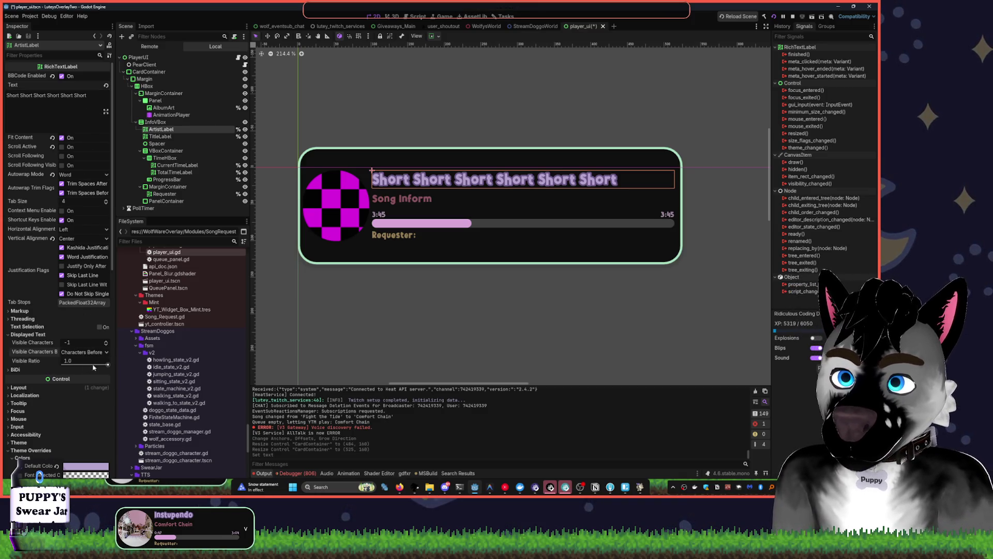
{"action": "left_click", "coordinate": [107, 370]}
{"action": "left_click_drag", "start_coordinate": [108, 365], "coordinate": [101, 366]}
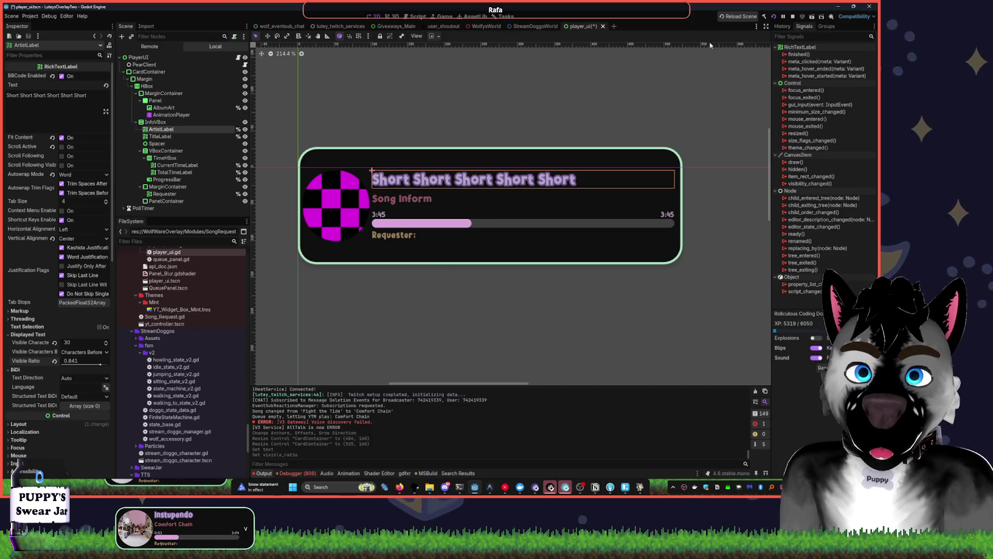
{"action": "left_click", "coordinate": [592, 122]}
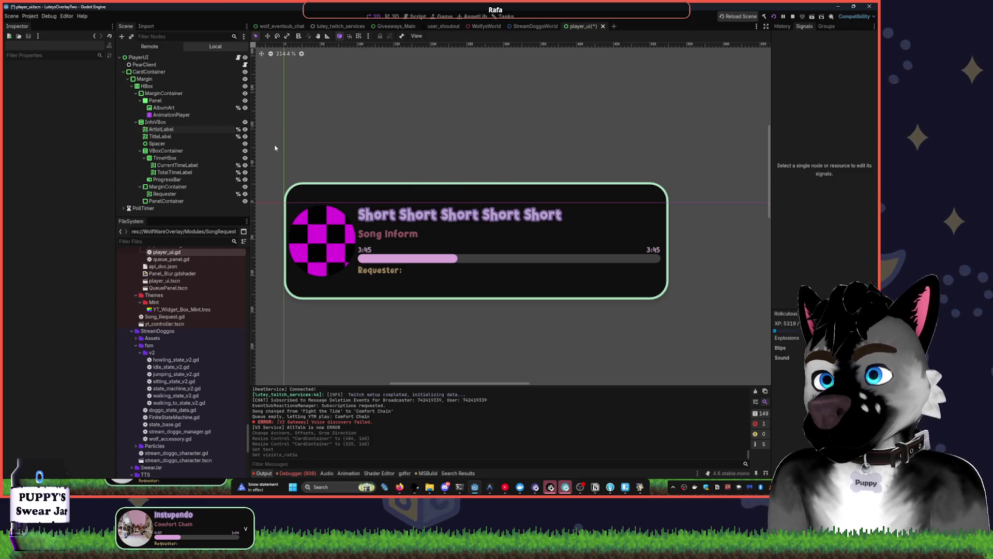
Move the Requester label to the top of InfoVBox in the Scene dock
{"action": "left_click", "coordinate": [164, 193]}
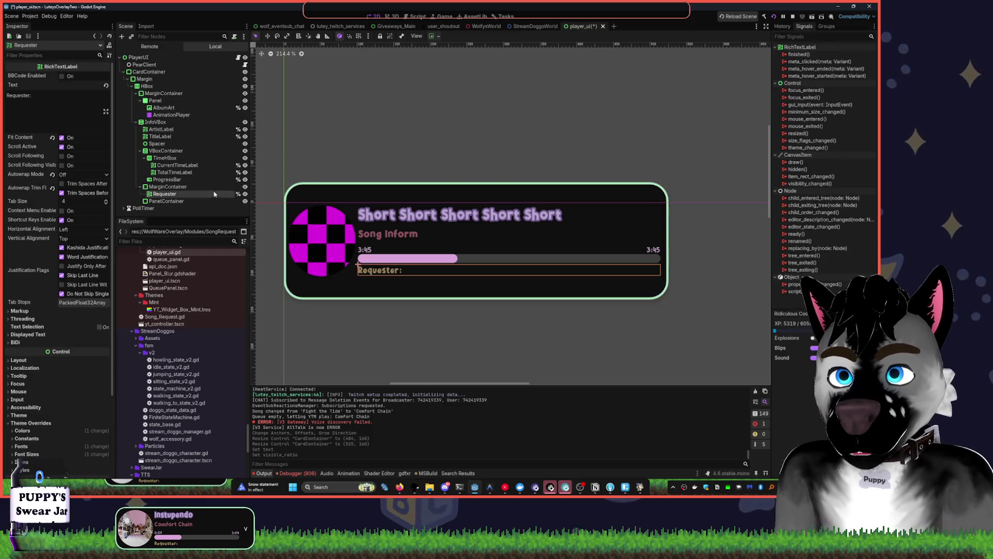
{"action": "left_click_drag", "start_coordinate": [165, 197], "coordinate": [164, 104]}
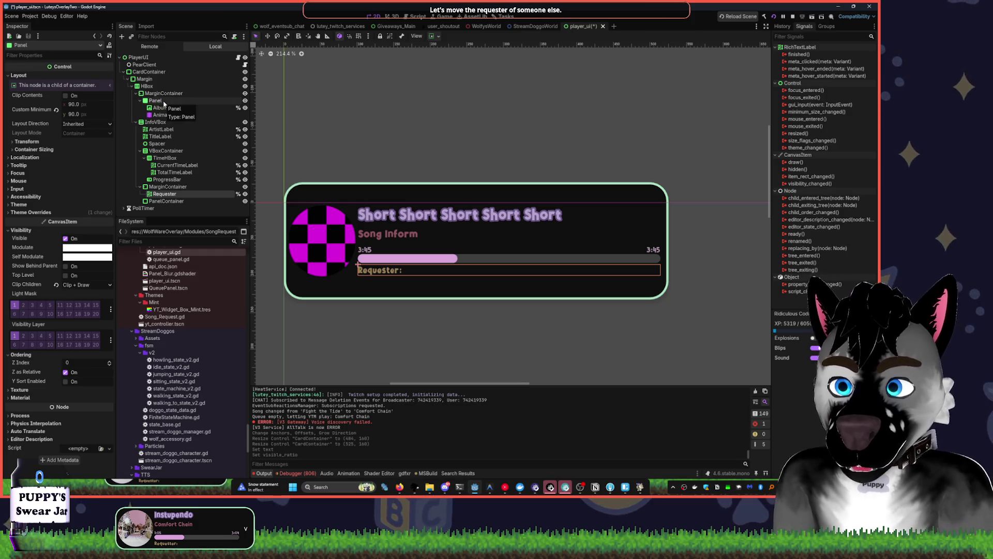
{"action": "left_click", "coordinate": [145, 129]}
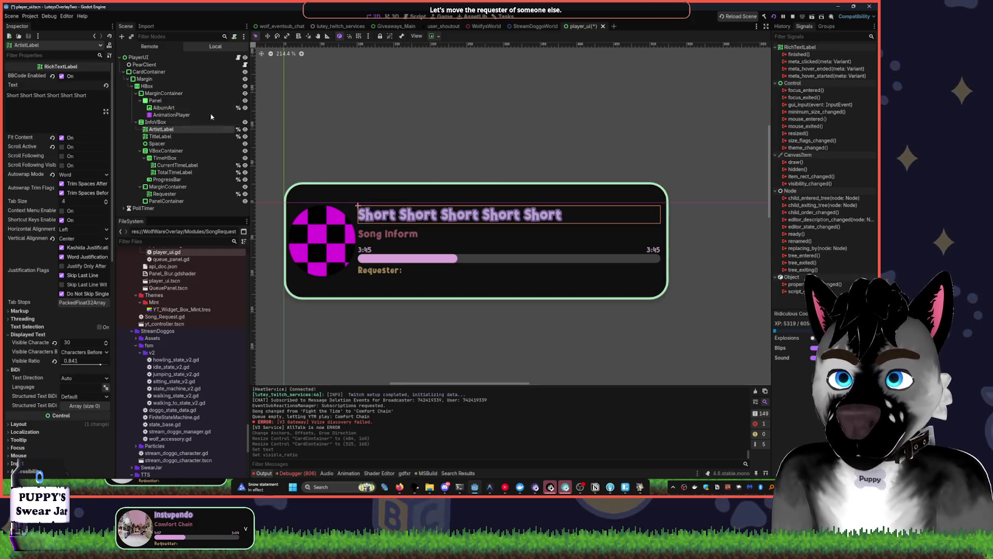
{"action": "left_click", "coordinate": [139, 123]}
{"action": "left_click", "coordinate": [135, 122]}
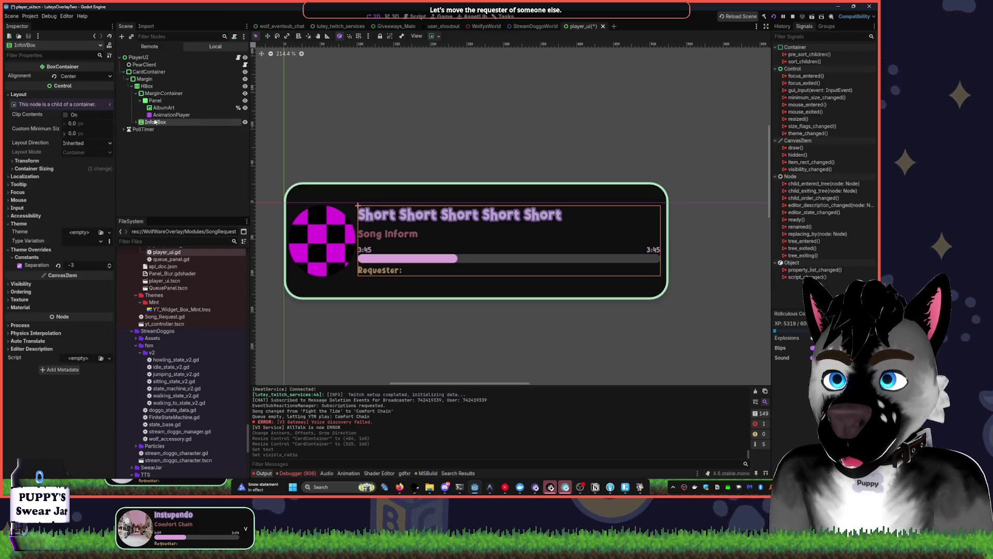
{"action": "left_click", "coordinate": [135, 122]}
{"action": "mouse_move", "coordinate": [165, 193]}
{"action": "left_mouse_down"}
{"action": "mouse_move", "coordinate": [170, 151]}
{"action": "mouse_move", "coordinate": [160, 127]}
{"action": "left_mouse_up"}
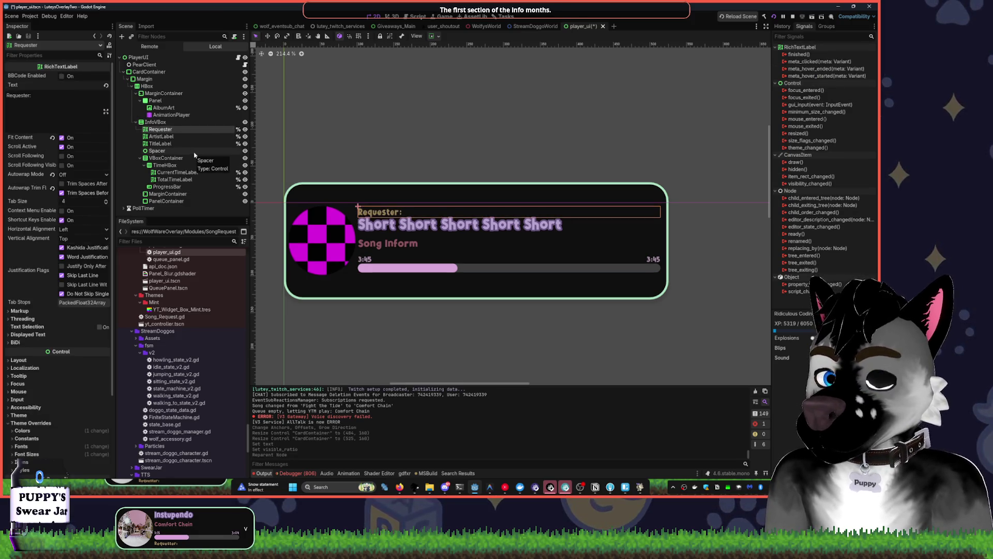
{"action": "left_click", "coordinate": [441, 135]}
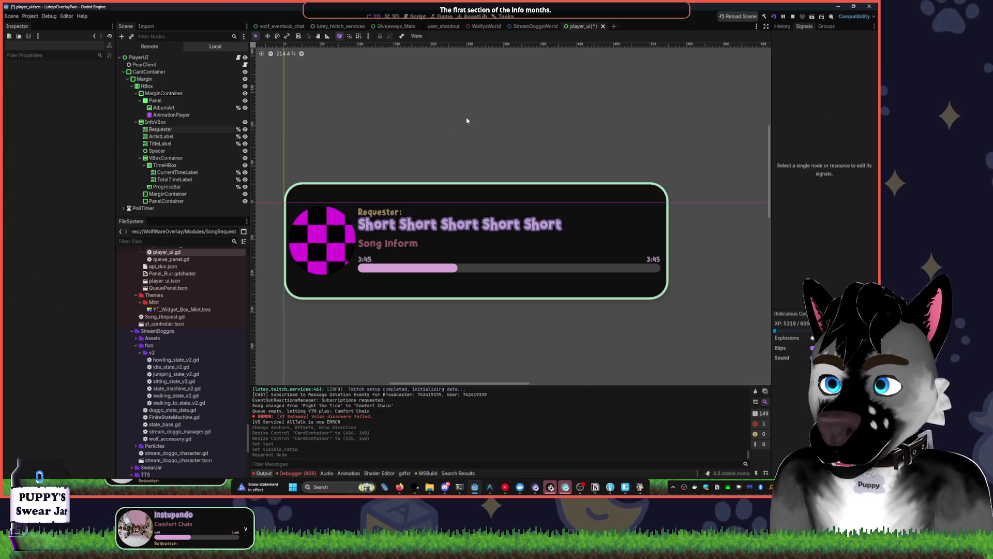
Save player_ui.tscn and bring up the project's task board
{"action": "key", "text": "ctrl+s"}
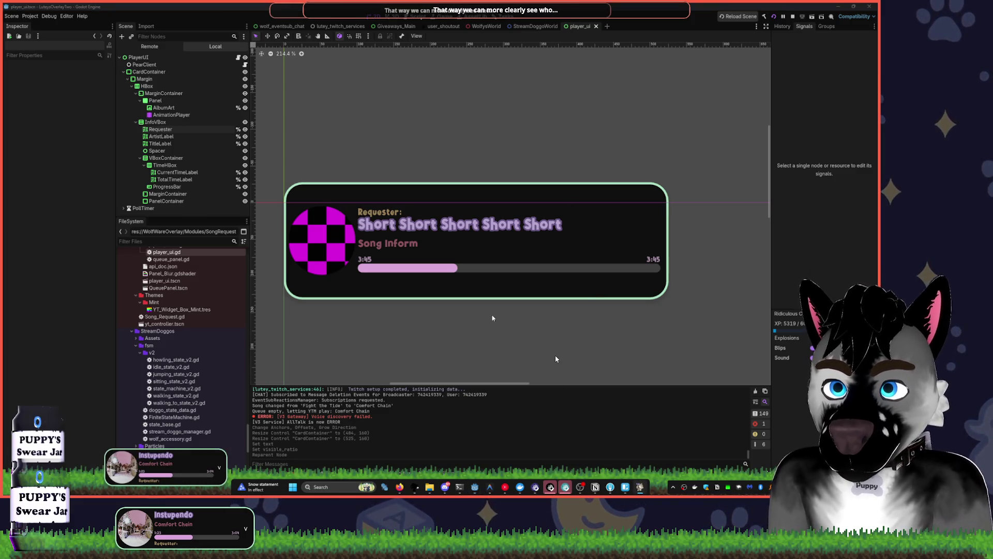
{"action": "mouse_move", "coordinate": [641, 490]}
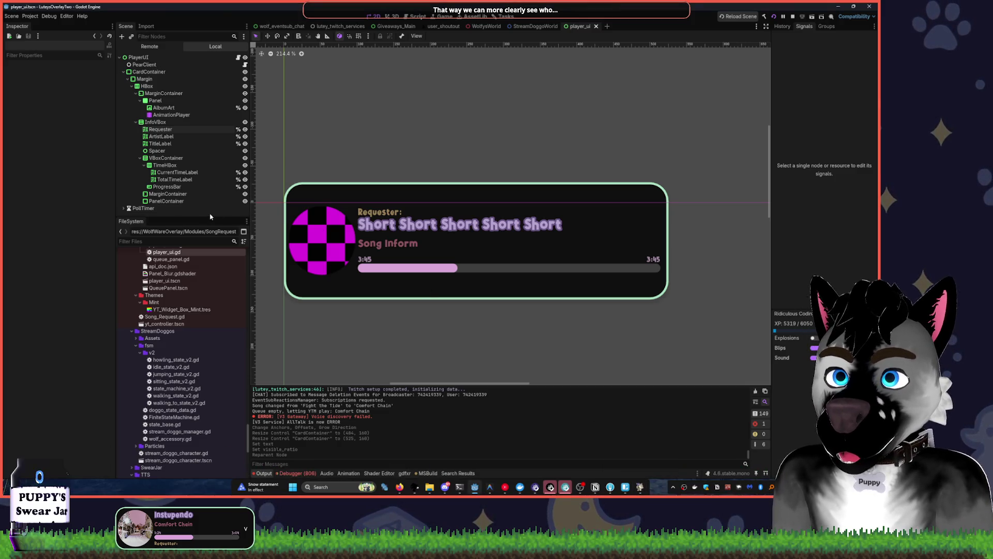
{"action": "left_click", "coordinate": [507, 17]}
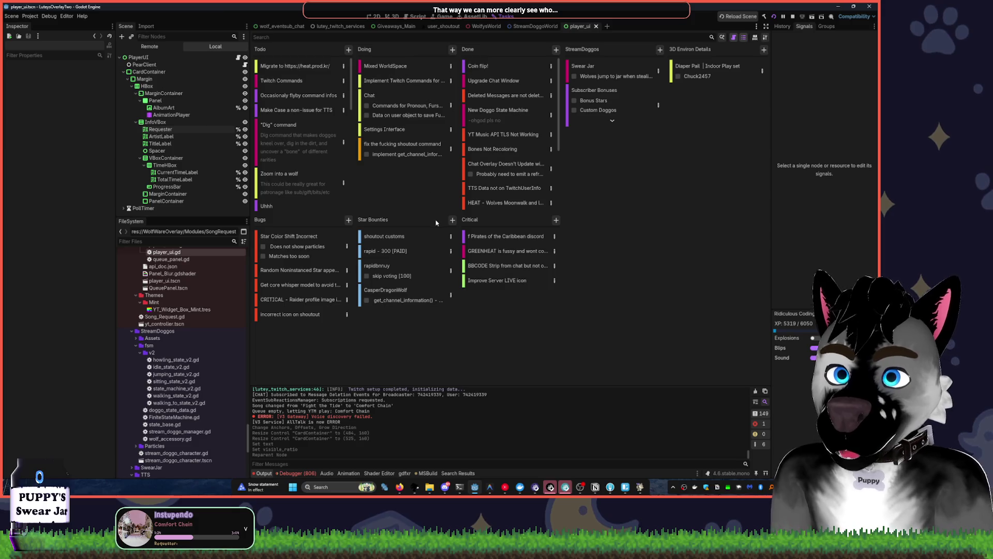
Create a new Bug card named 'YT Module' in the Bugs column
{"action": "left_click", "coordinate": [348, 220]}
{"action": "left_click", "coordinate": [370, 257]}
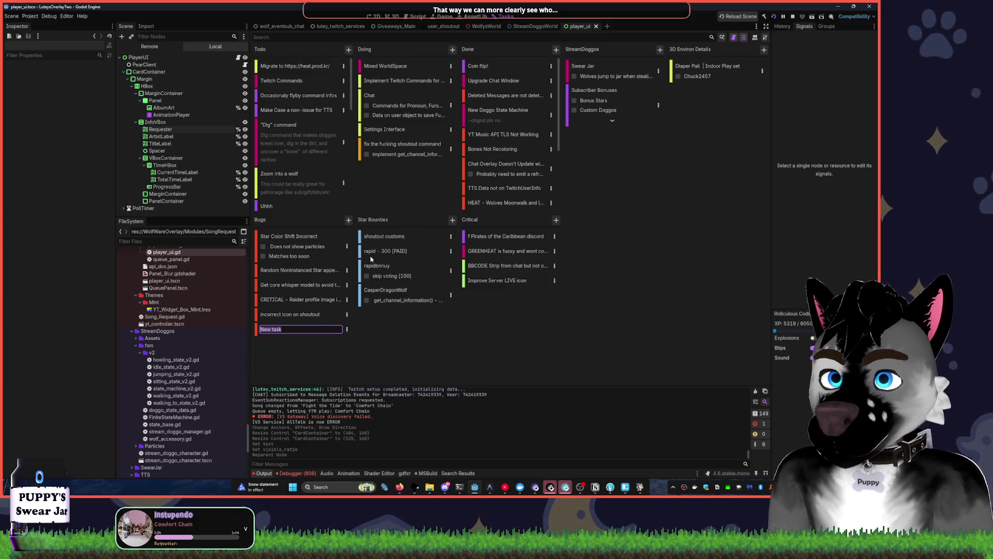
{"action": "type", "text": "YT Module"}
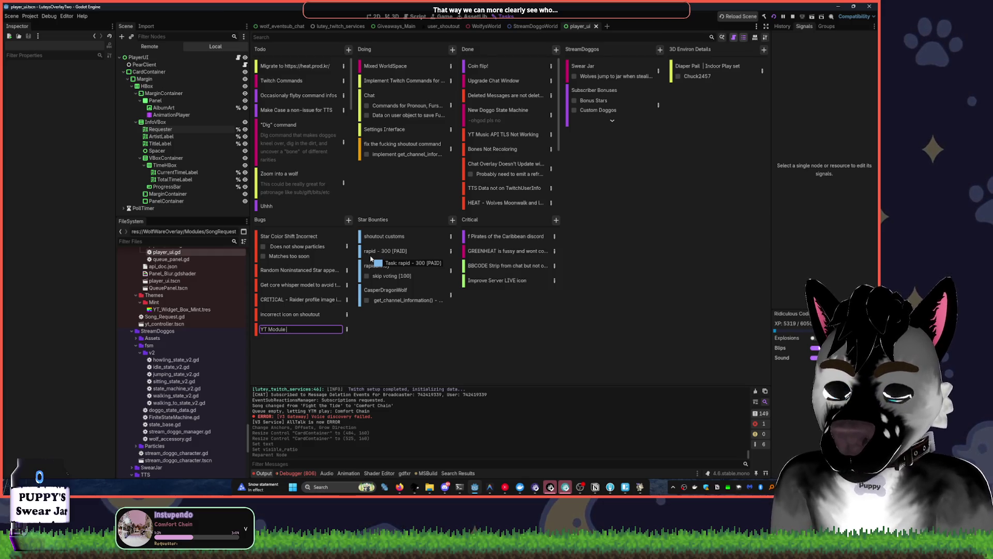
{"action": "key", "text": "Return"}
Add steps 'GUI - RequesLbalebel Broken' and 'GUI - Requester Label Should default to off' to YT Module
{"action": "left_click", "coordinate": [348, 334]}
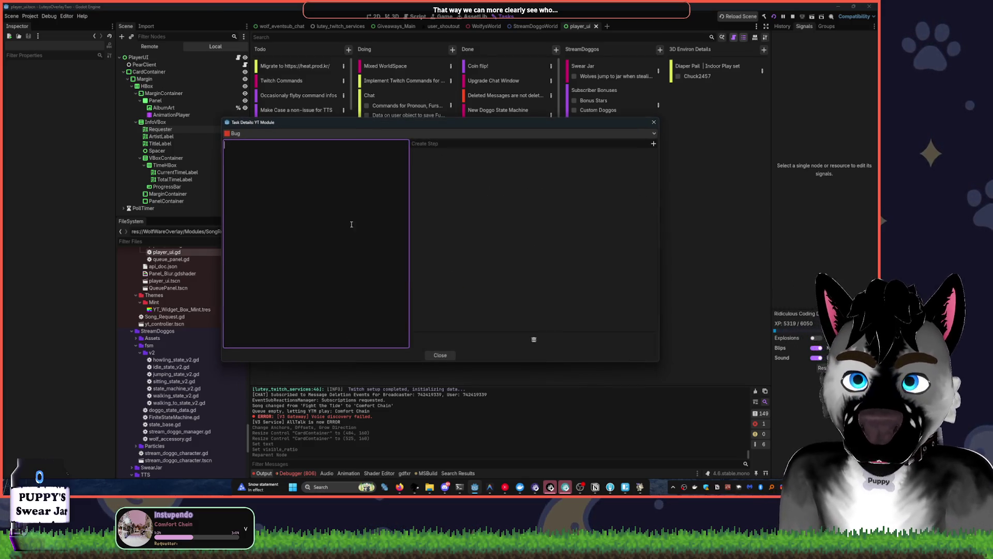
{"action": "left_click", "coordinate": [517, 145]}
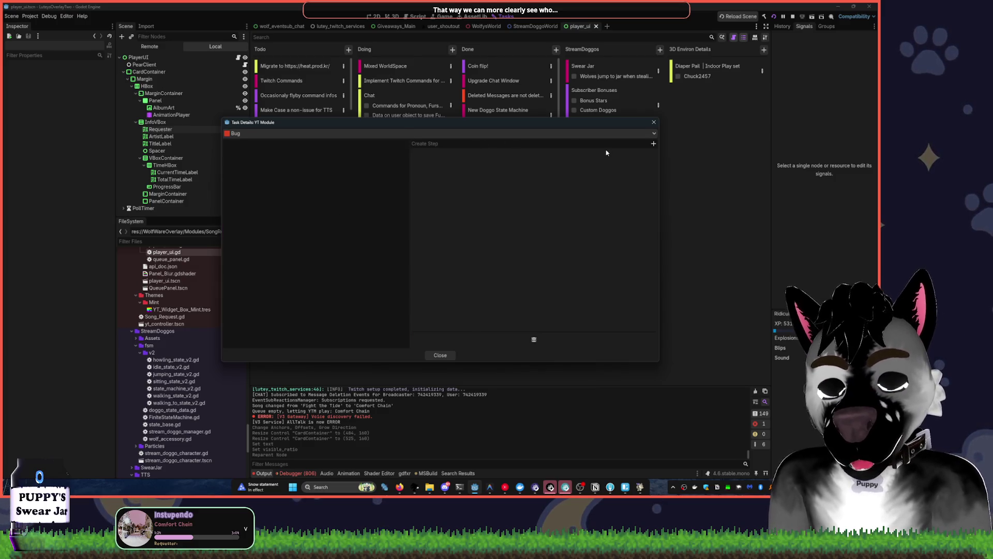
{"action": "left_click_drag", "start_coordinate": [500, 126], "coordinate": [649, 94]}
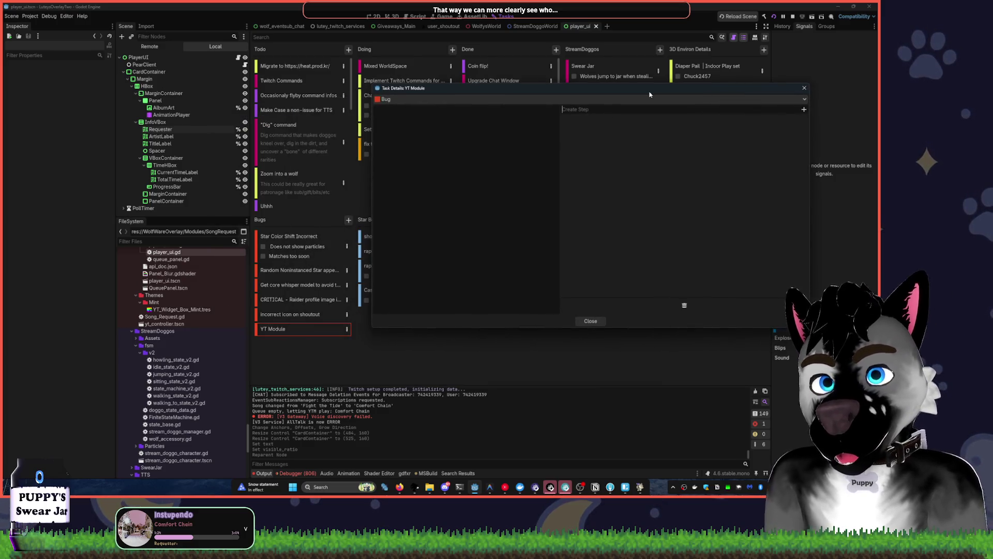
{"action": "type", "text": "GUI - "}
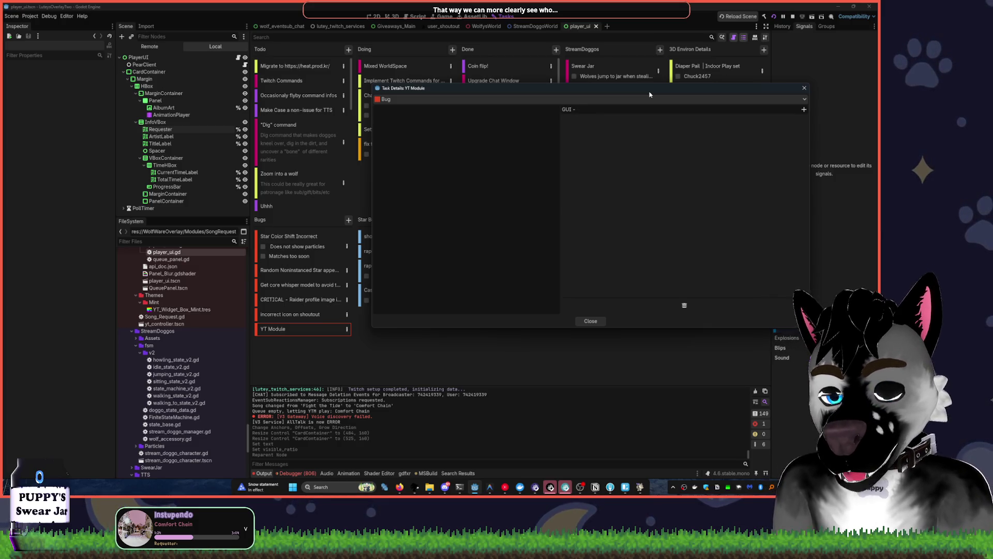
{"action": "type", "text": "RequesterLbale"}
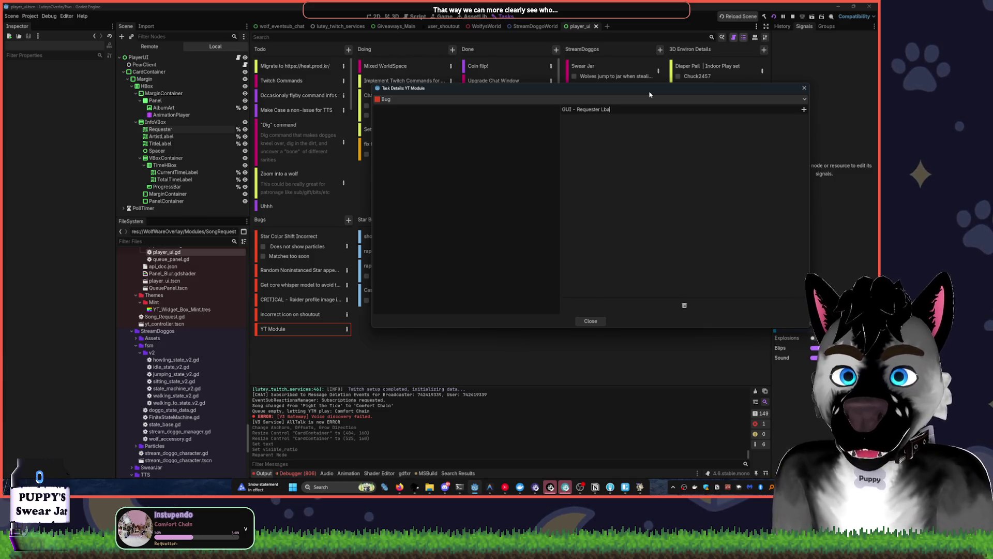
{"action": "type", "text": "bel Broken"}
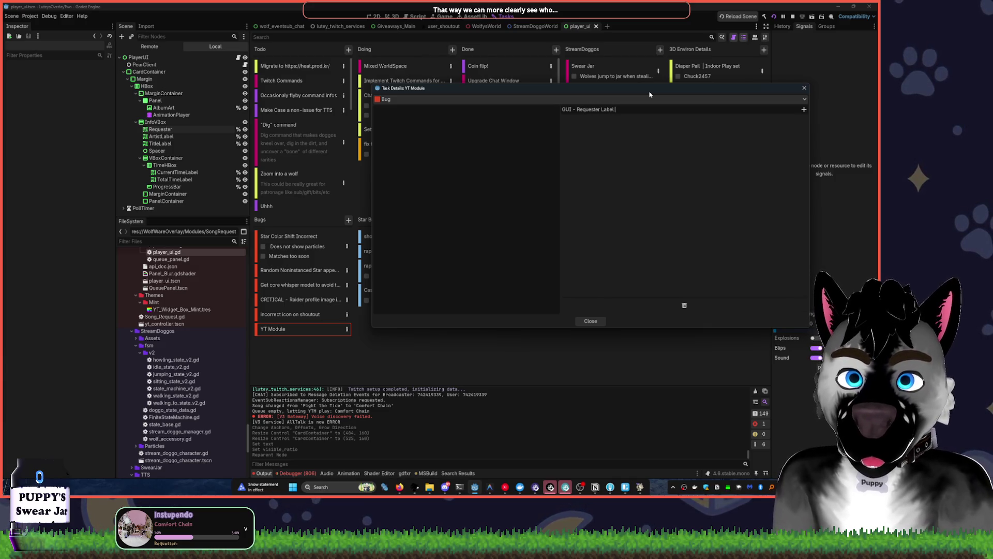
{"action": "key", "text": "Return"}
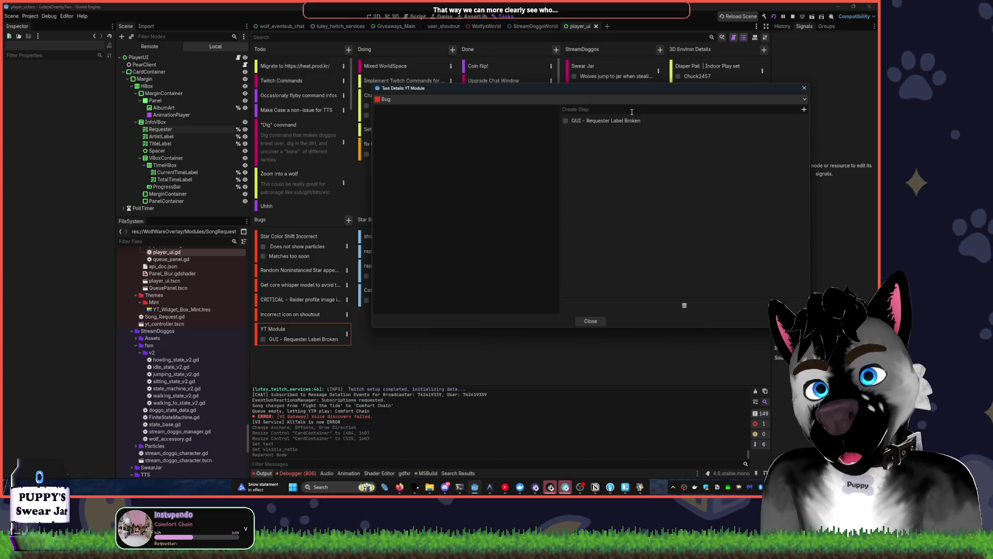
{"action": "type", "text": "GUI - Requeste"}
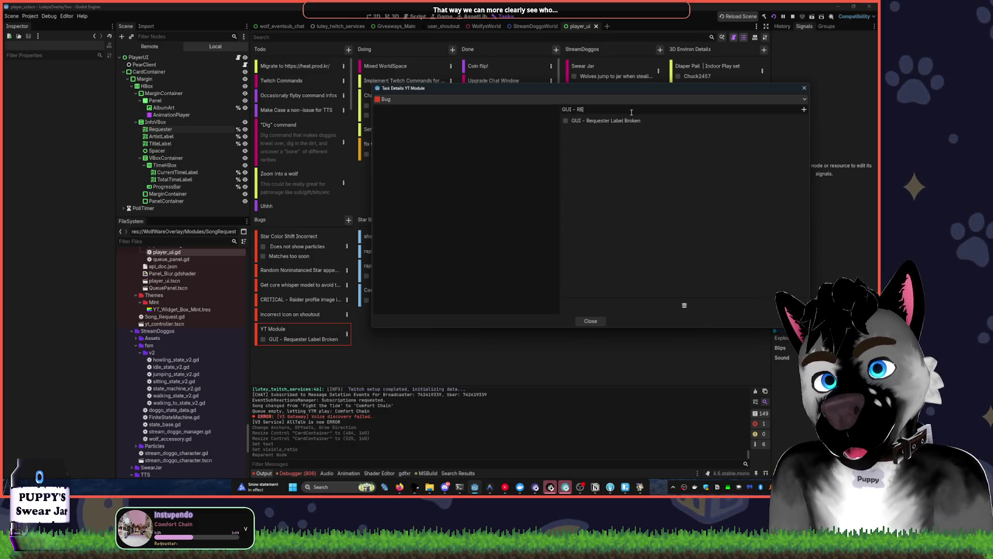
{"action": "type", "text": "r "}
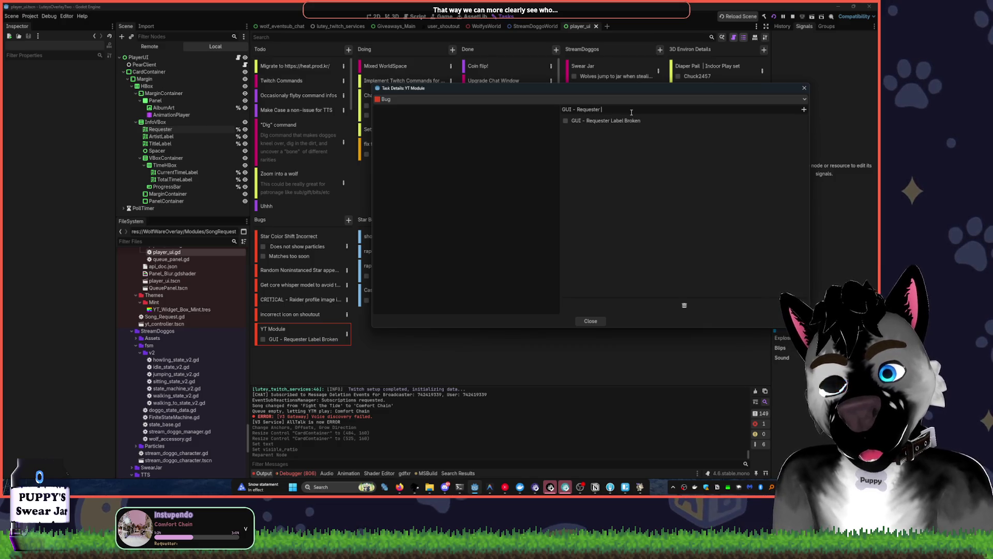
{"action": "type", "text": "Label Shoul"}
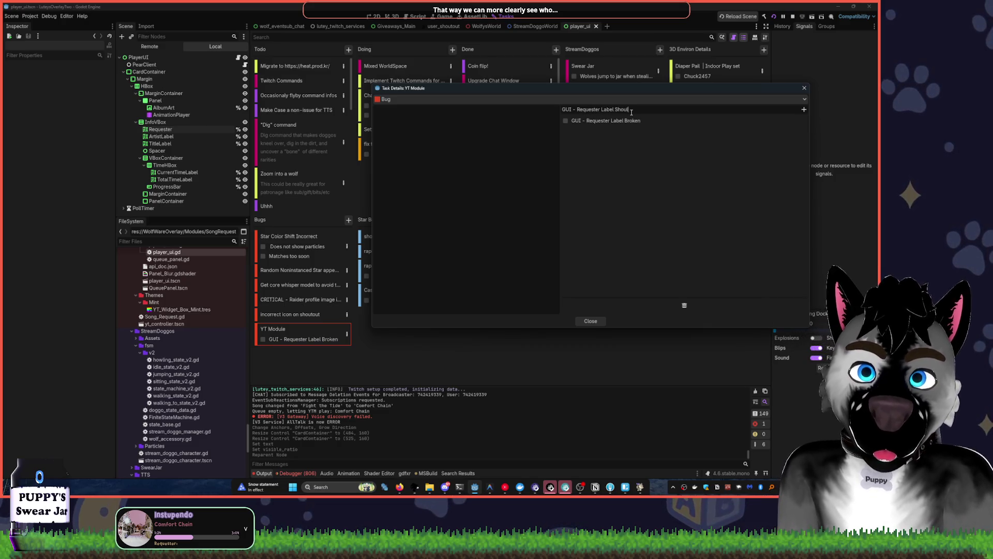
{"action": "type", "text": "d default to"}
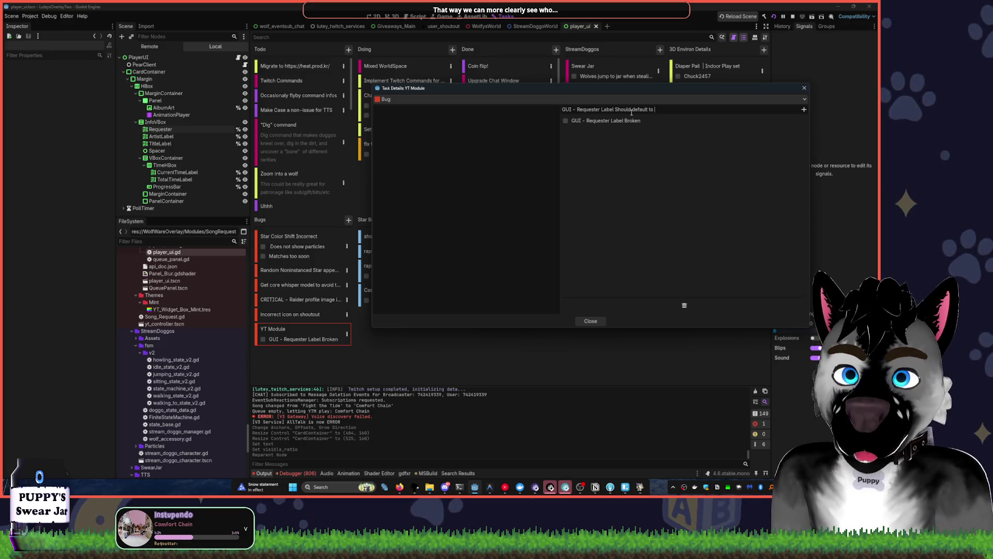
{"action": "type", "text": " off"}
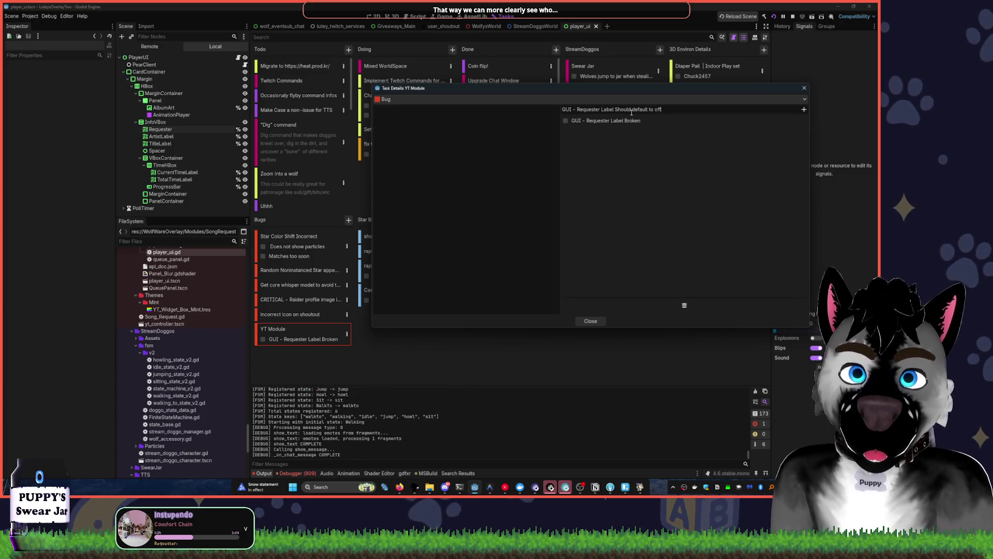
{"action": "key", "text": "Return"}
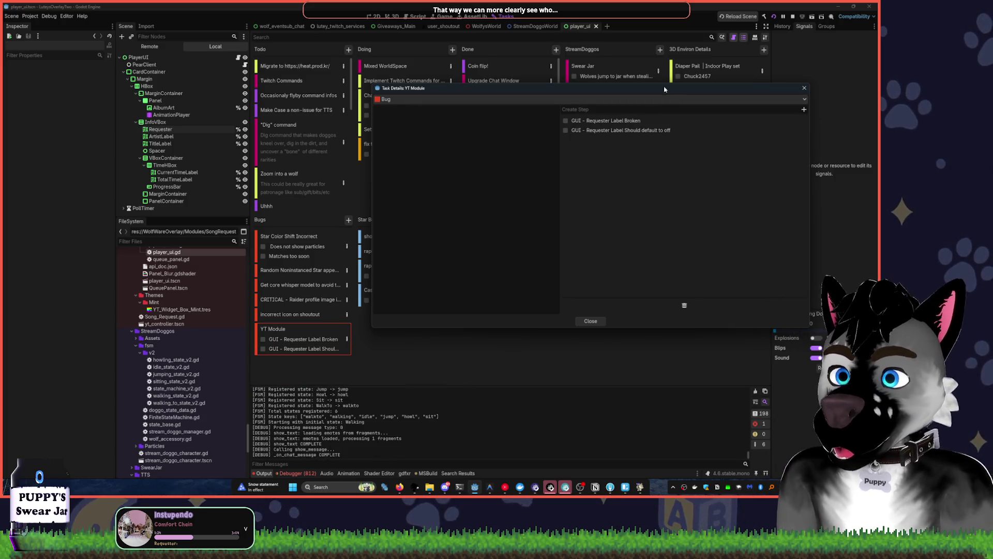
{"action": "left_click", "coordinate": [802, 88]}
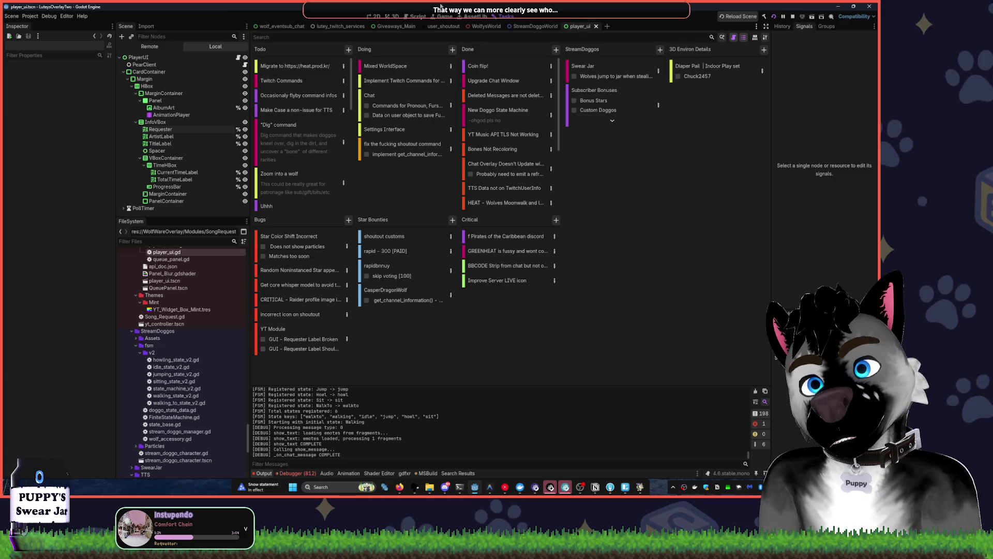
Move Migrate into Doing and Mixed WorldSpace into Done, glancing at the shoutout fix task
{"action": "mouse_move", "coordinate": [282, 68]}
{"action": "left_mouse_down"}
{"action": "mouse_move", "coordinate": [410, 122]}
{"action": "mouse_move", "coordinate": [406, 170]}
{"action": "left_mouse_up"}
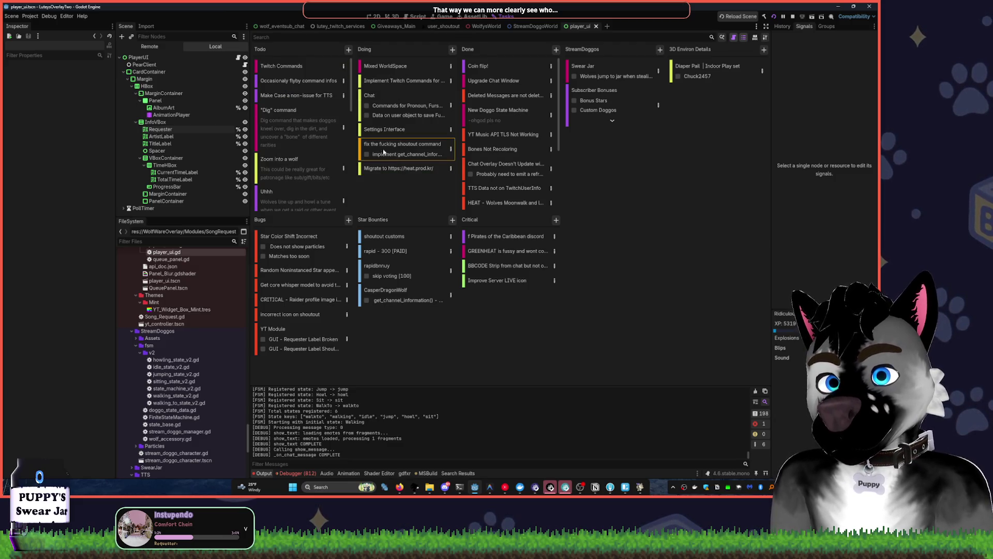
{"action": "double_click", "coordinate": [417, 147]}
{"action": "left_click", "coordinate": [654, 122]}
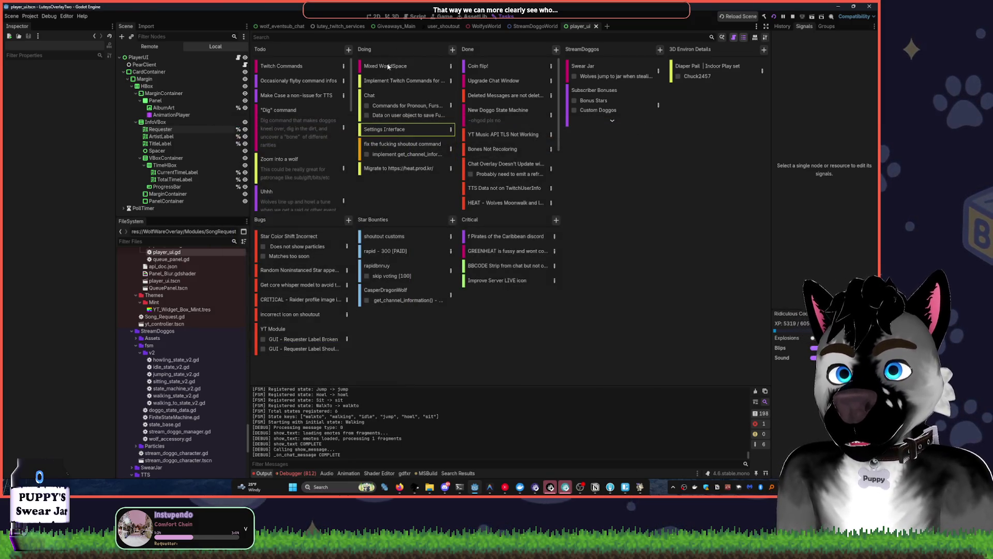
{"action": "left_click_drag", "start_coordinate": [388, 66], "coordinate": [494, 81]}
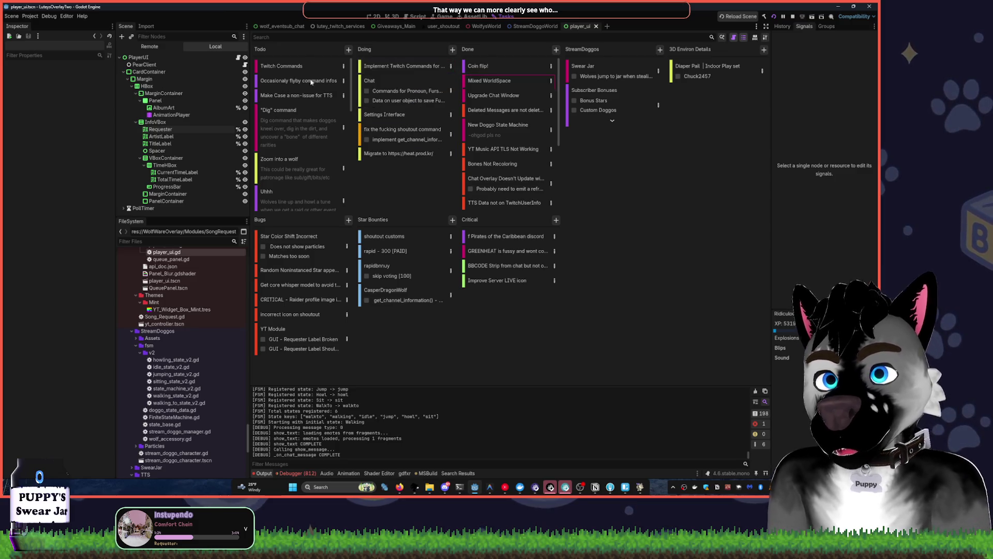
{"action": "scroll", "coordinate": [300, 194], "scroll_direction": "down", "scroll_amount": 5}
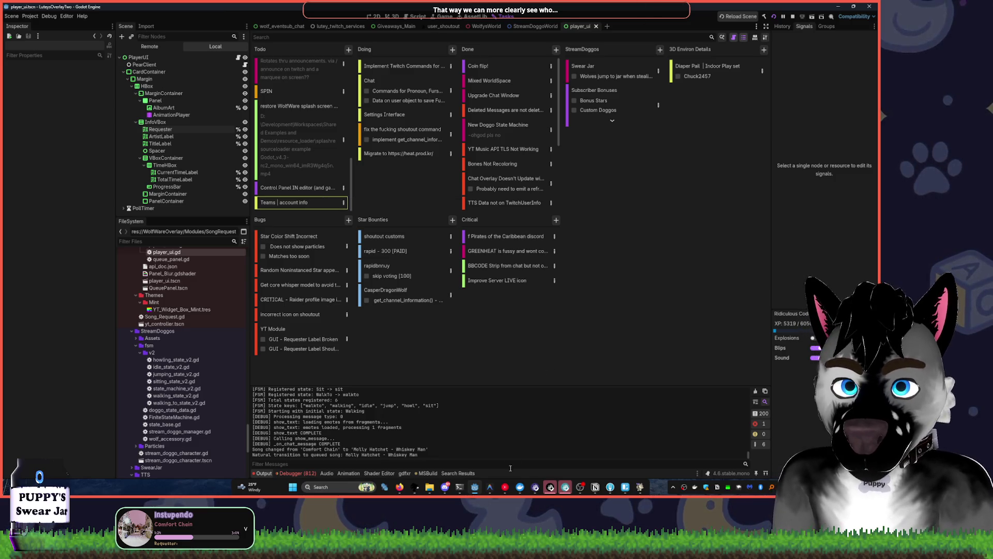
{"action": "left_click", "coordinate": [505, 487]}
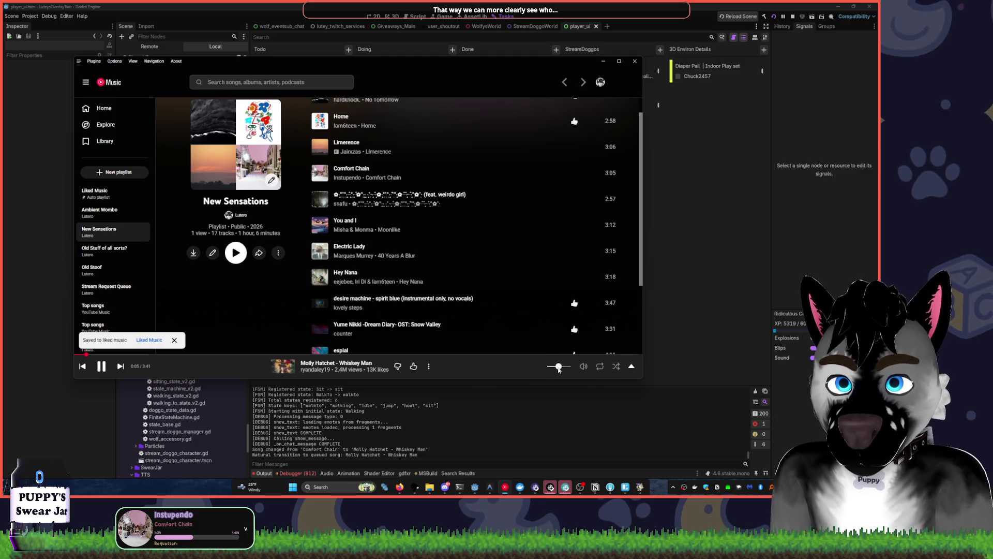
Send YouTube Music behind Godot and lower the system volume
{"action": "scroll", "coordinate": [561, 366], "scroll_direction": "up", "scroll_amount": 2}
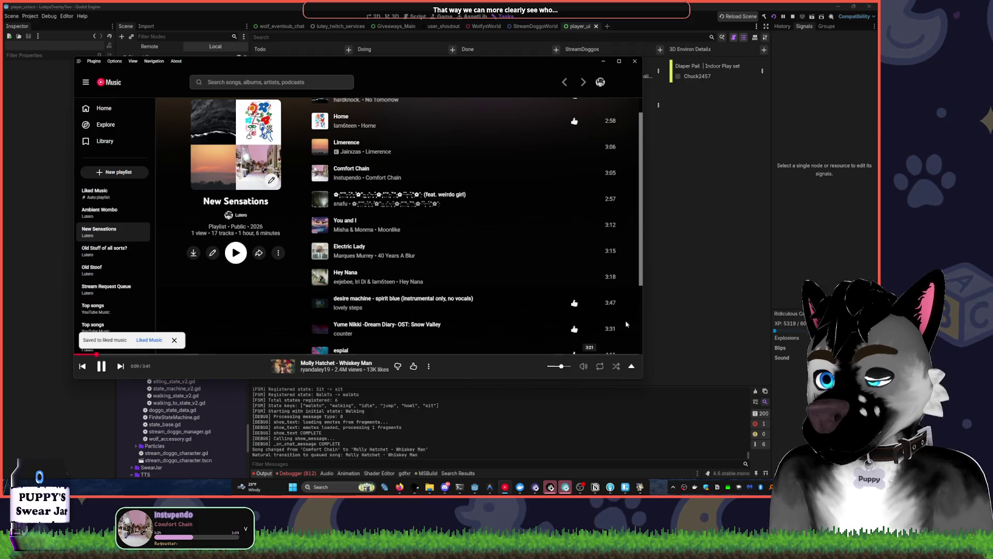
{"action": "left_click", "coordinate": [684, 280]}
{"action": "key", "text": "XF86AudioLowerVolume"}
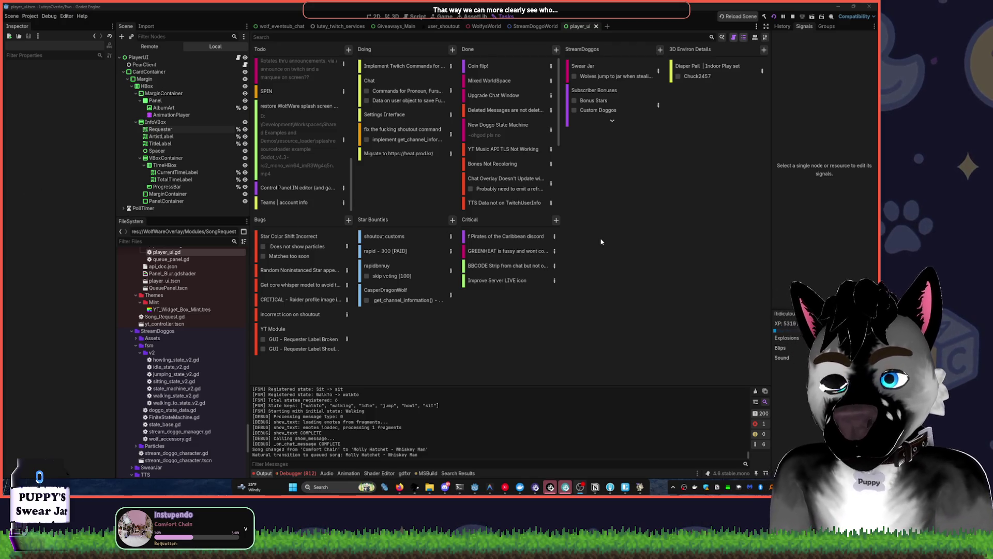
Browse the player_ui, wolf_eventsub_chat, lutey_twitch_services and Giveaways_Main scenes, ending on user_shoutout
{"action": "left_click", "coordinate": [376, 16]}
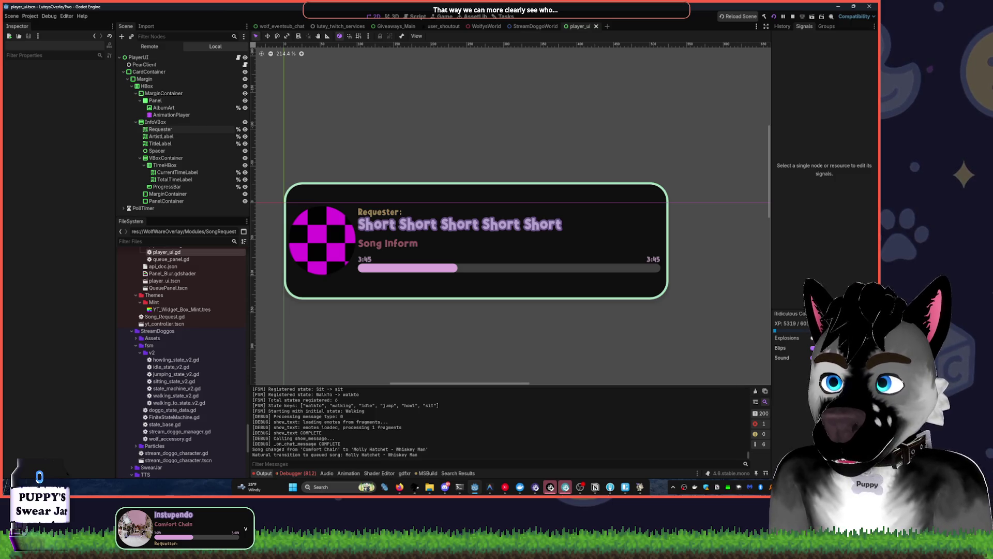
{"action": "left_click", "coordinate": [587, 280]}
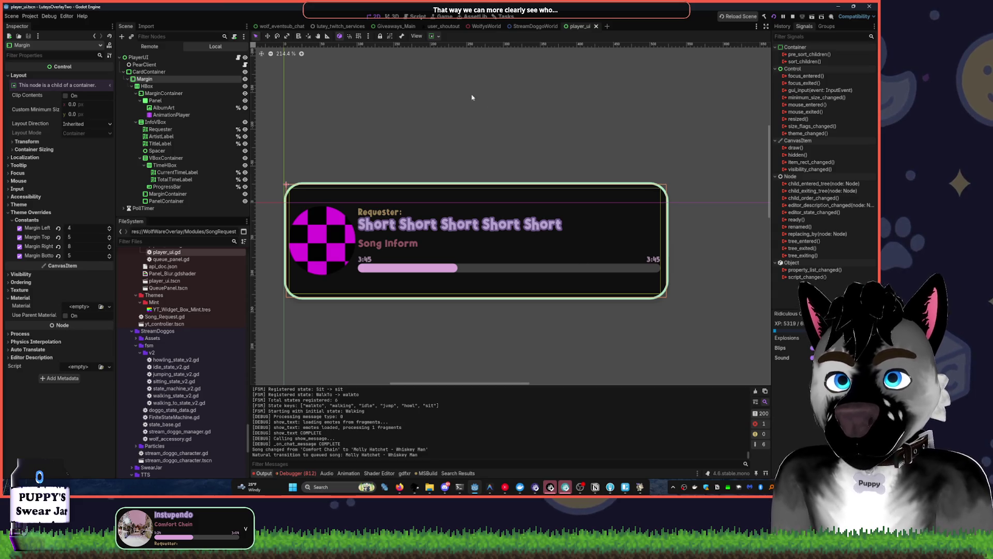
{"action": "left_click", "coordinate": [282, 27]}
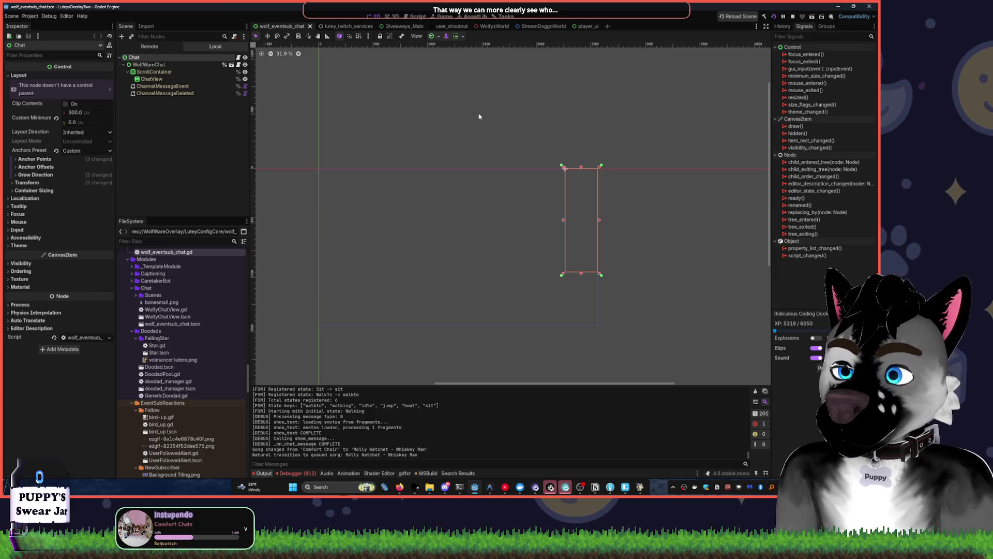
{"action": "left_click", "coordinate": [345, 26]}
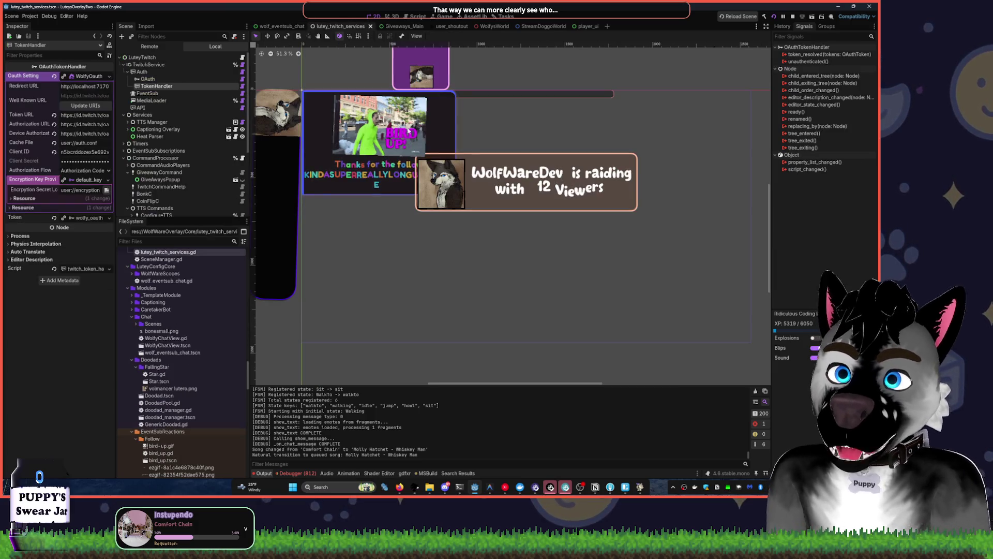
{"action": "scroll", "coordinate": [343, 77], "scroll_direction": "up", "scroll_amount": 3}
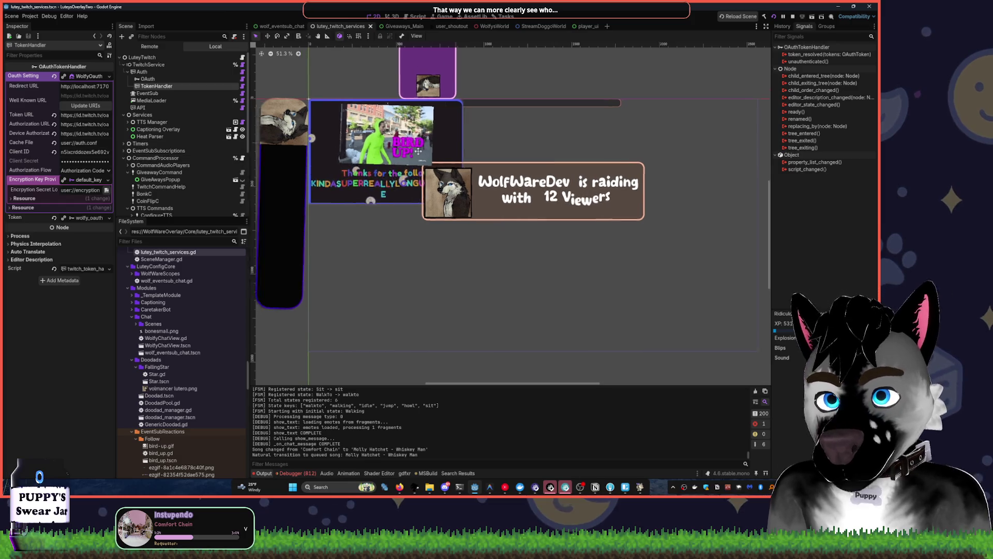
{"action": "left_click", "coordinate": [393, 26]}
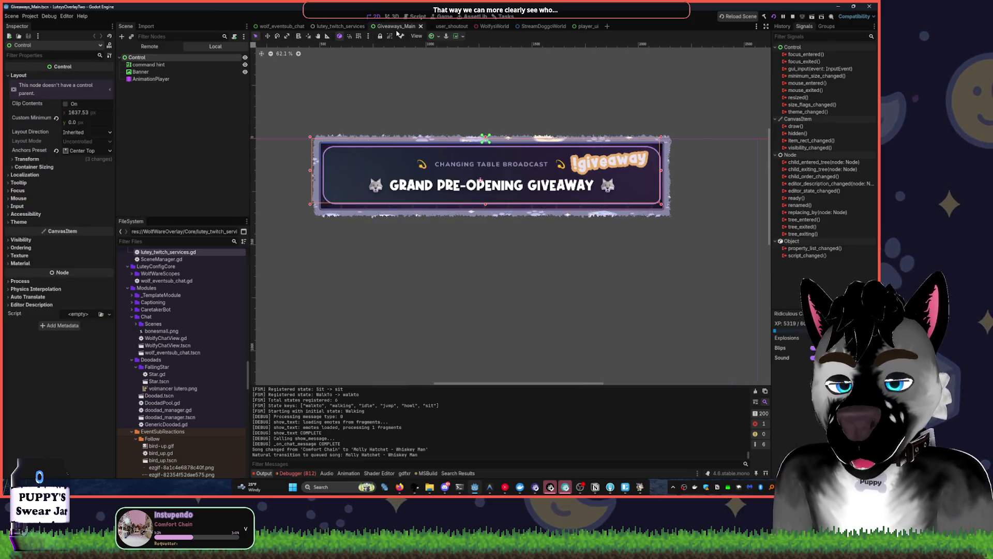
{"action": "scroll", "coordinate": [506, 288], "scroll_direction": "down", "scroll_amount": 3}
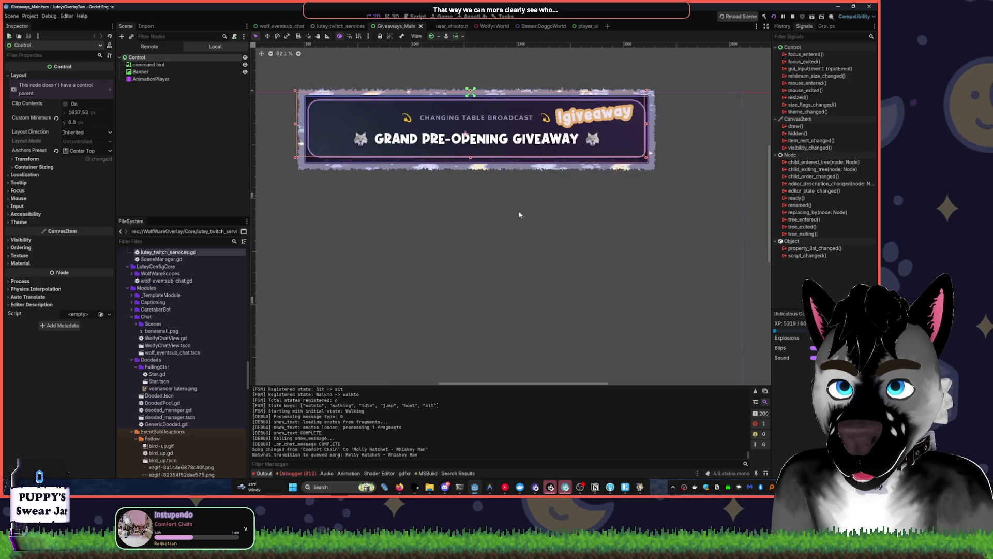
{"action": "left_click", "coordinate": [197, 65]}
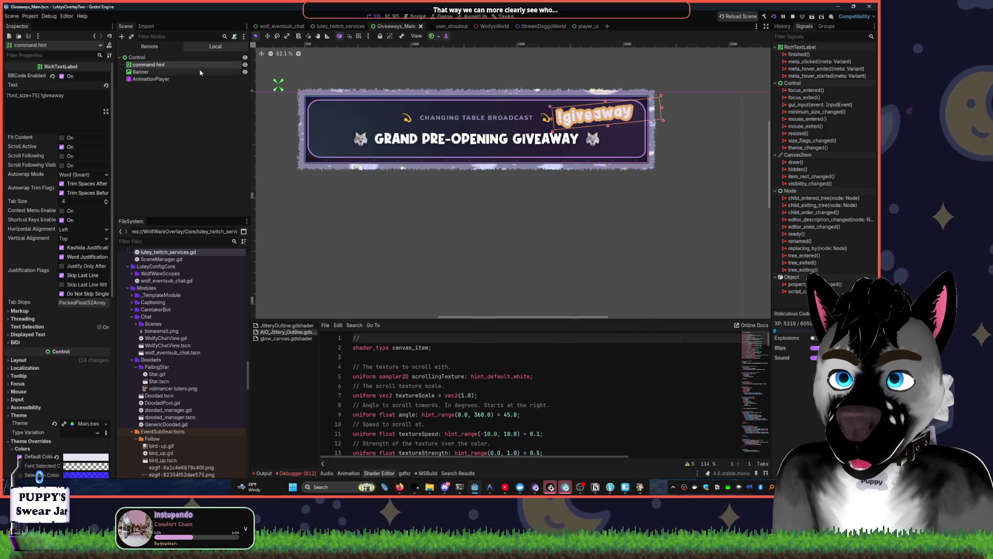
{"action": "left_click", "coordinate": [203, 72]}
{"action": "key", "text": "ctrl+Tab"}
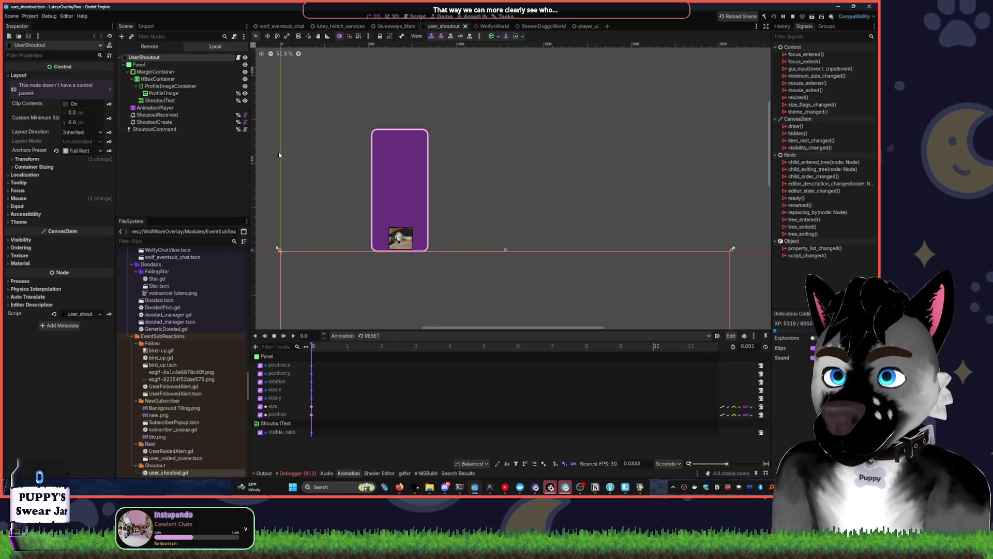
Select the Shoutout_Slide_In animation and scrub its timeline to preview the slide-in
{"action": "left_click", "coordinate": [377, 335]}
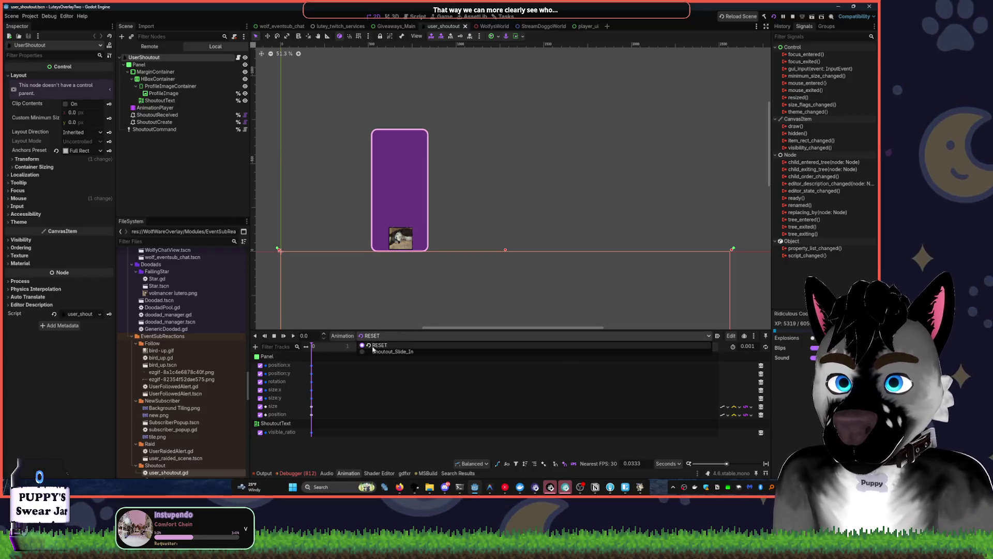
{"action": "left_click", "coordinate": [377, 348]}
{"action": "left_click", "coordinate": [325, 346]}
{"action": "mouse_move", "coordinate": [327, 353]}
{"action": "left_mouse_down"}
{"action": "mouse_move", "coordinate": [702, 379]}
{"action": "mouse_move", "coordinate": [344, 375]}
{"action": "mouse_move", "coordinate": [668, 373]}
{"action": "mouse_move", "coordinate": [421, 366]}
{"action": "mouse_move", "coordinate": [616, 365]}
{"action": "mouse_move", "coordinate": [516, 366]}
{"action": "left_mouse_up"}
Open the user_shoutout.gd script and select the ProfileImage node
{"action": "left_click", "coordinate": [416, 16]}
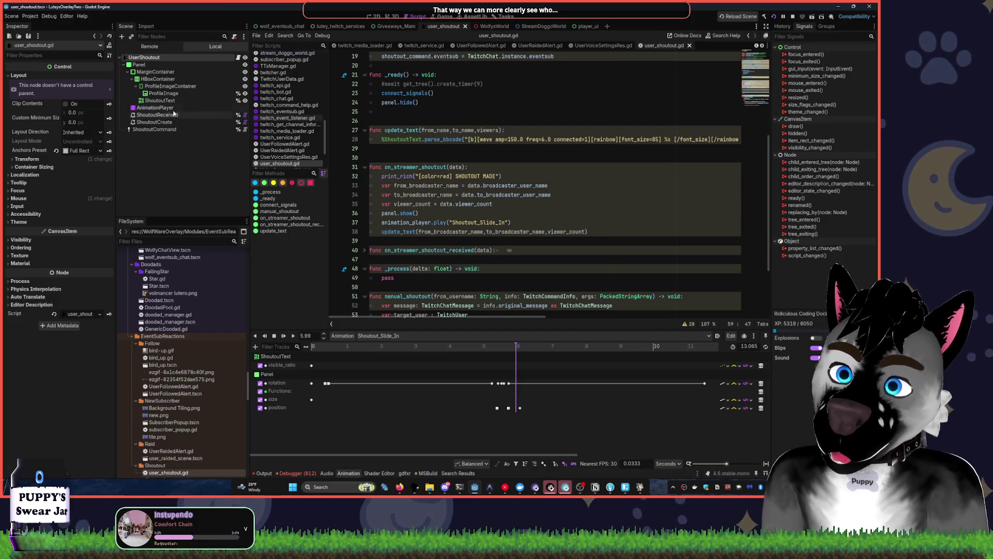
{"action": "left_click", "coordinate": [165, 94]}
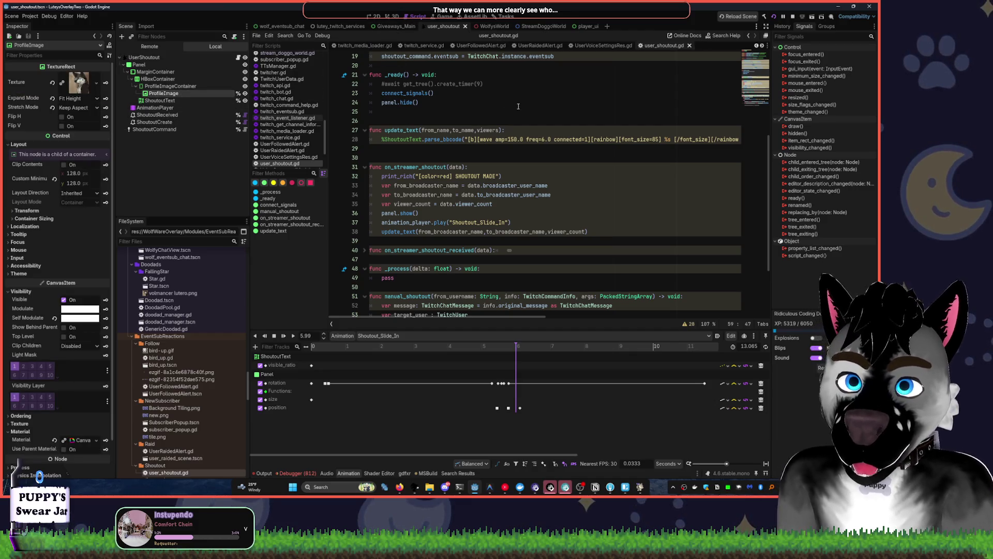
{"action": "scroll", "coordinate": [517, 106], "scroll_direction": "up", "scroll_amount": 6}
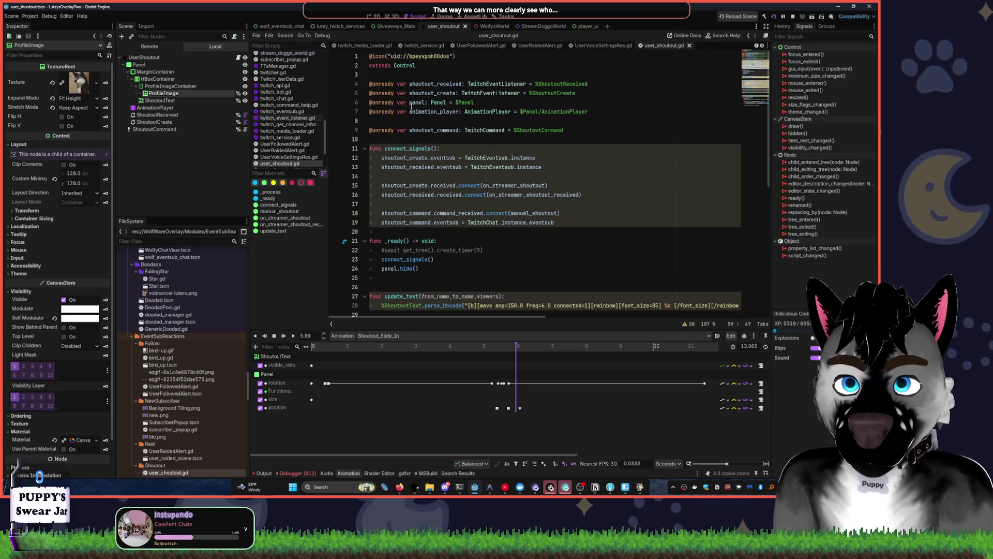
Turn the YouTube Music volume down slightly, then go back to the Godot script
{"action": "left_click", "coordinate": [520, 486]}
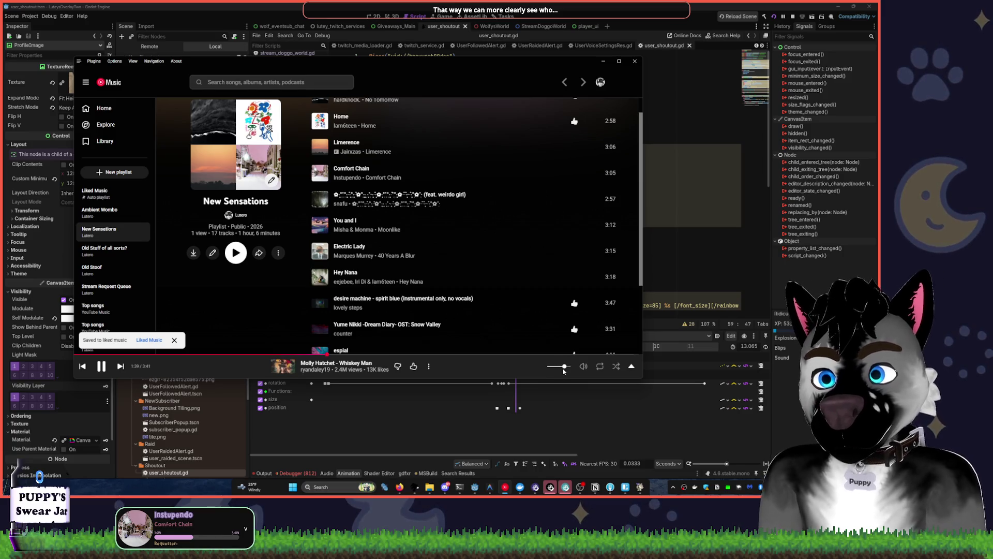
{"action": "key", "text": "XF86AudioLowerVolume"}
{"action": "left_click_drag", "start_coordinate": [563, 371], "coordinate": [561, 372]}
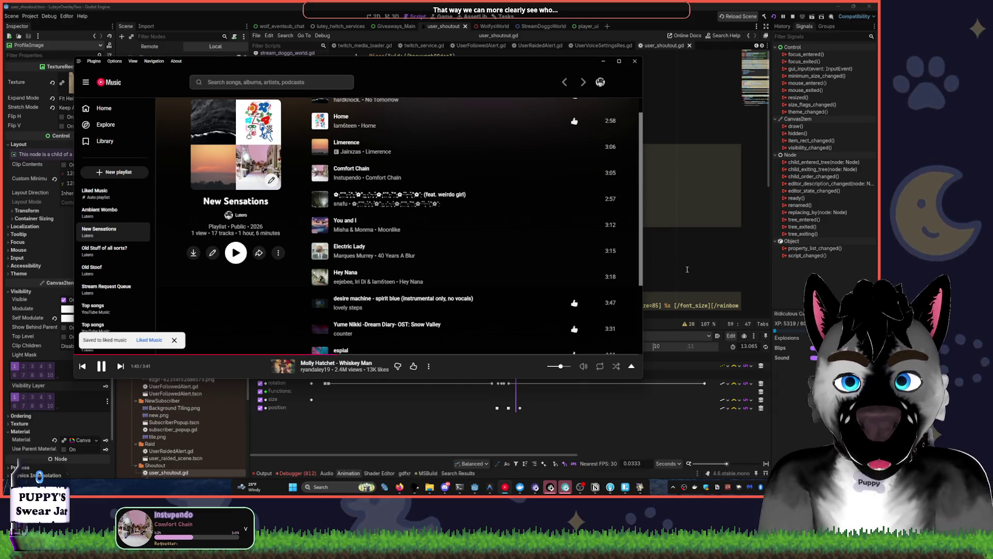
{"action": "left_click", "coordinate": [689, 268]}
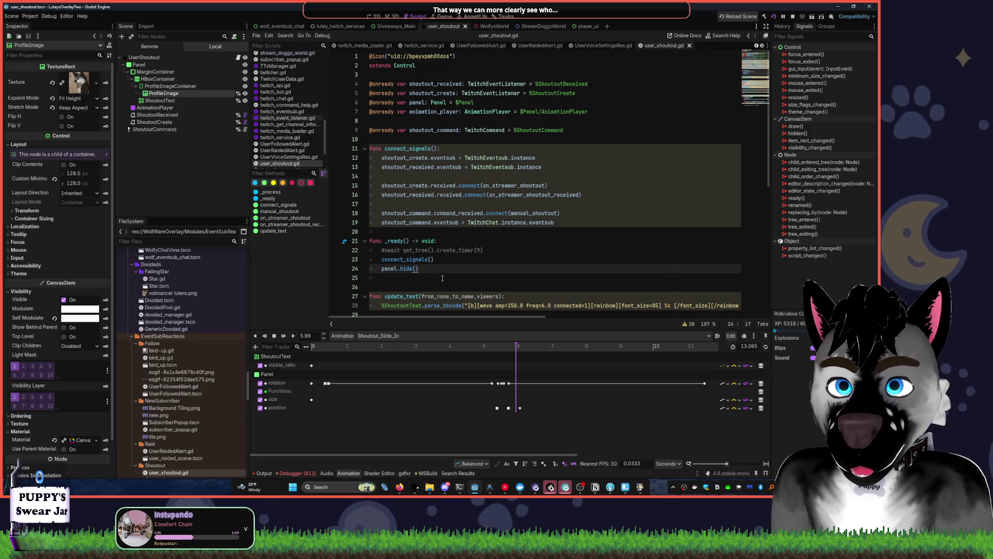
Look over on_streamer_shoutout and the ShoutoutText and ProfileImage nodes for user_shoutout.gd
{"action": "scroll", "coordinate": [456, 266], "scroll_direction": "down", "scroll_amount": 2}
{"action": "scroll", "coordinate": [457, 262], "scroll_direction": "down", "scroll_amount": 2}
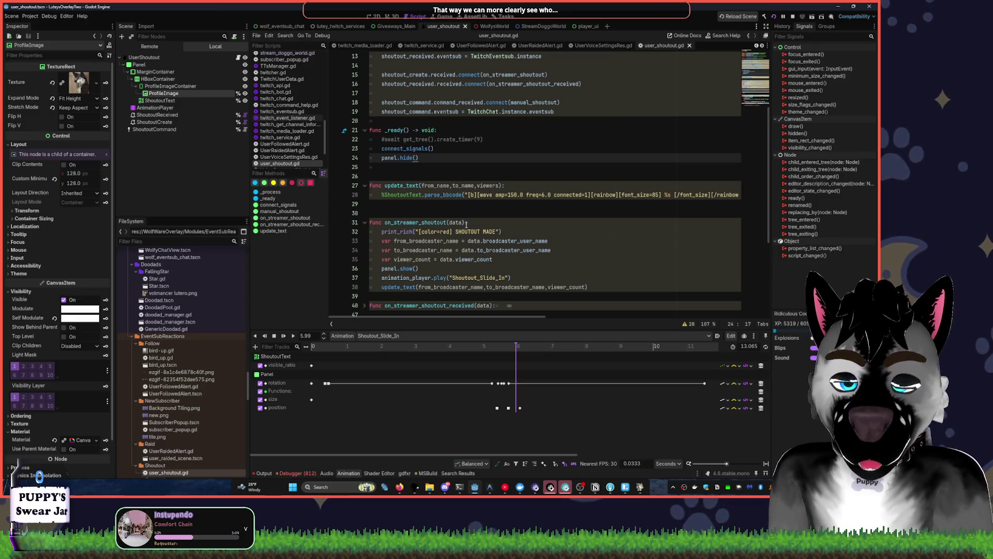
{"action": "scroll", "coordinate": [467, 224], "scroll_direction": "down", "scroll_amount": 2}
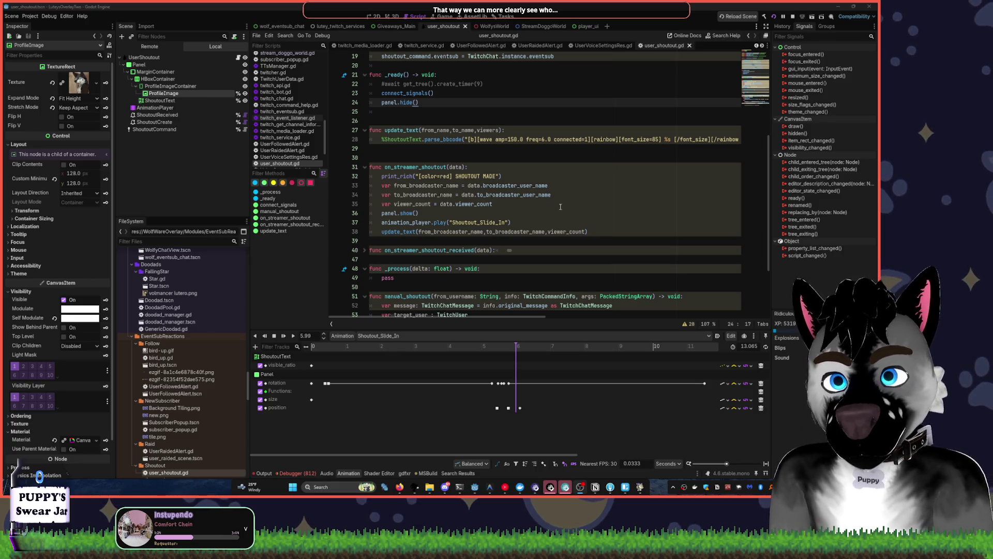
{"action": "scroll", "coordinate": [570, 195], "scroll_direction": "up", "scroll_amount": 2}
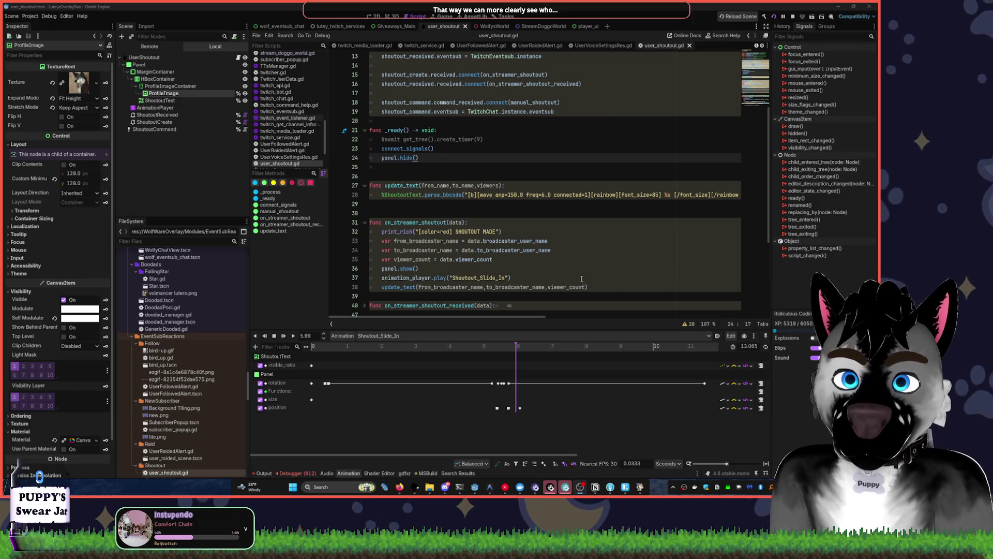
{"action": "left_click", "coordinate": [605, 268]}
{"action": "scroll", "coordinate": [517, 217], "scroll_direction": "up", "scroll_amount": 4}
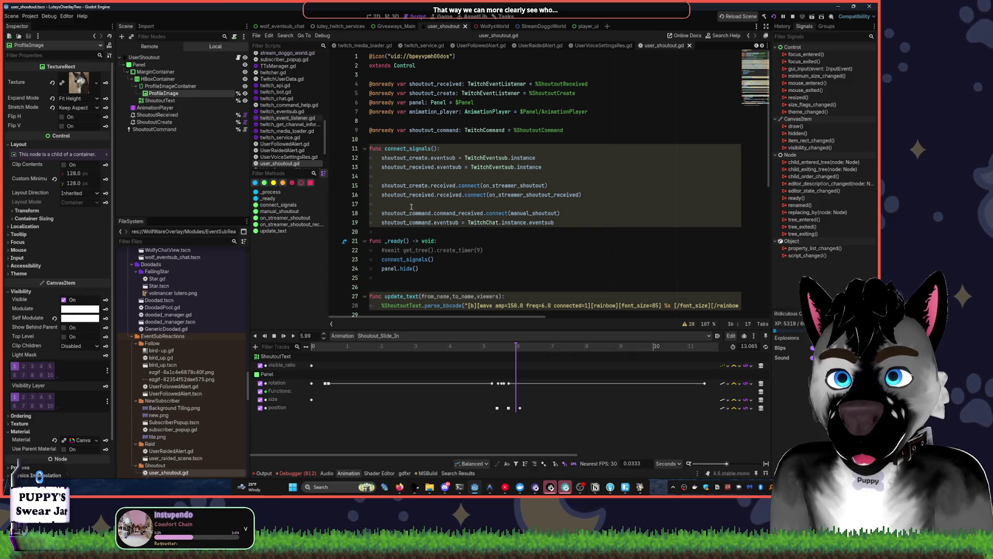
{"action": "left_click", "coordinate": [175, 100]}
{"action": "left_click", "coordinate": [178, 95]}
{"action": "left_click", "coordinate": [485, 243]}
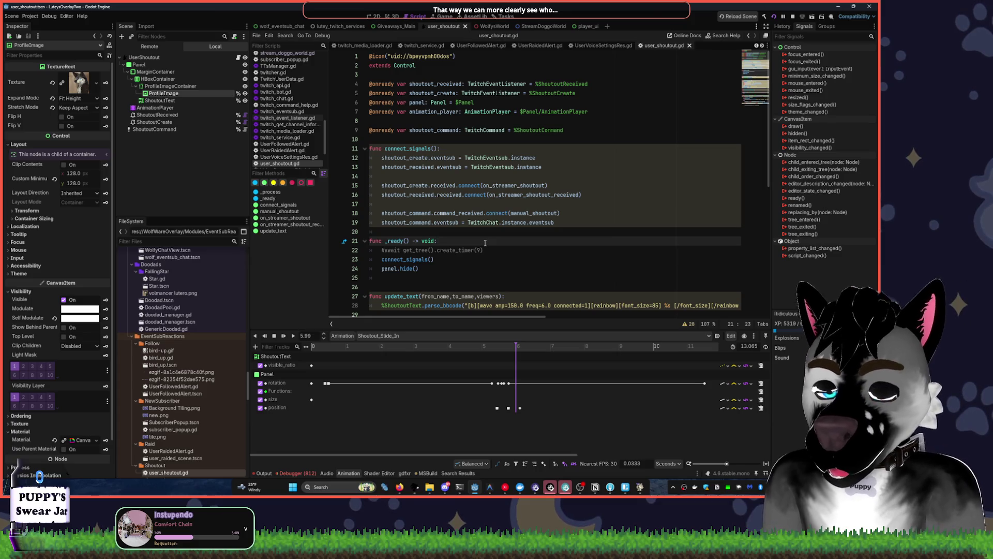
Search the script for 'profile_image', find no match, and scroll back to the top
{"action": "key", "text": "ctrl+f"}
{"action": "type", "text": "profile"}
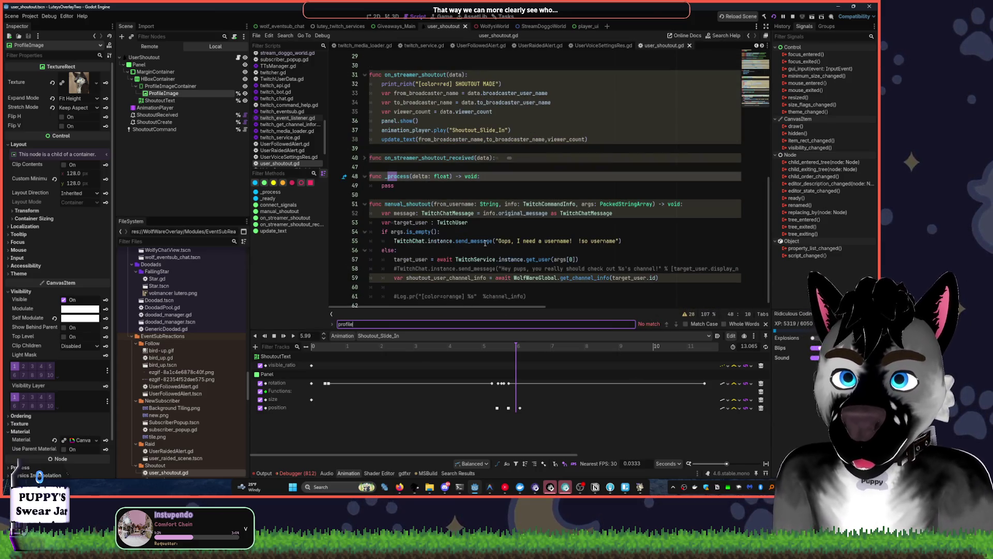
{"action": "type", "text": "_image"}
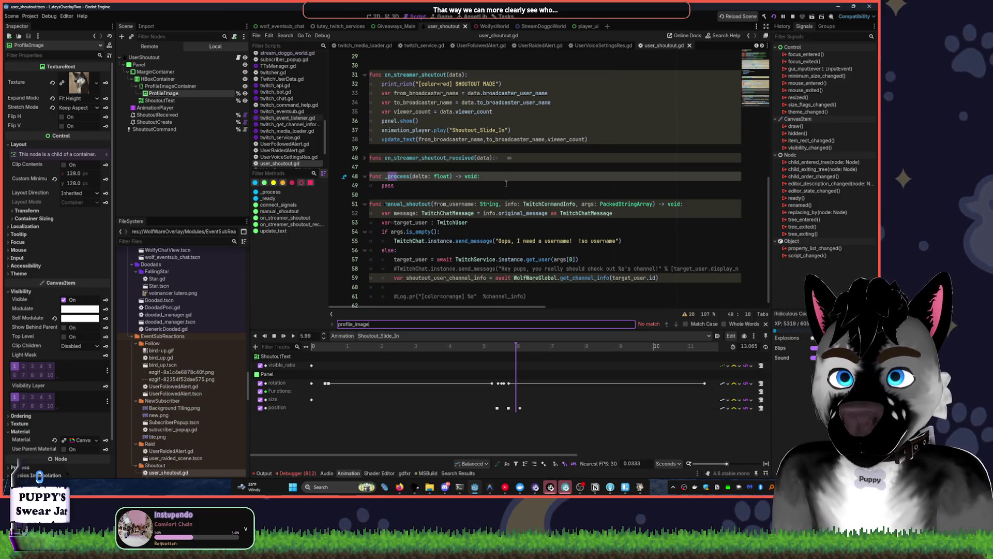
{"action": "left_click", "coordinate": [543, 111]}
{"action": "scroll", "coordinate": [573, 156], "scroll_direction": "up", "scroll_amount": 5}
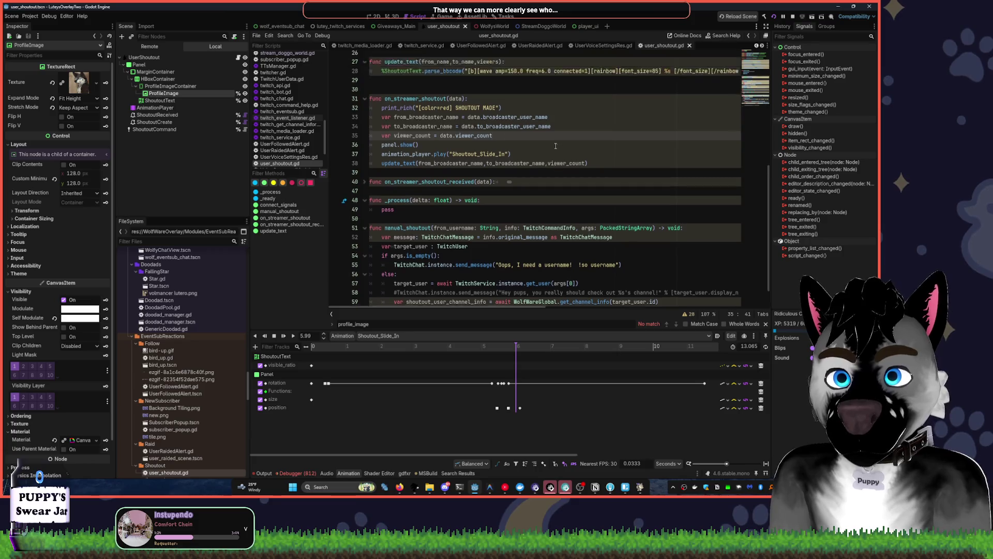
{"action": "scroll", "coordinate": [573, 156], "scroll_direction": "up", "scroll_amount": 4}
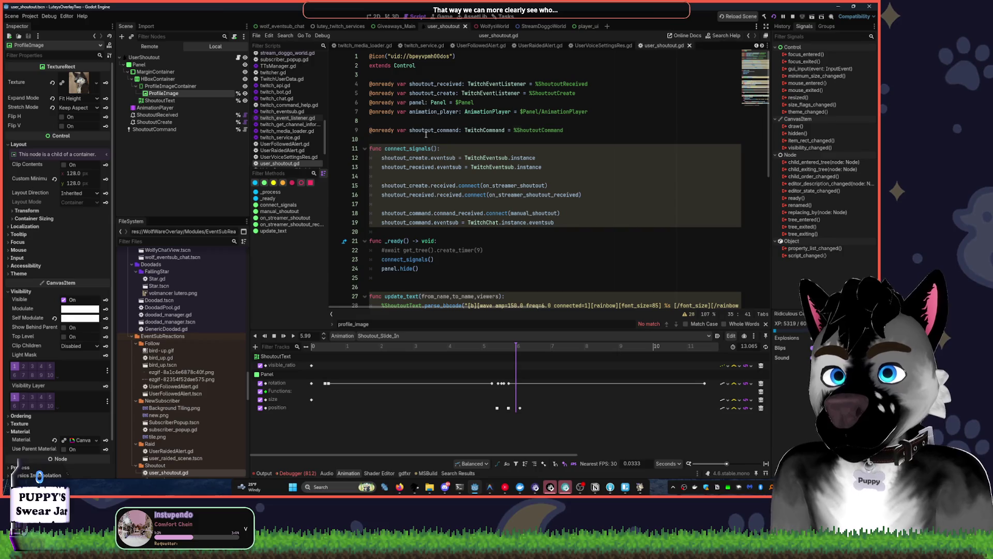
{"action": "left_click", "coordinate": [426, 131]}
{"action": "left_click", "coordinate": [415, 141]}
{"action": "key", "text": "Return"}
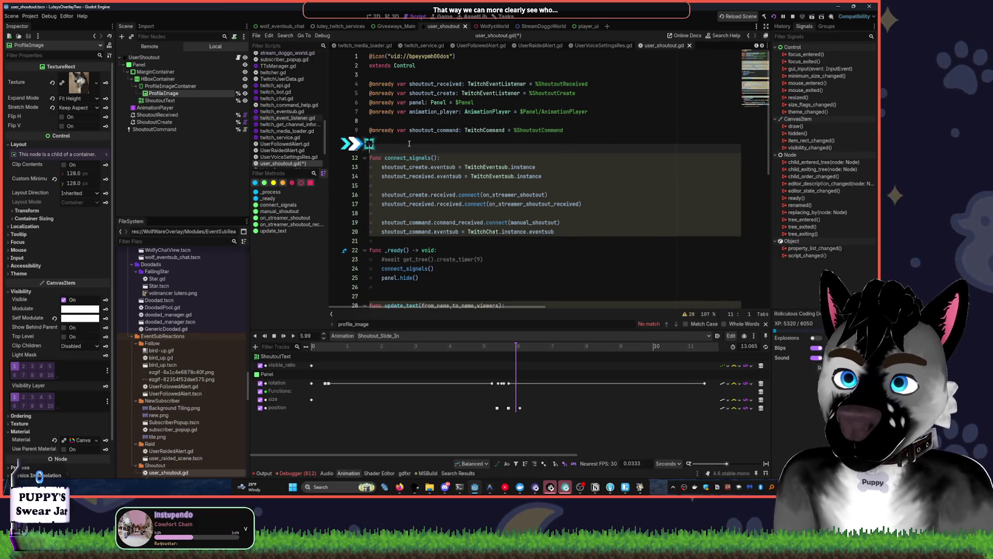
{"action": "key", "text": "Return"}
{"action": "key", "text": "Up"}
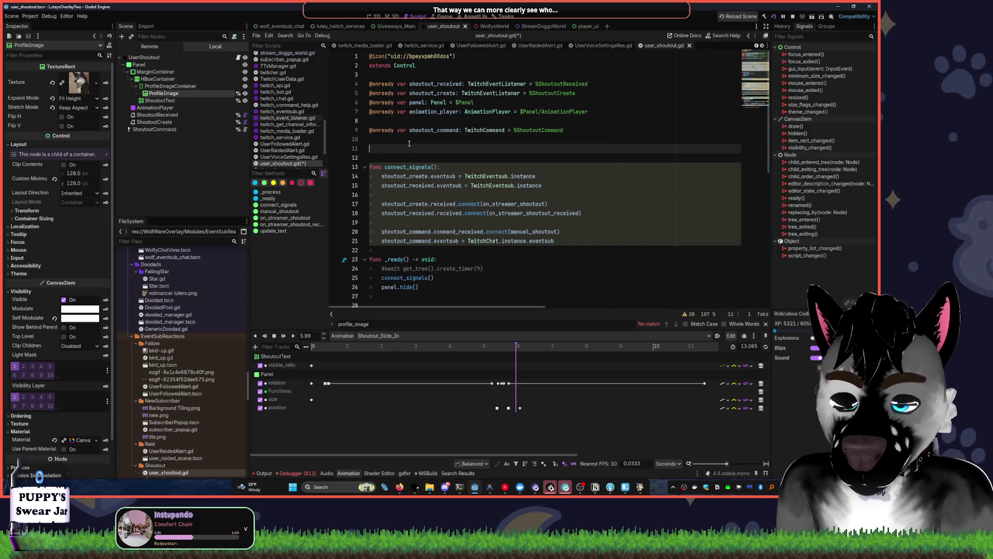
{"action": "mouse_move", "coordinate": [163, 93]}
{"action": "left_mouse_down"}
{"action": "mouse_move", "coordinate": [310, 130]}
{"action": "mouse_move", "coordinate": [470, 150]}
{"action": "left_mouse_up"}
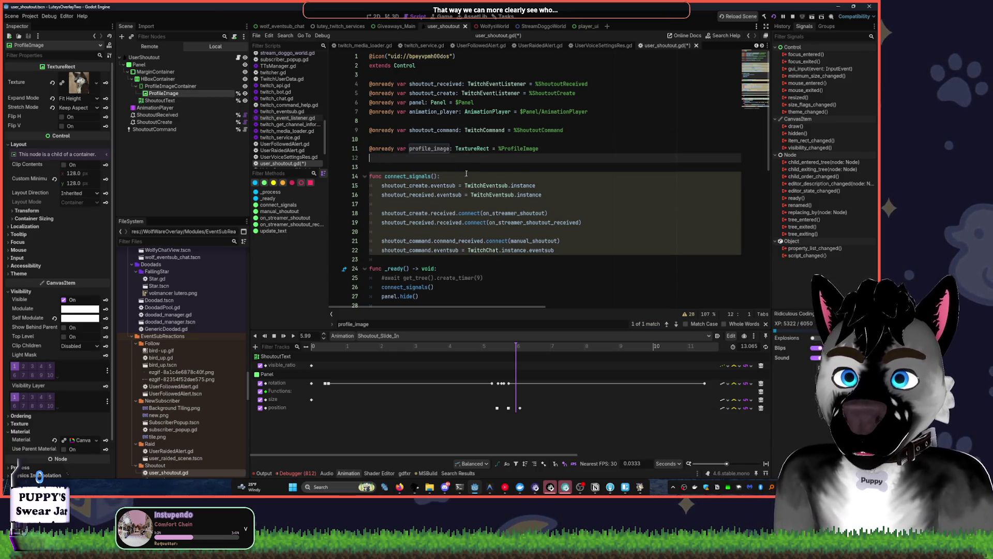
Start a radio mix from a playlist song in YouTube Music, then return to Godot
{"action": "left_click", "coordinate": [504, 486]}
{"action": "right_click", "coordinate": [553, 201]}
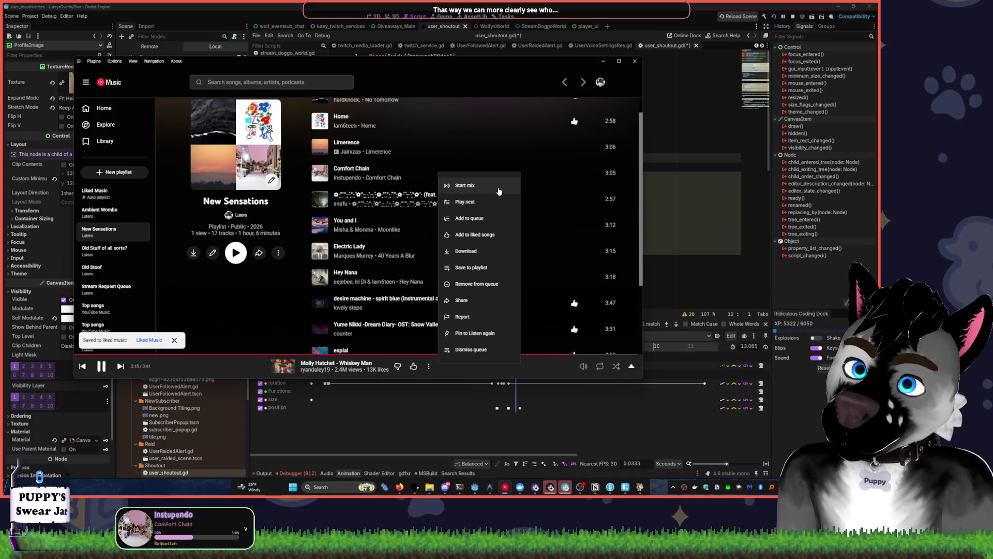
{"action": "left_click", "coordinate": [498, 191]}
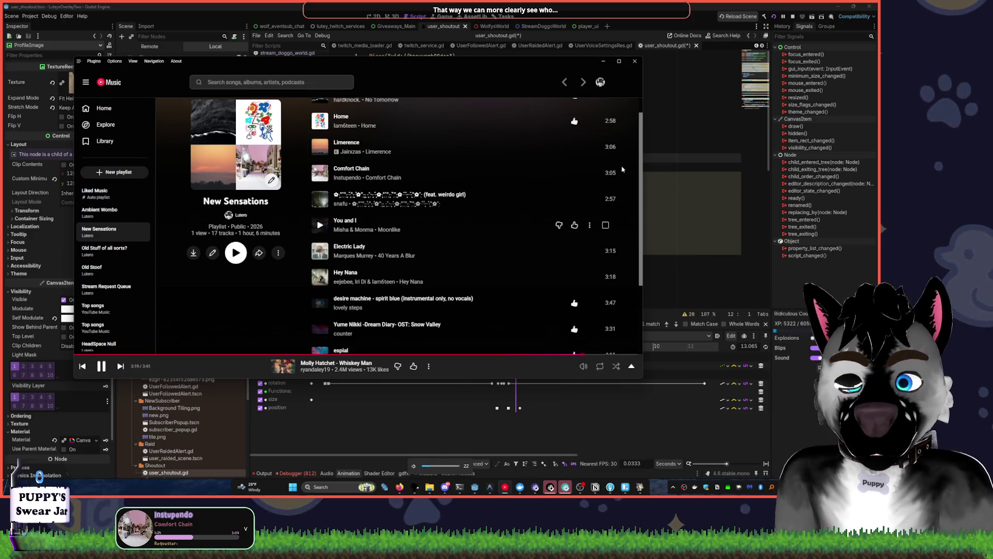
{"action": "left_click", "coordinate": [607, 6]}
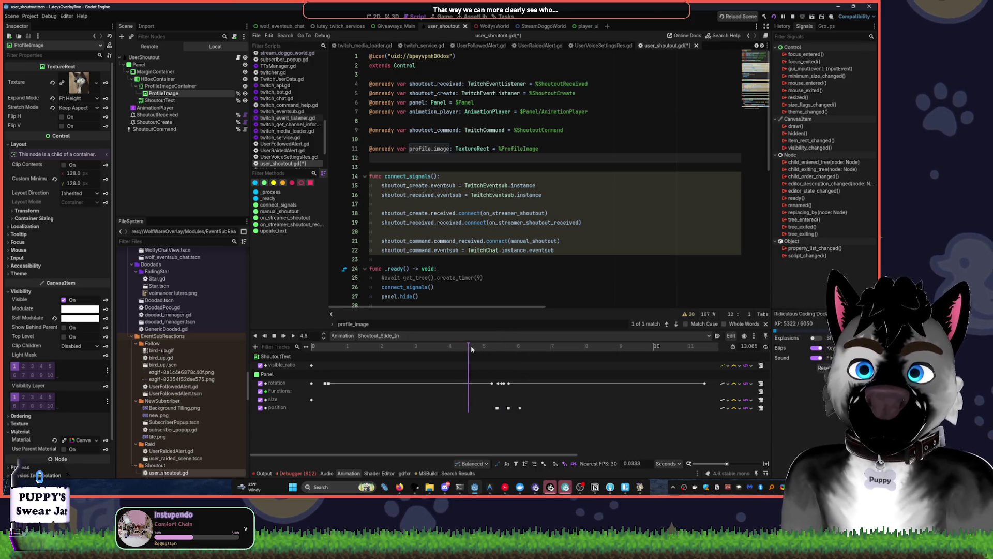
Scrub the Shoutout_Slide_In animation to about 5.45 seconds and play it in the 2D view
{"action": "left_click", "coordinate": [374, 16]}
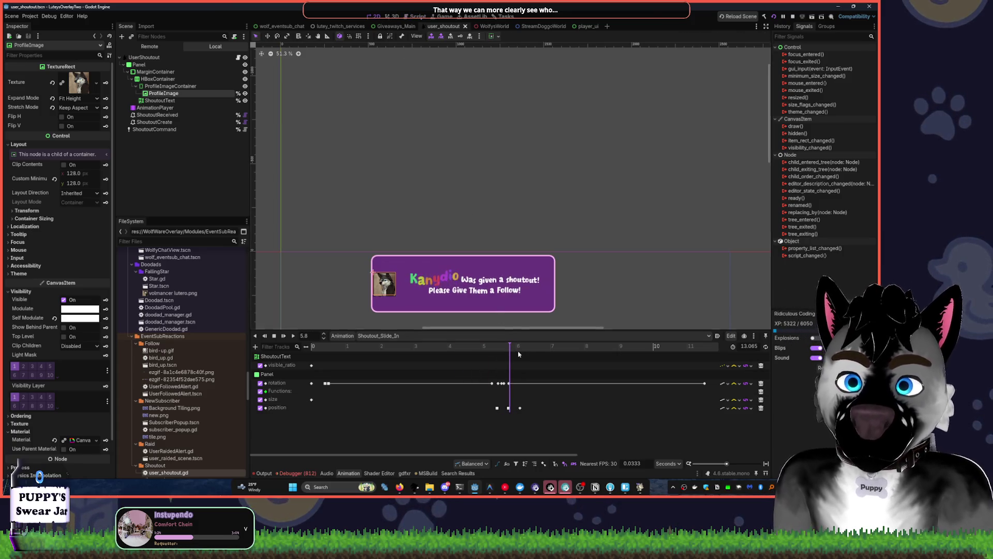
{"action": "left_click", "coordinate": [491, 353]}
{"action": "mouse_move", "coordinate": [492, 352]}
{"action": "left_mouse_down"}
{"action": "mouse_move", "coordinate": [532, 353]}
{"action": "mouse_move", "coordinate": [497, 352]}
{"action": "left_mouse_up"}
{"action": "scroll", "coordinate": [477, 266], "scroll_direction": "up", "scroll_amount": 2}
{"action": "scroll", "coordinate": [477, 266], "scroll_direction": "up", "scroll_amount": 3}
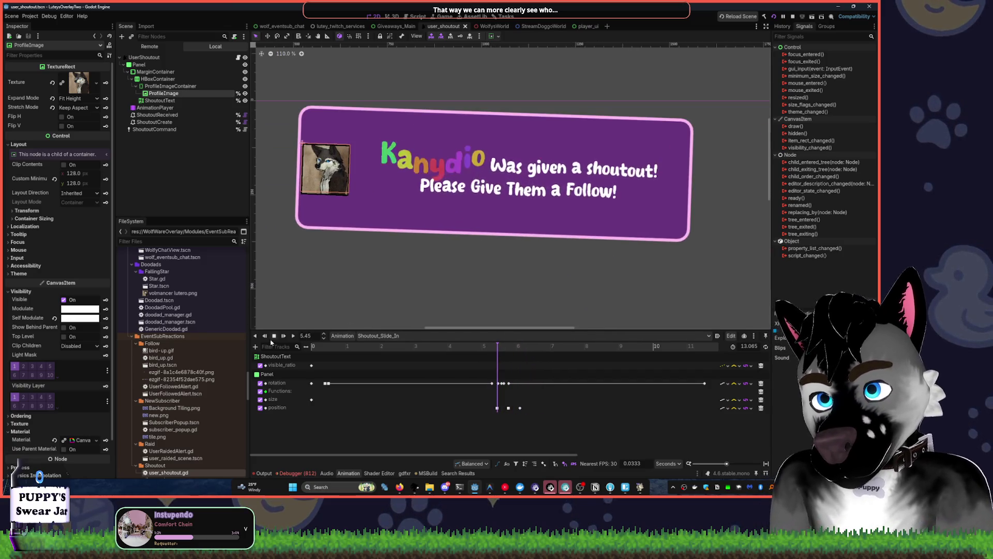
{"action": "left_click", "coordinate": [293, 335]}
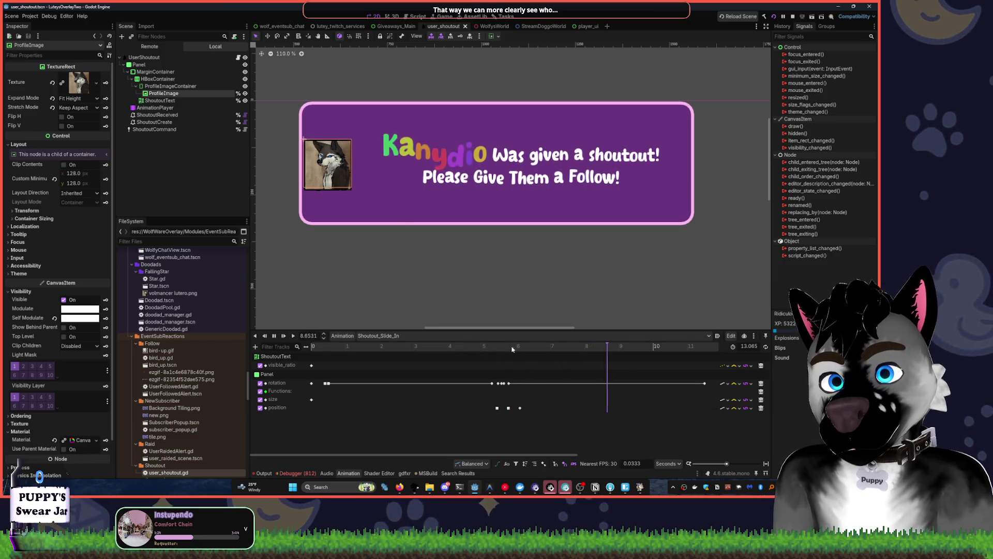
Try inserting a marker on the animation timeline, then cancel it
{"action": "right_click", "coordinate": [476, 347]}
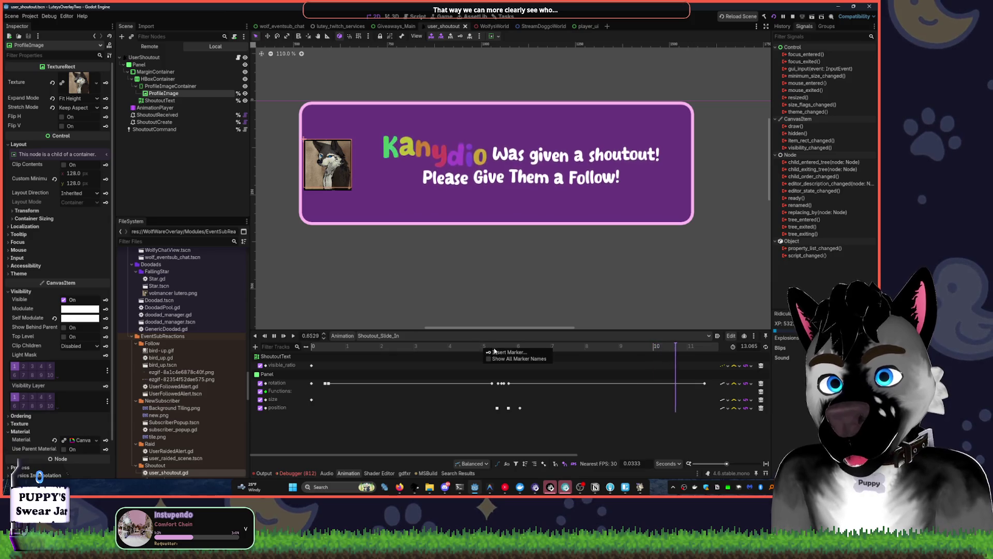
{"action": "left_click", "coordinate": [497, 353]}
{"action": "left_click", "coordinate": [456, 259]}
{"action": "right_click", "coordinate": [481, 351]}
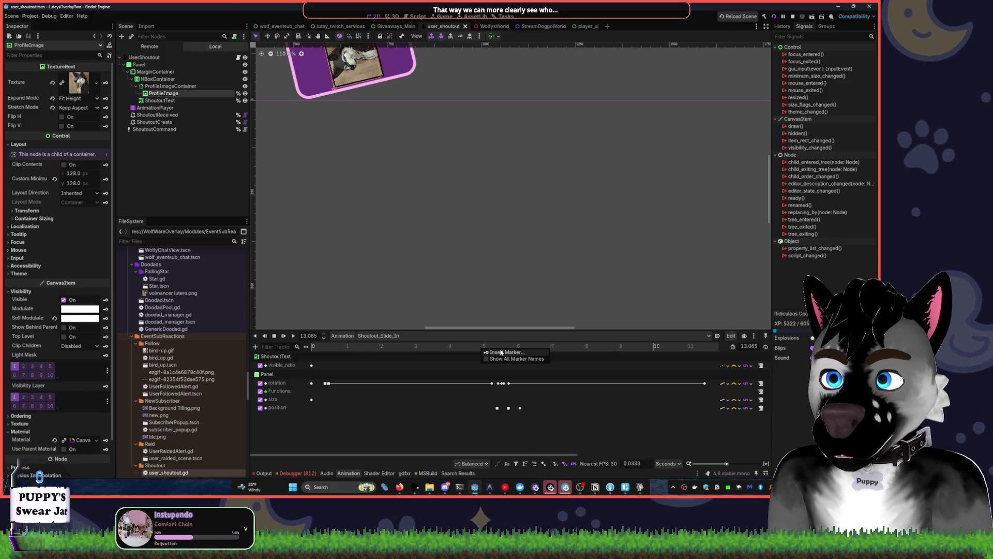
{"action": "left_click", "coordinate": [460, 353]}
Zoom out and pan over the rotated shoutout panel, then show the Tasks board
{"action": "scroll", "coordinate": [457, 211], "scroll_direction": "down", "scroll_amount": 3}
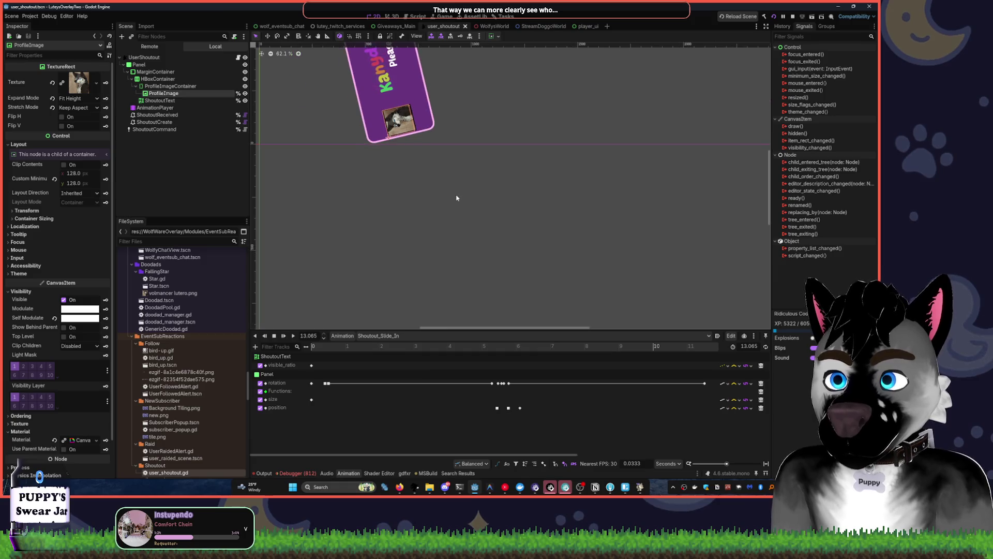
{"action": "mouse_move", "coordinate": [492, 239]}
{"action": "left_mouse_down"}
{"action": "mouse_move", "coordinate": [507, 176]}
{"action": "mouse_move", "coordinate": [479, 206]}
{"action": "left_mouse_up"}
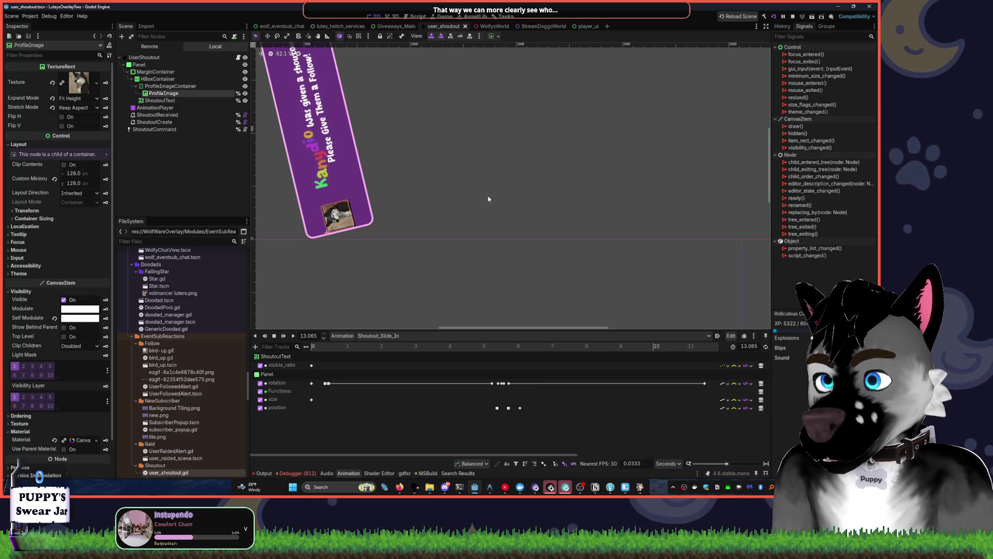
{"action": "mouse_move", "coordinate": [477, 27]}
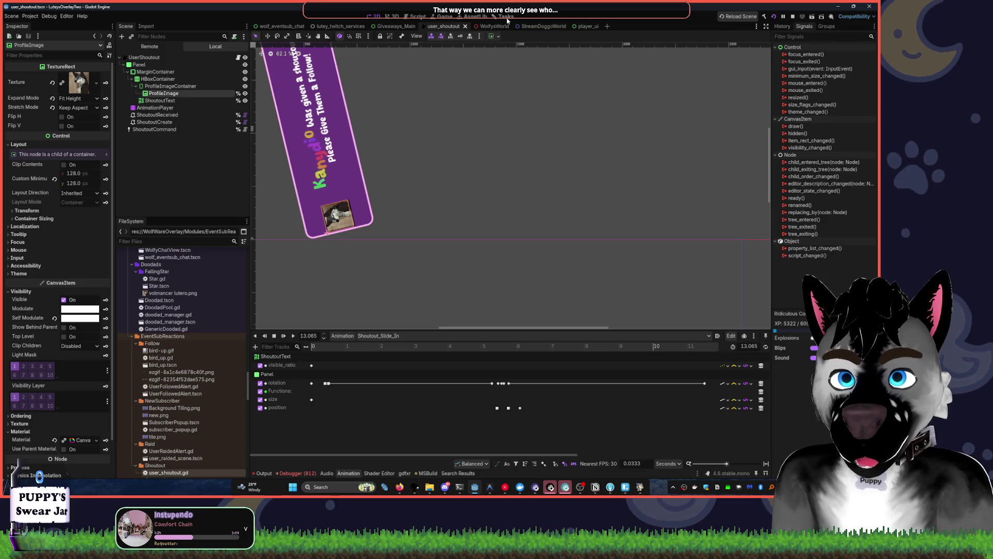
{"action": "left_click", "coordinate": [505, 16]}
{"action": "scroll", "coordinate": [318, 183], "scroll_direction": "down", "scroll_amount": 1}
{"action": "scroll", "coordinate": [313, 244], "scroll_direction": "down", "scroll_amount": 1}
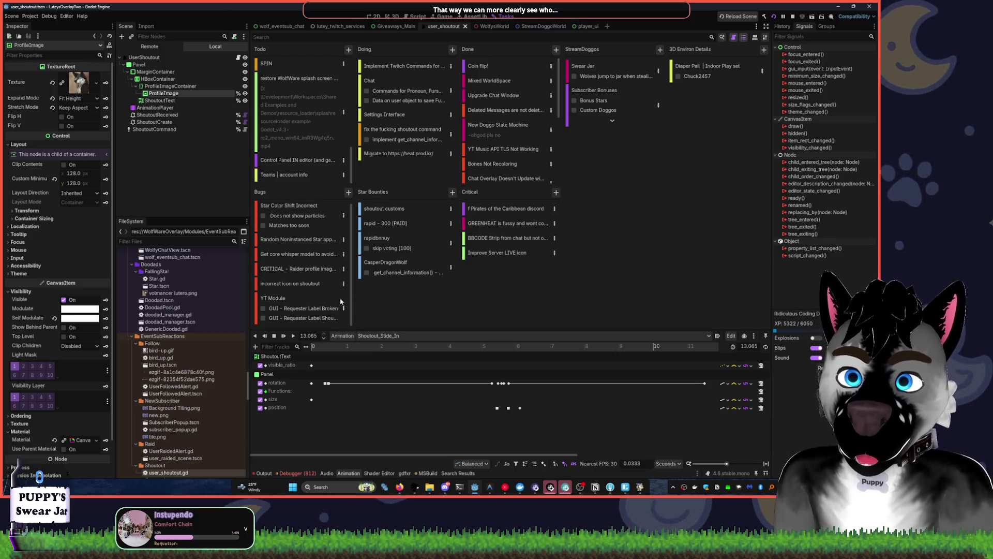
Add a 'YT Module voteskip' card to the Todo column and switch back to the 2D view
{"action": "scroll", "coordinate": [310, 127], "scroll_direction": "down", "scroll_amount": 3}
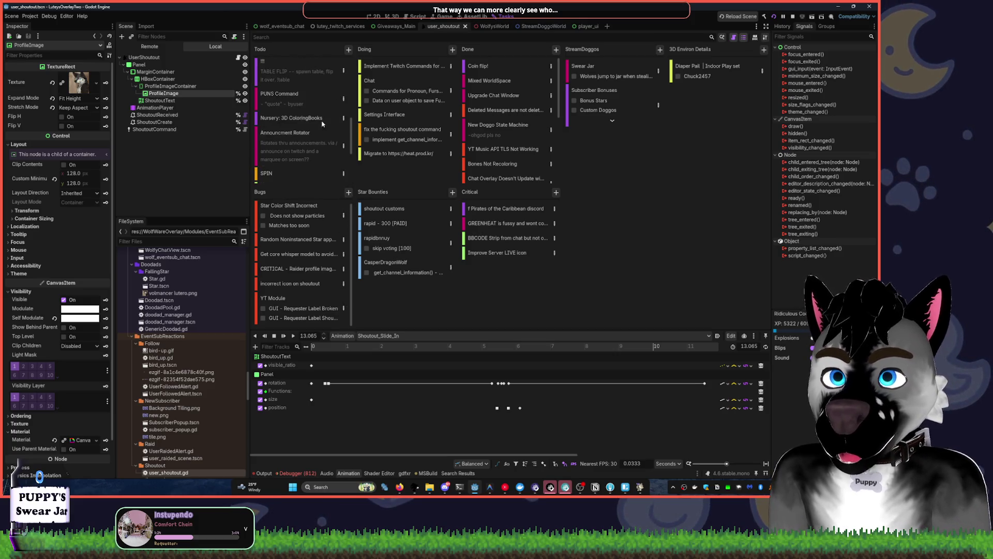
{"action": "scroll", "coordinate": [321, 111], "scroll_direction": "down", "scroll_amount": 3}
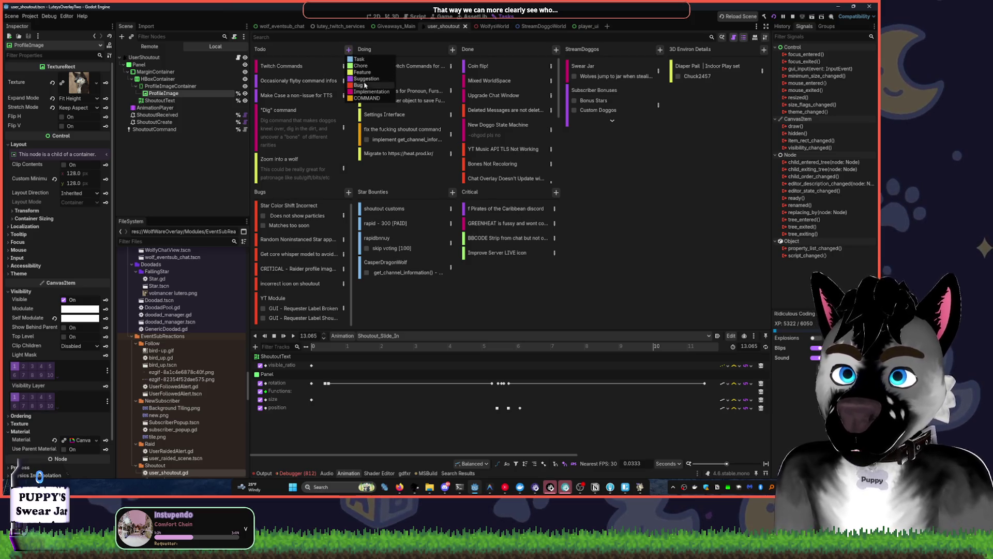
{"action": "type", "text": "voteskip"}
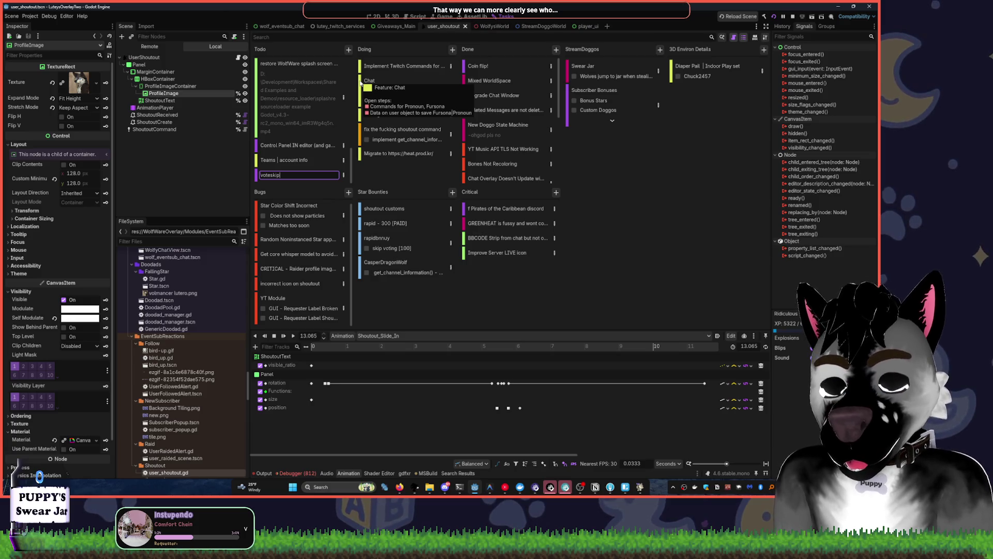
{"action": "type", "text": "YT Module"}
{"action": "key", "text": "Return"}
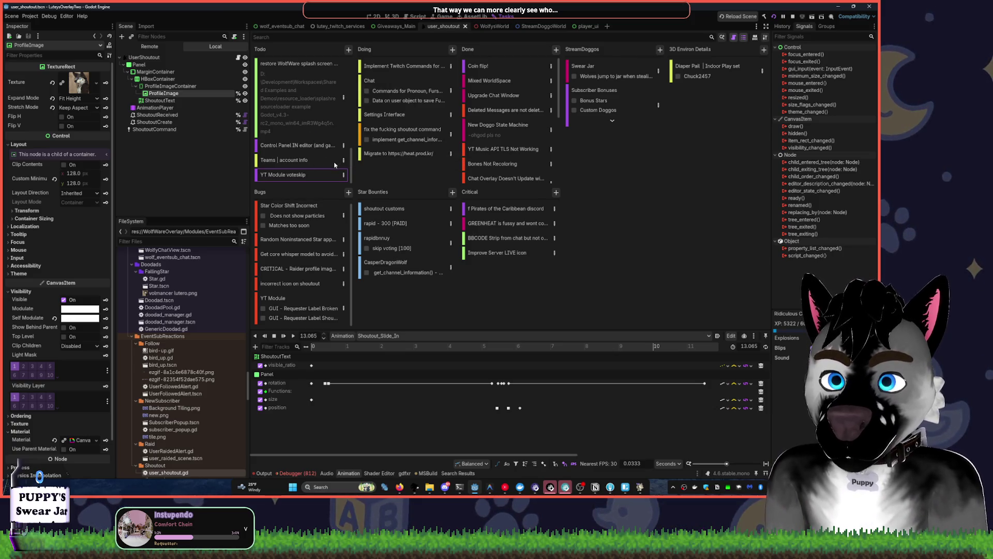
{"action": "key", "text": "ctrl+F1"}
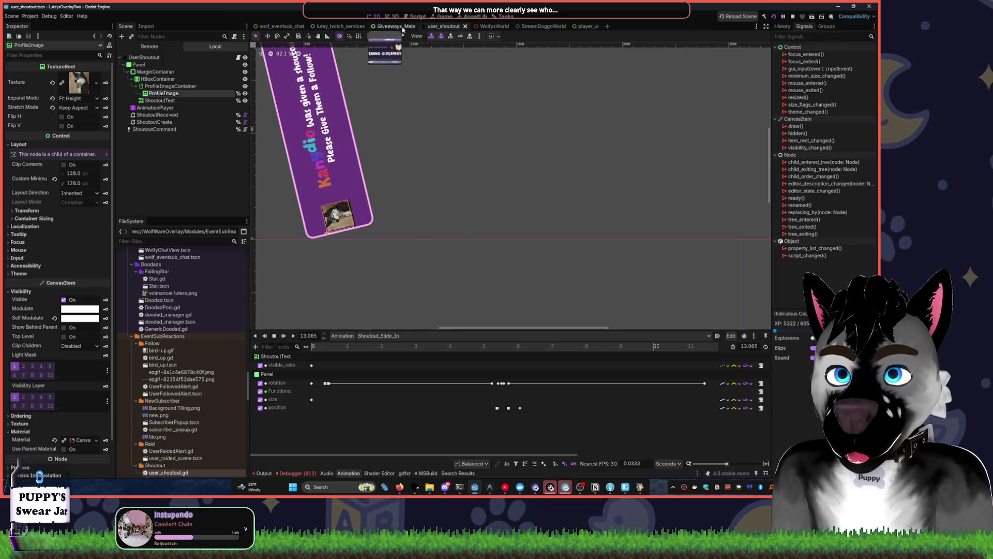
{"action": "left_click", "coordinate": [238, 57]}
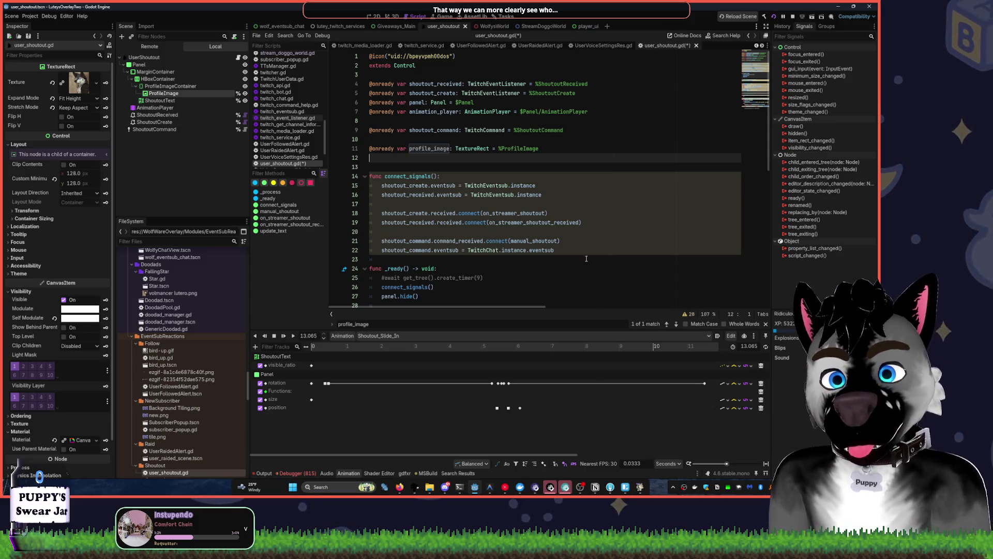
Rerun 'pm2 start index.js' from terminal history to bring the bot online, then return to Godot
{"action": "left_click", "coordinate": [460, 487]}
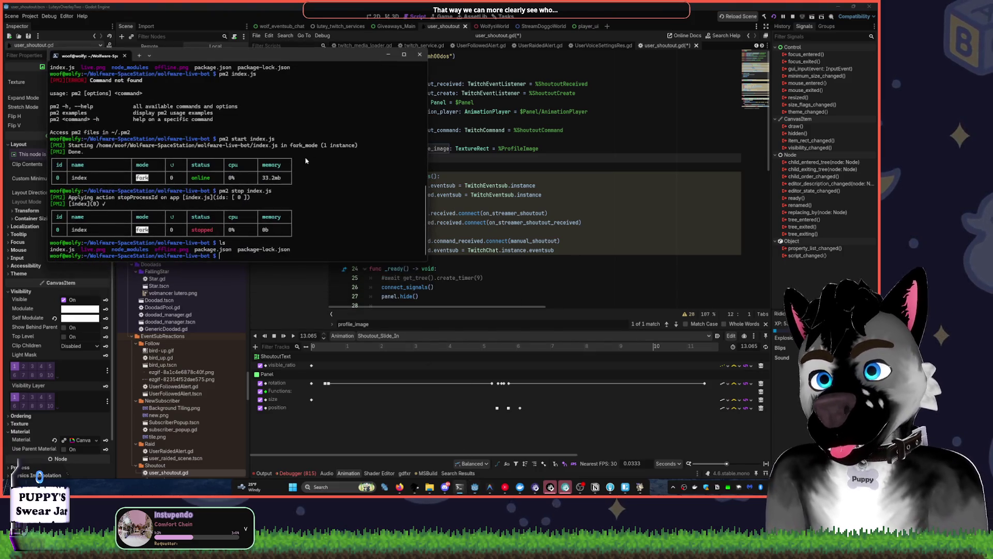
{"action": "type", "text": "ls"}
{"action": "key", "text": "Up"}
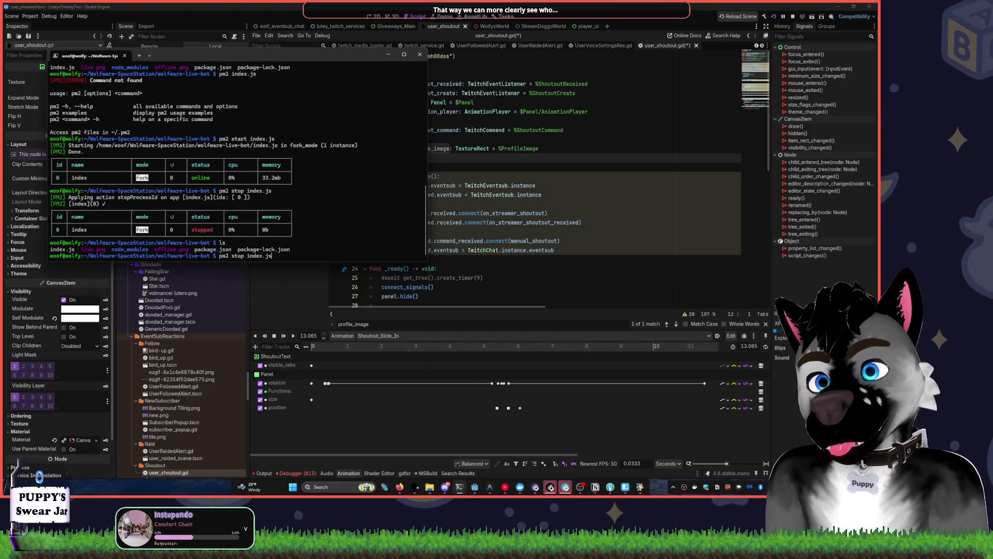
{"action": "key", "text": "Up"}
{"action": "key", "text": "Return"}
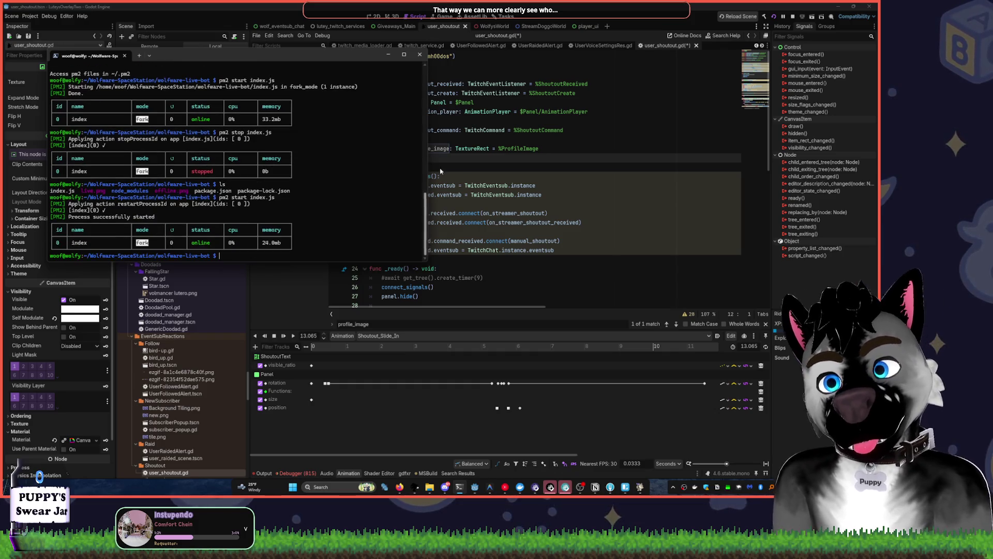
{"action": "left_click", "coordinate": [446, 487]}
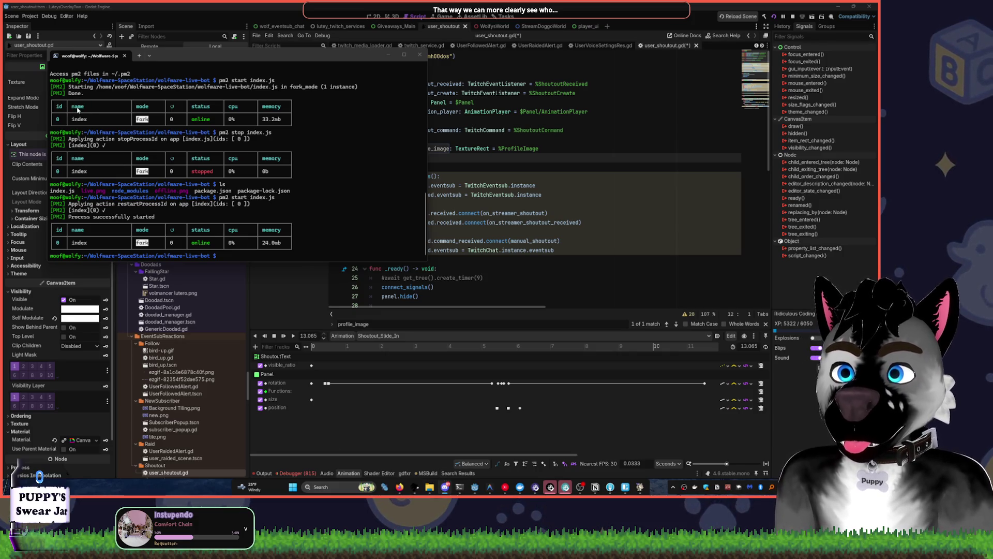
{"action": "left_click", "coordinate": [460, 486]}
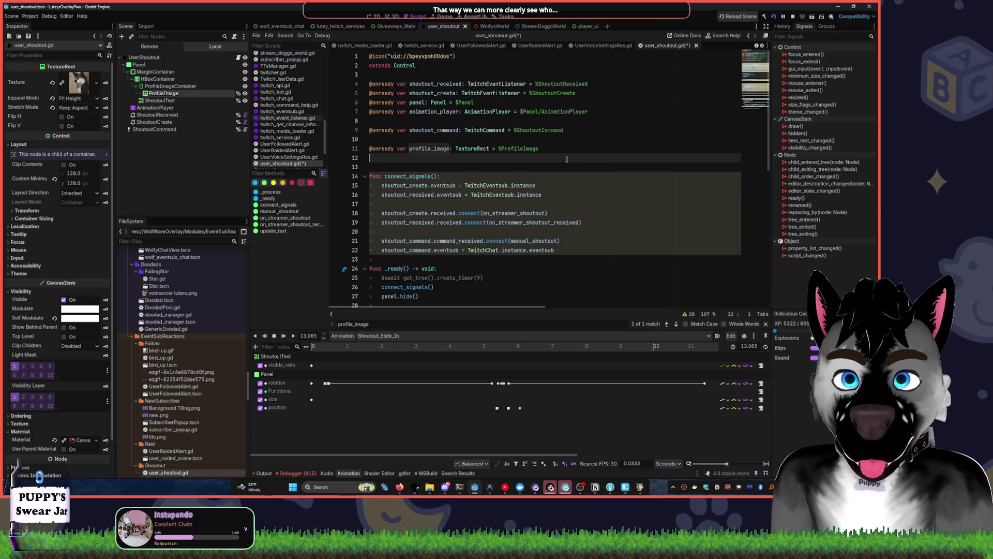
Add a new indented line 39 after the viewer_count line in on_streamer_shoutout
{"action": "scroll", "coordinate": [564, 170], "scroll_direction": "down", "scroll_amount": 6}
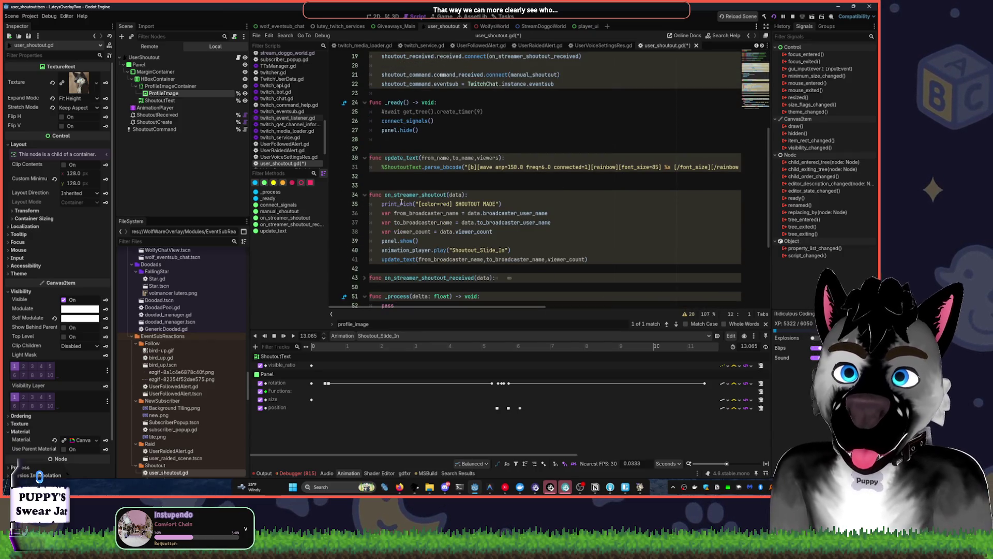
{"action": "left_click", "coordinate": [504, 232]}
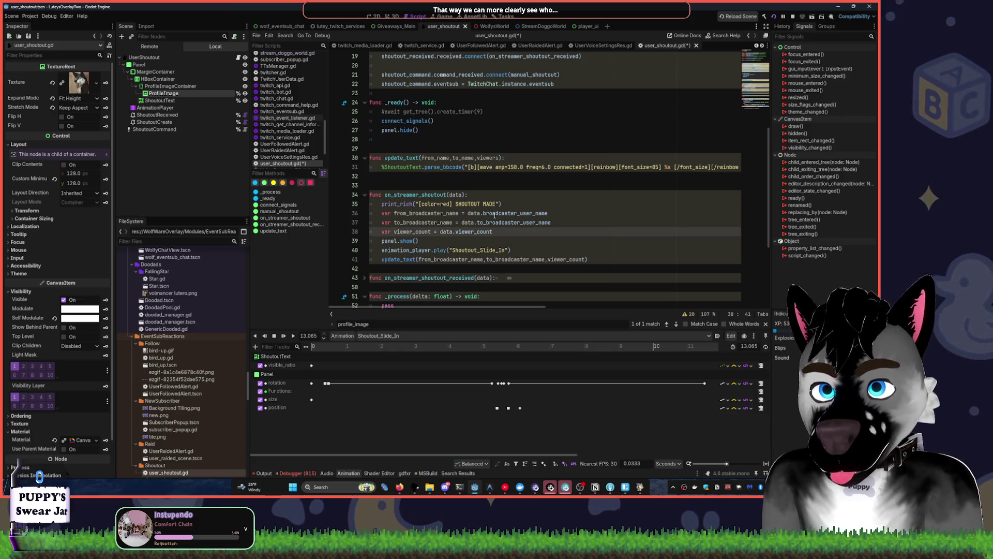
{"action": "key", "text": "Return"}
{"action": "type", "text": "prof"}
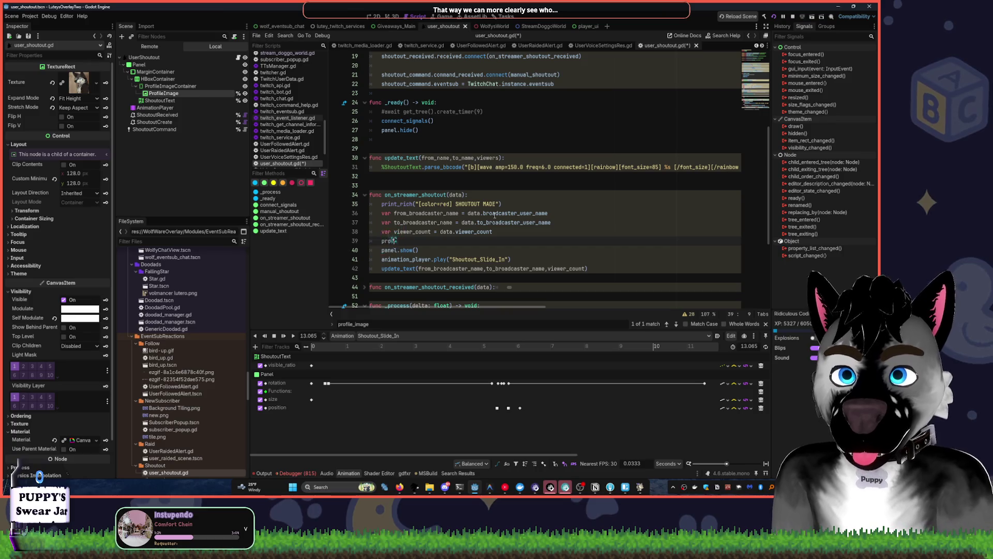
{"action": "key", "text": "BackSpace"}
{"action": "key", "text": "BackSpace"}
{"action": "key", "text": "BackSpace"}
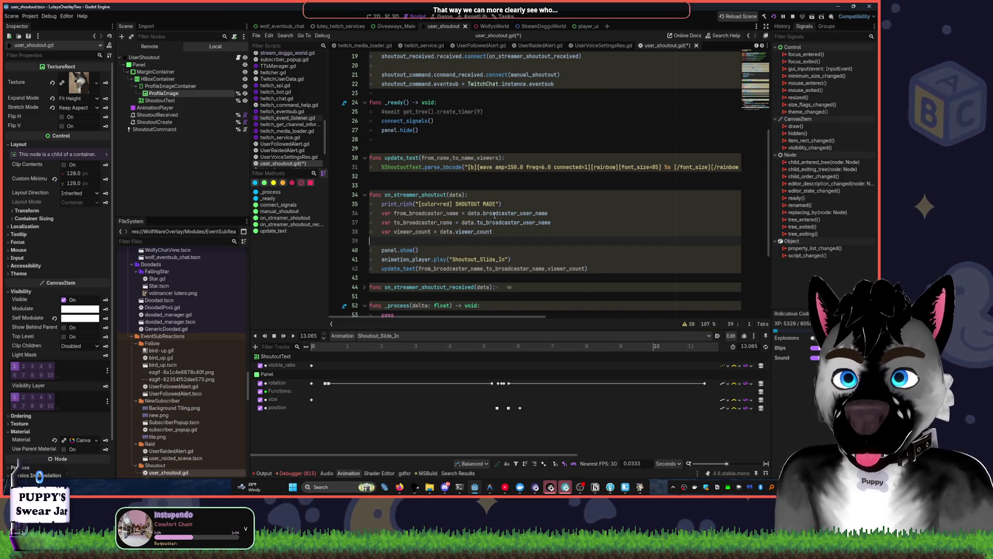
{"action": "left_click", "coordinate": [439, 237]}
{"action": "left_click", "coordinate": [402, 269]}
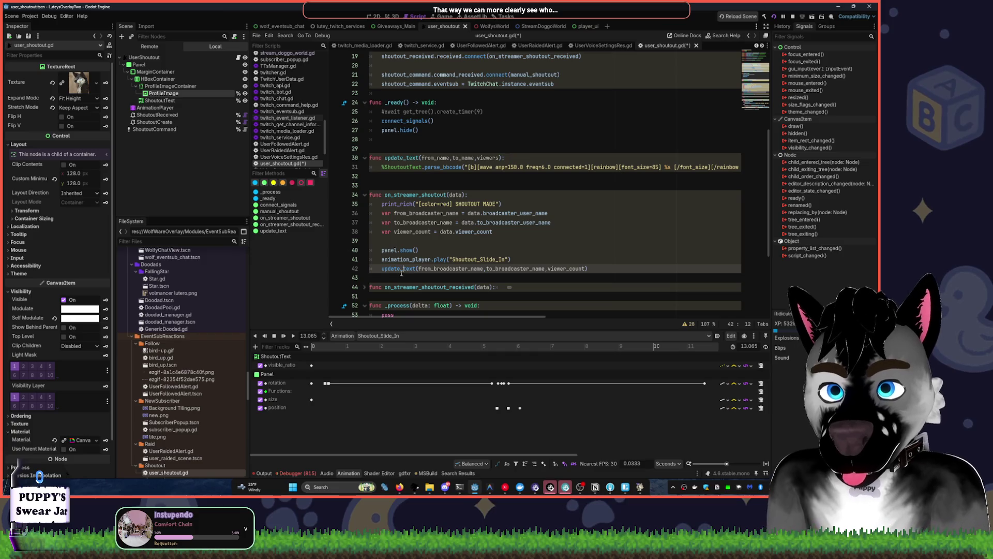
{"action": "key", "text": "Left"}
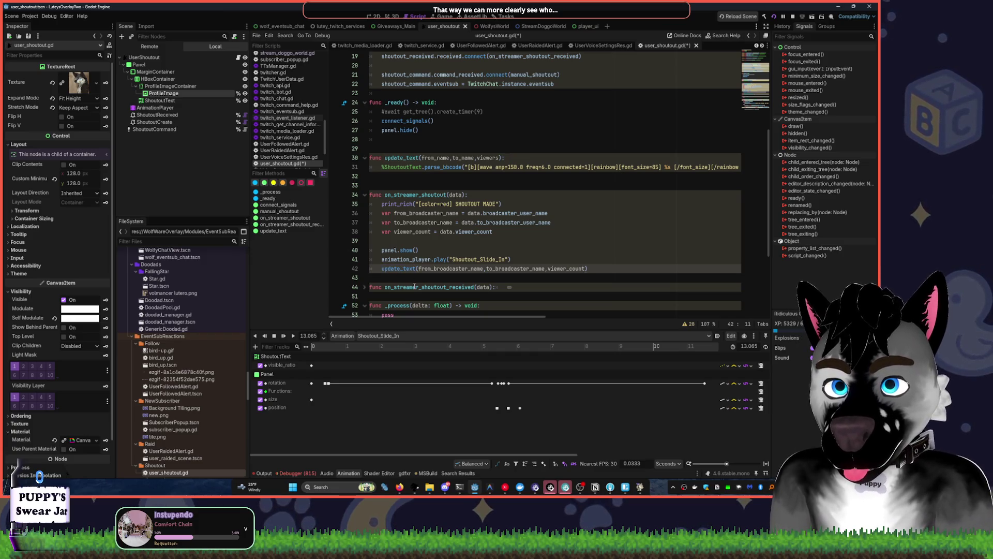
{"action": "scroll", "coordinate": [399, 277], "scroll_direction": "down", "scroll_amount": 4}
{"action": "scroll", "coordinate": [408, 277], "scroll_direction": "down", "scroll_amount": 1}
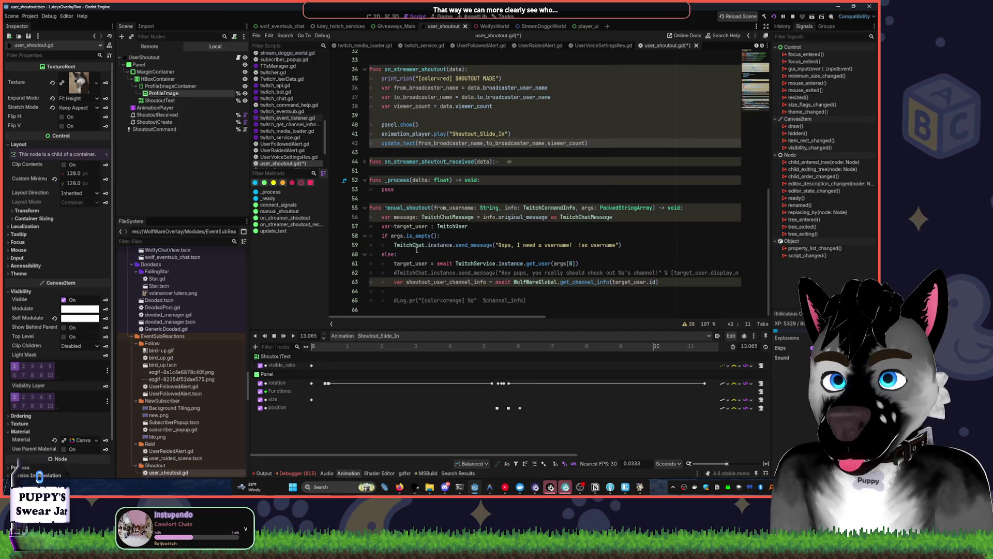
{"action": "scroll", "coordinate": [416, 250], "scroll_direction": "up", "scroll_amount": 4}
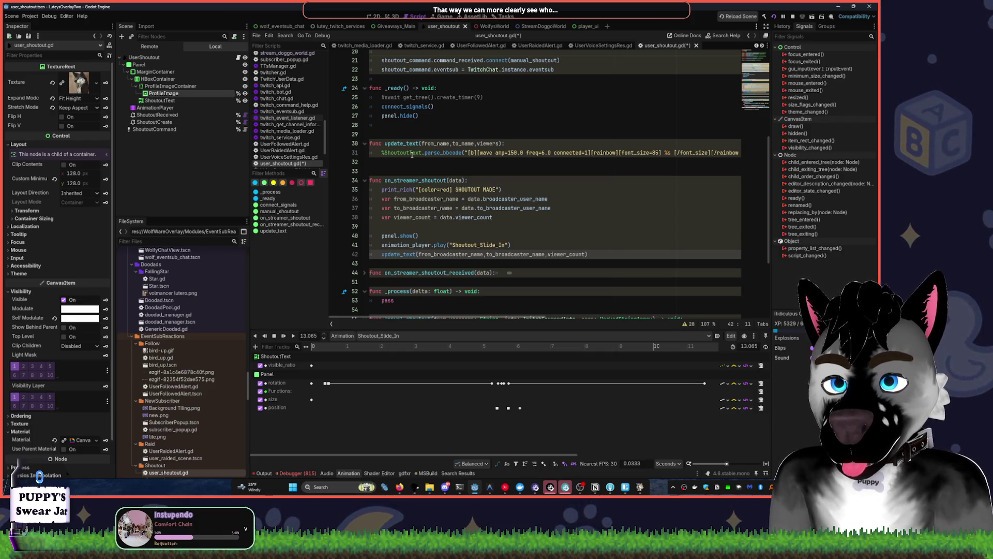
{"action": "left_click", "coordinate": [422, 223]}
{"action": "key", "text": "Tab"}
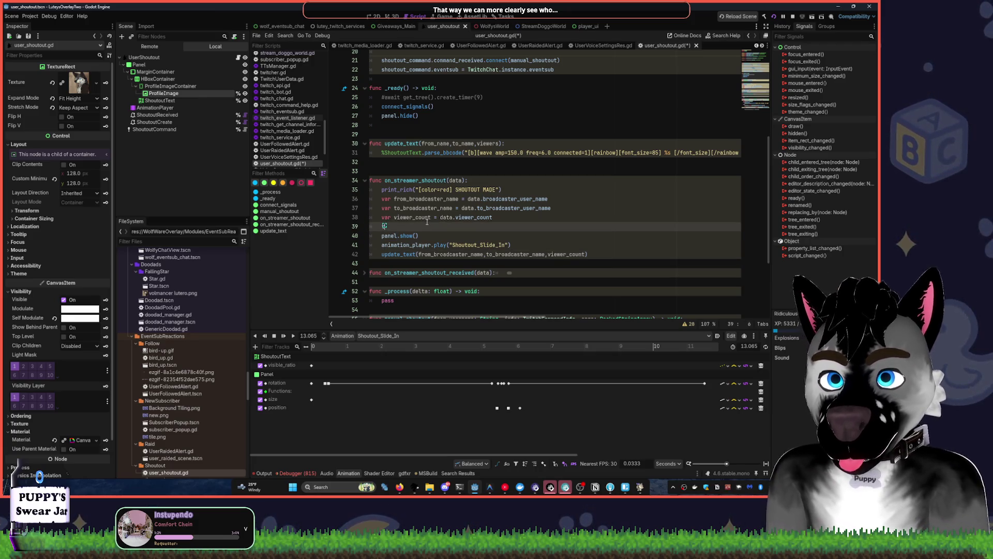
{"action": "type", "text": "tex"}
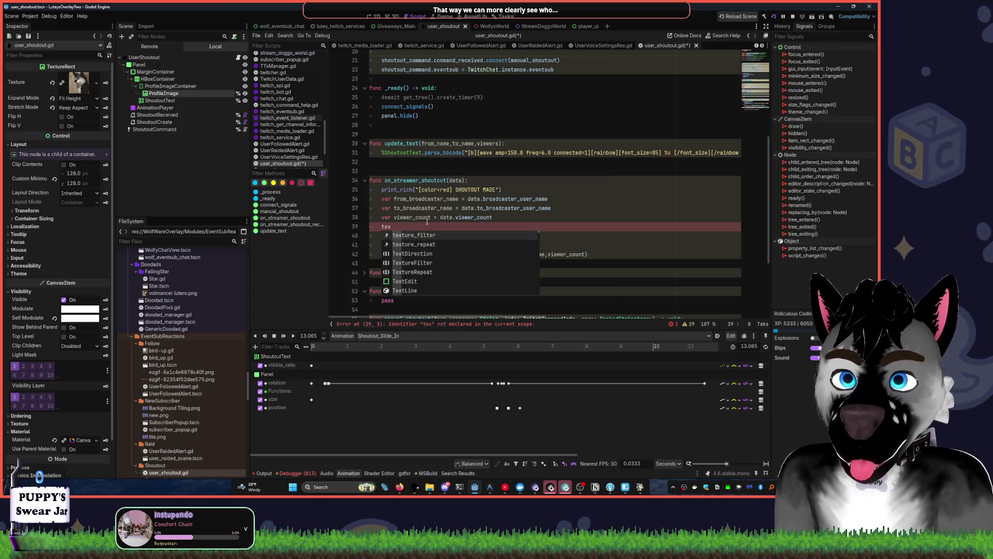
{"action": "key", "text": "BackSpace"}
{"action": "key", "text": "BackSpace"}
{"action": "key", "text": "BackSpace"}
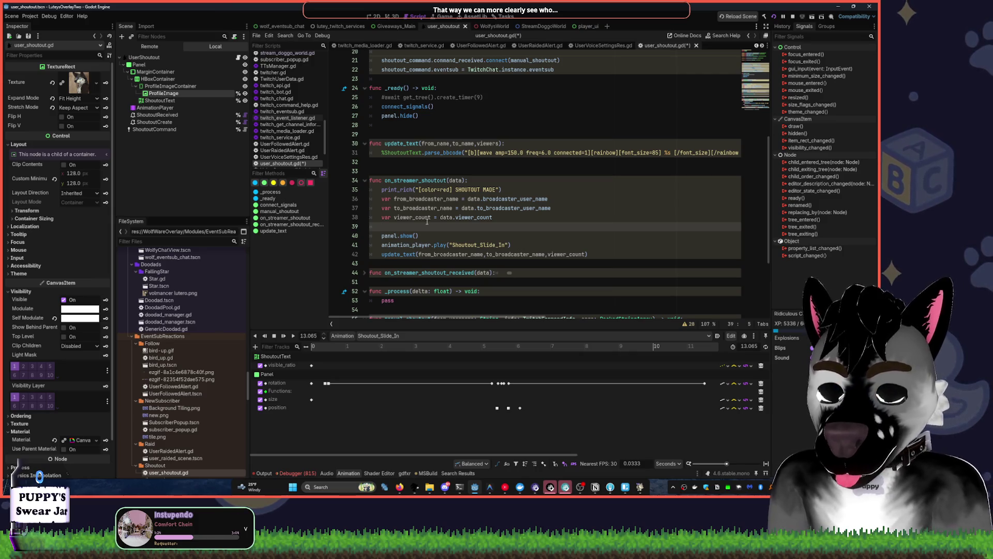
Write profile_image = WolfWareGlobal.get_user_profile_img(data.id) on line 39 using autocomplete
{"action": "type", "text": "profile_image."}
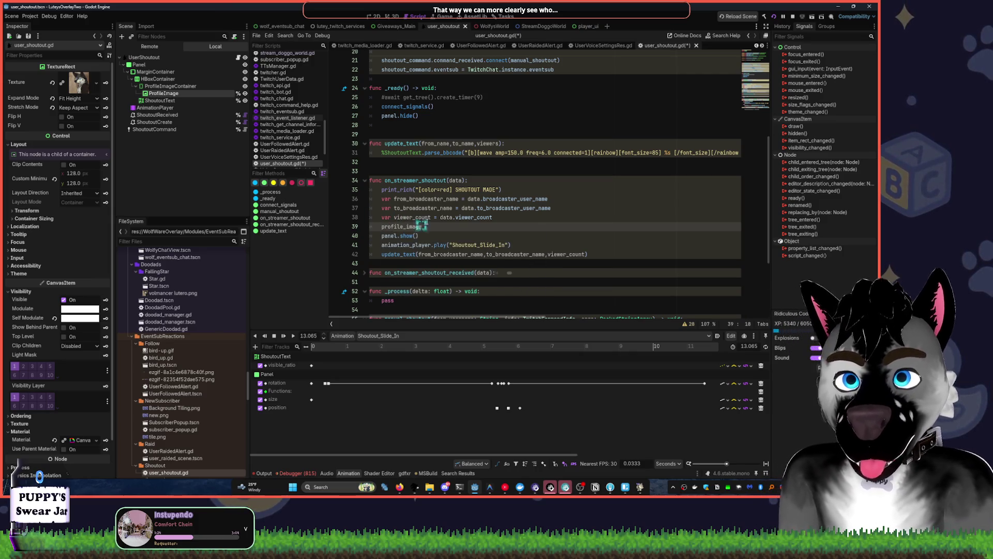
{"action": "type", "text": "= "}
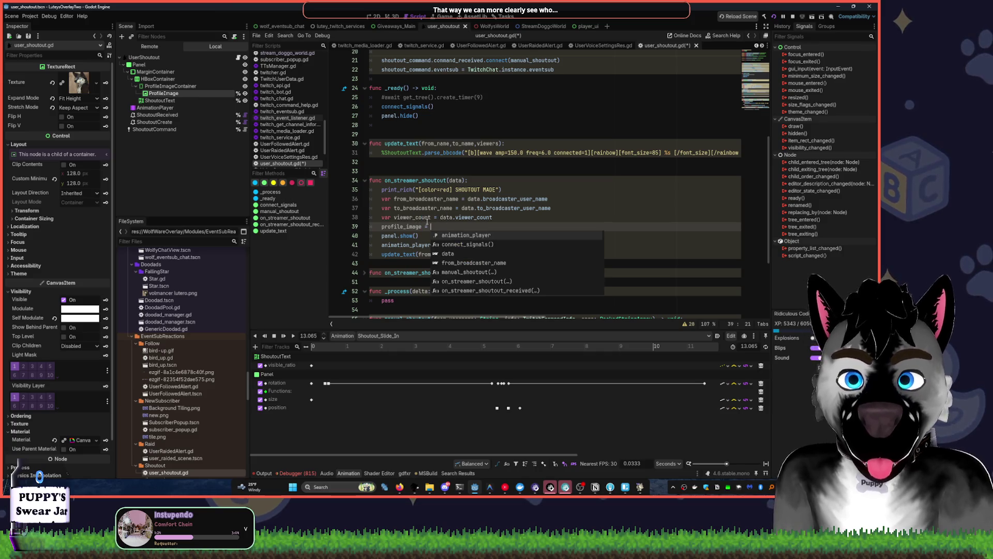
{"action": "type", "text": "data,"}
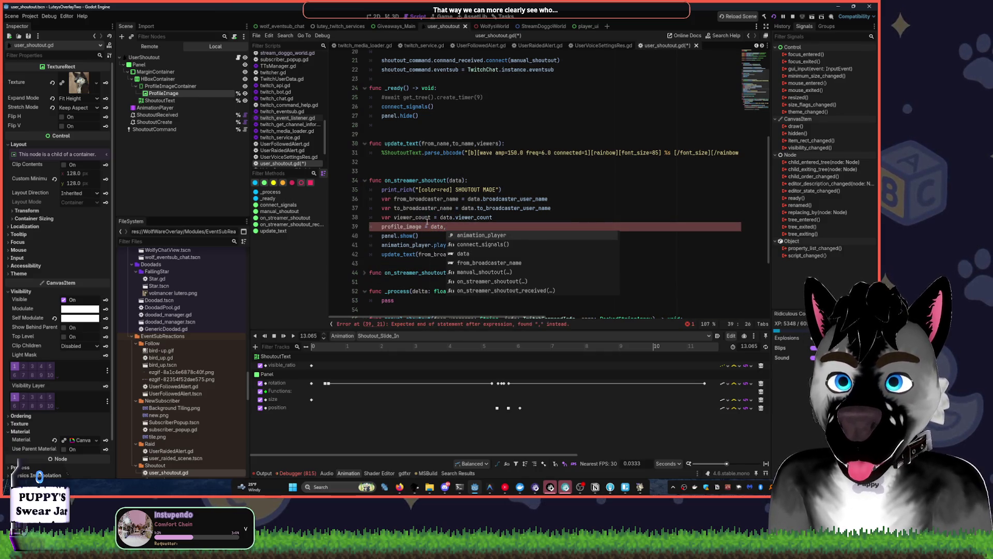
{"action": "key", "text": "BackSpace"}
{"action": "key", "text": "BackSpace"}
{"action": "key", "text": "BackSpace"}
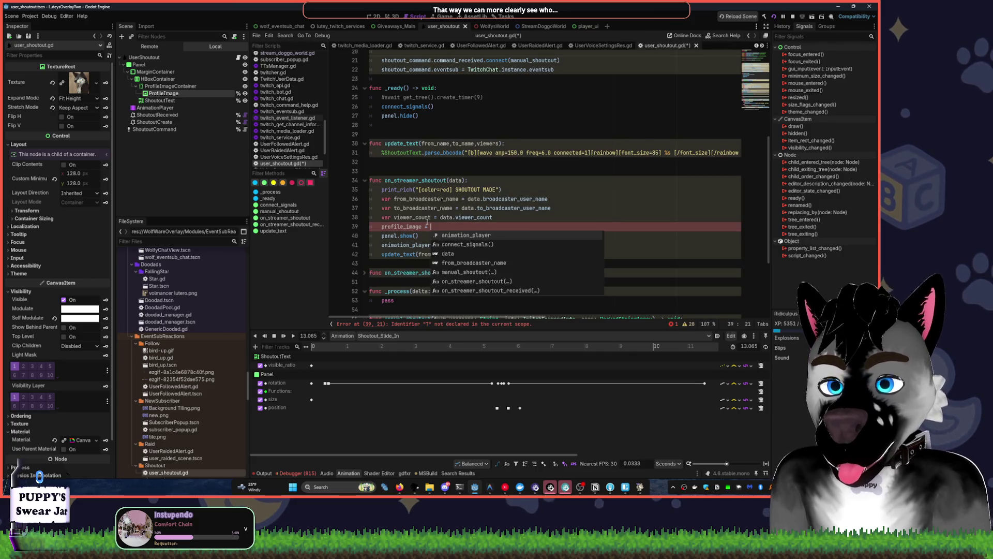
{"action": "type", "text": "Wolf"}
{"action": "key", "text": "Down"}
{"action": "key", "text": "Down"}
{"action": "key", "text": "Return"}
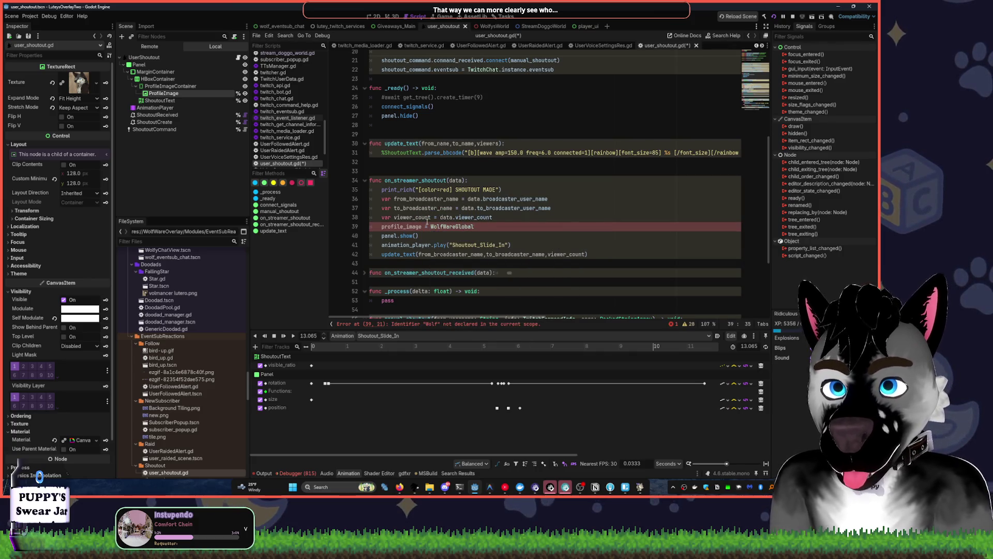
{"action": "type", "text": ".profi"}
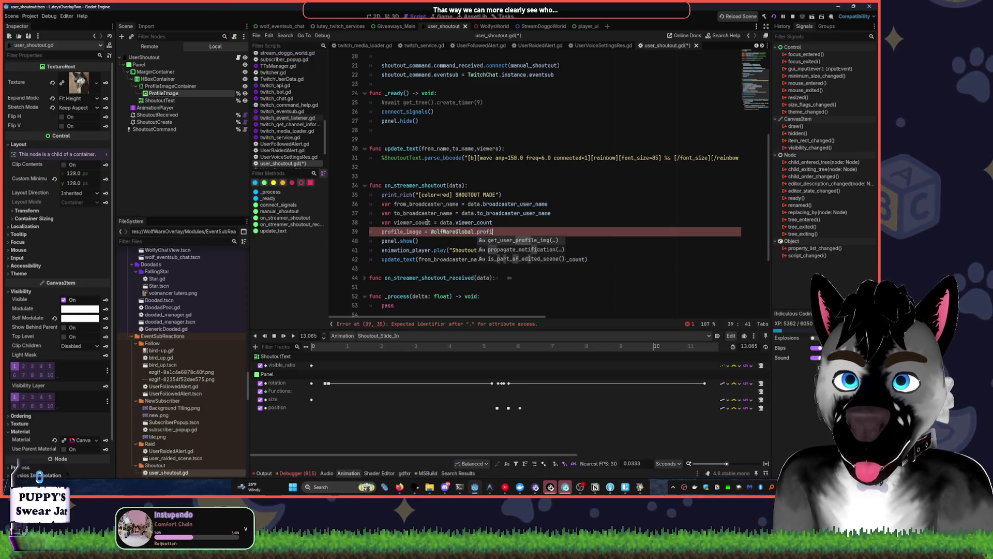
{"action": "key", "text": "Return"}
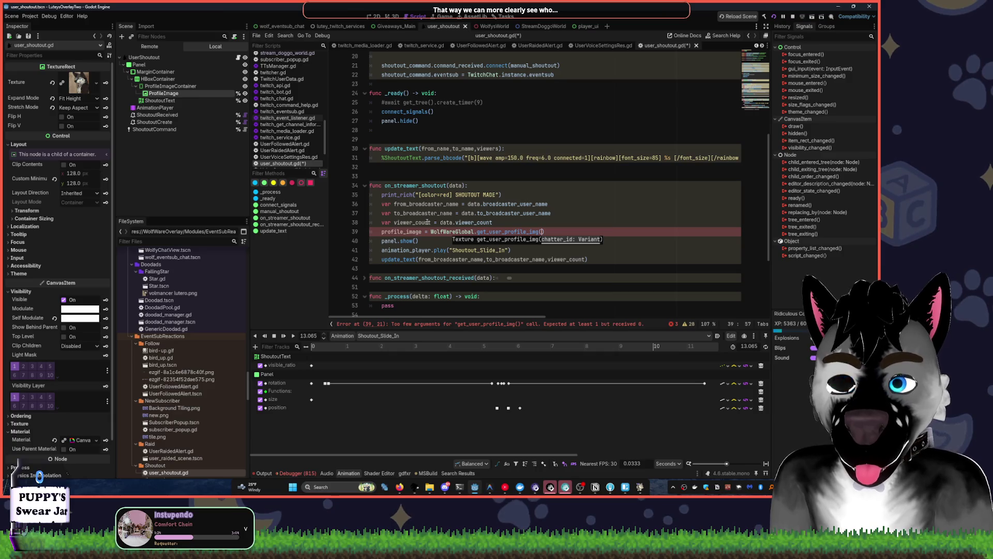
{"action": "type", "text": "data.id"}
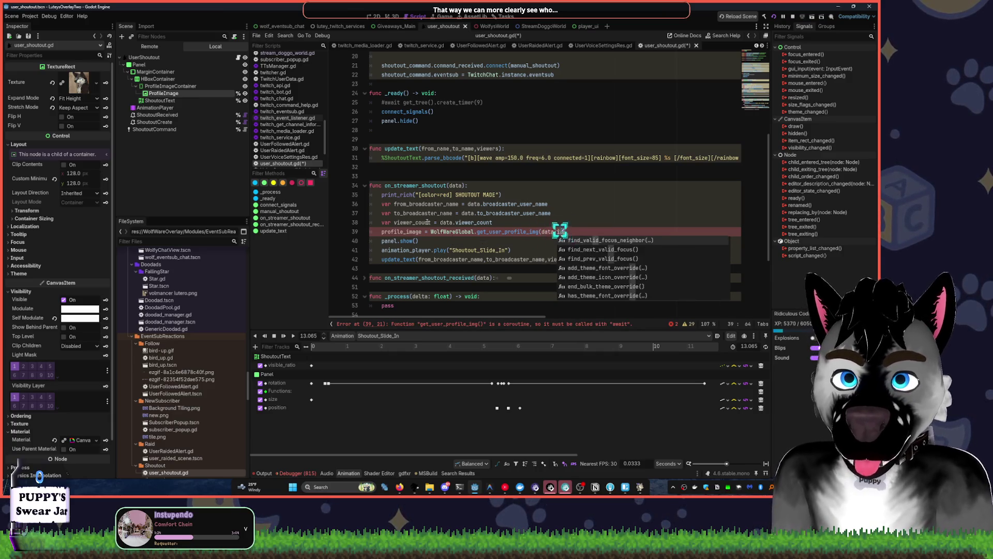
{"action": "key", "text": "Escape"}
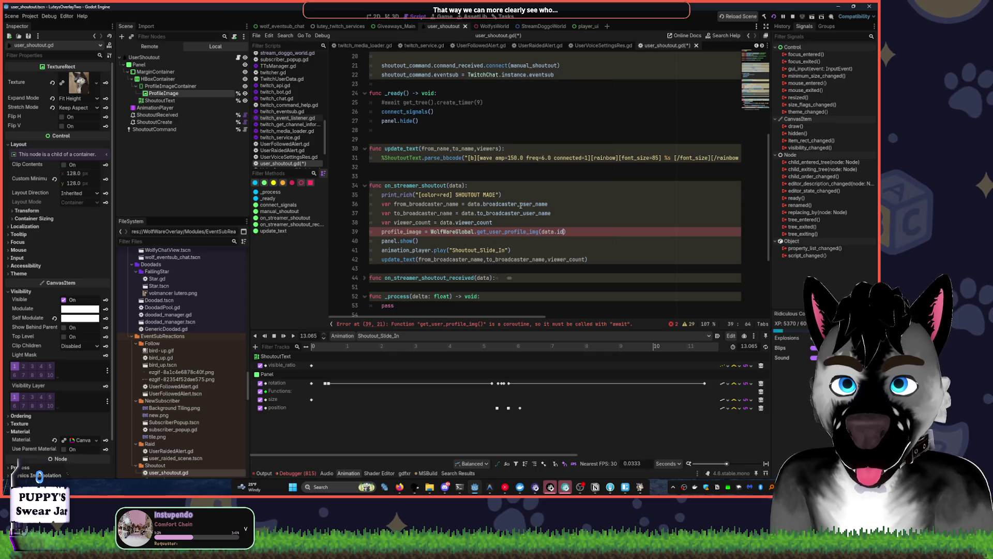
Set a breakpoint on line 36 and restart the running project
{"action": "left_click", "coordinate": [335, 204]}
{"action": "left_click", "coordinate": [796, 20]}
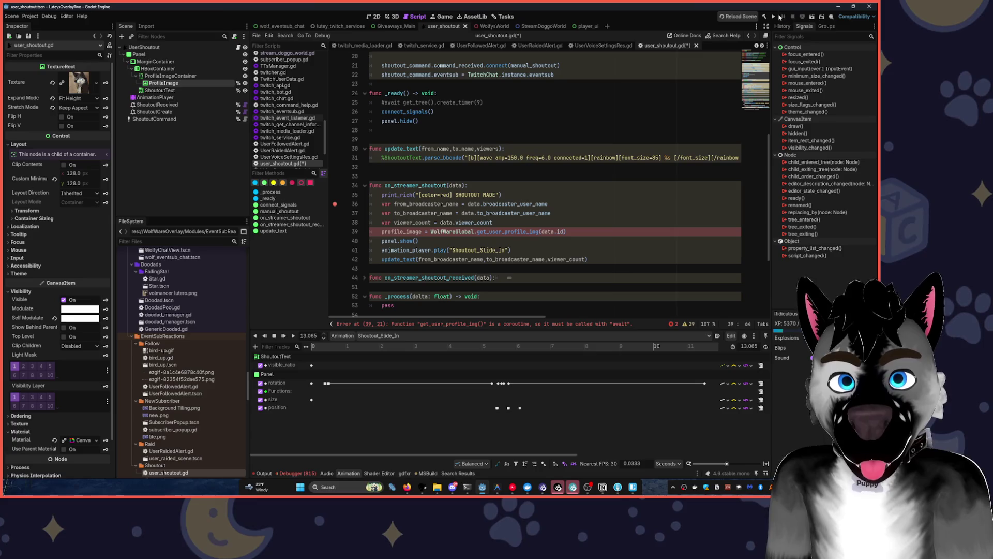
{"action": "left_click", "coordinate": [776, 16]}
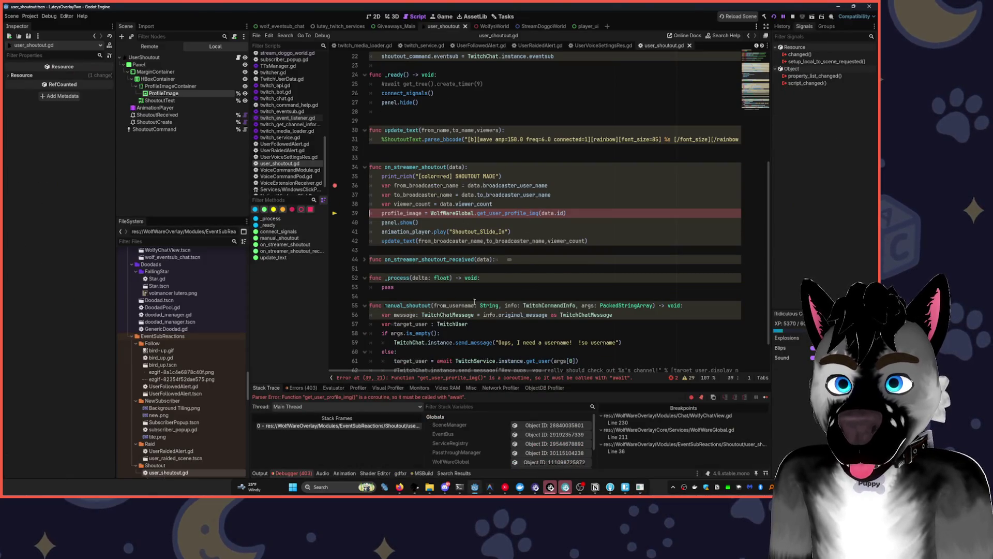
Prefix the WolfWareGlobal call on line 39 with await, save, and end the debug session
{"action": "left_click", "coordinate": [429, 213]}
{"action": "type", "text": "await"}
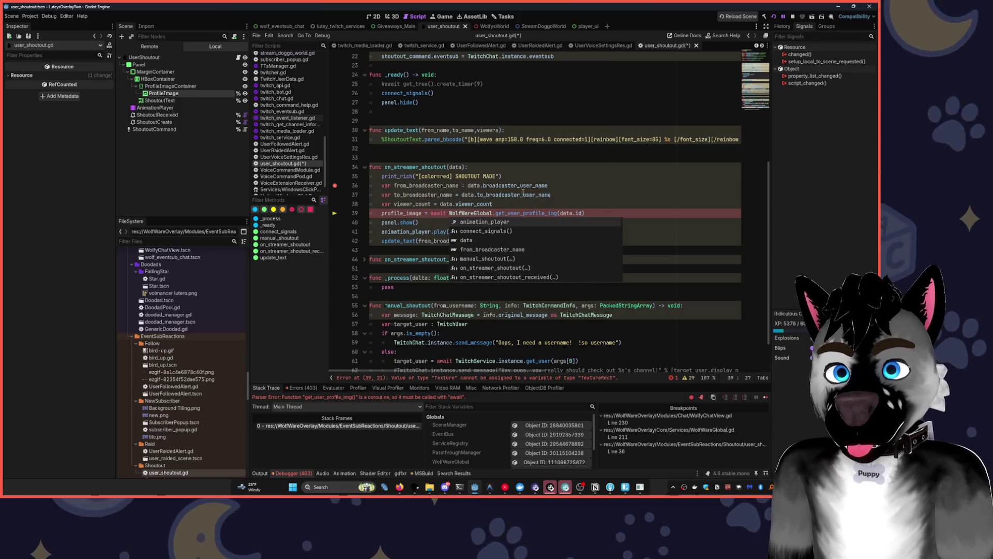
{"action": "key", "text": "ctrl+s"}
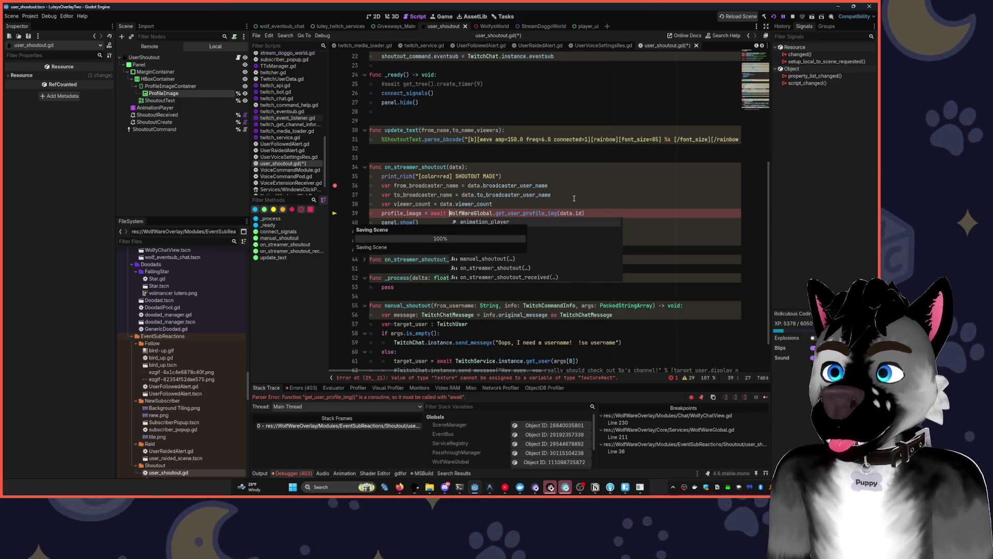
{"action": "left_click", "coordinate": [655, 118]}
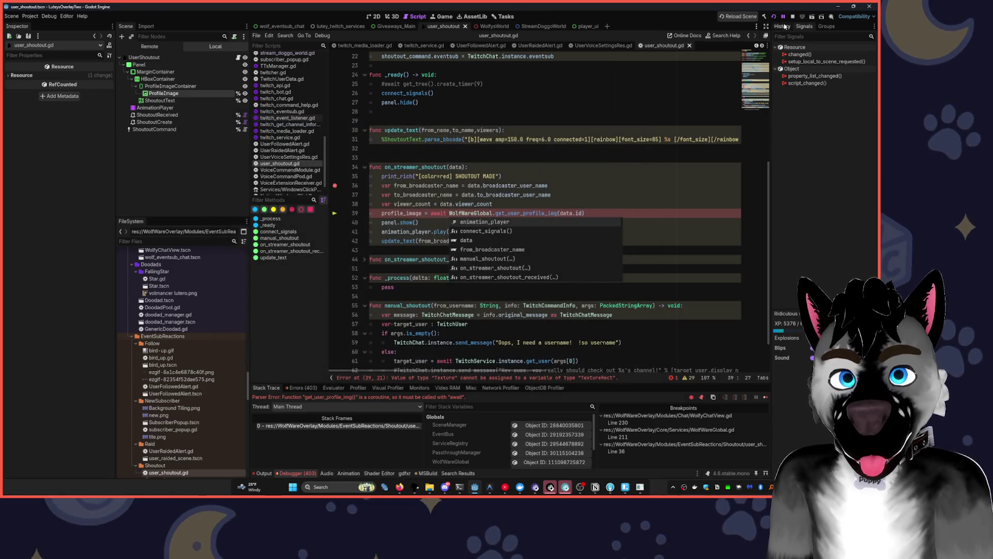
{"action": "left_click", "coordinate": [539, 194]}
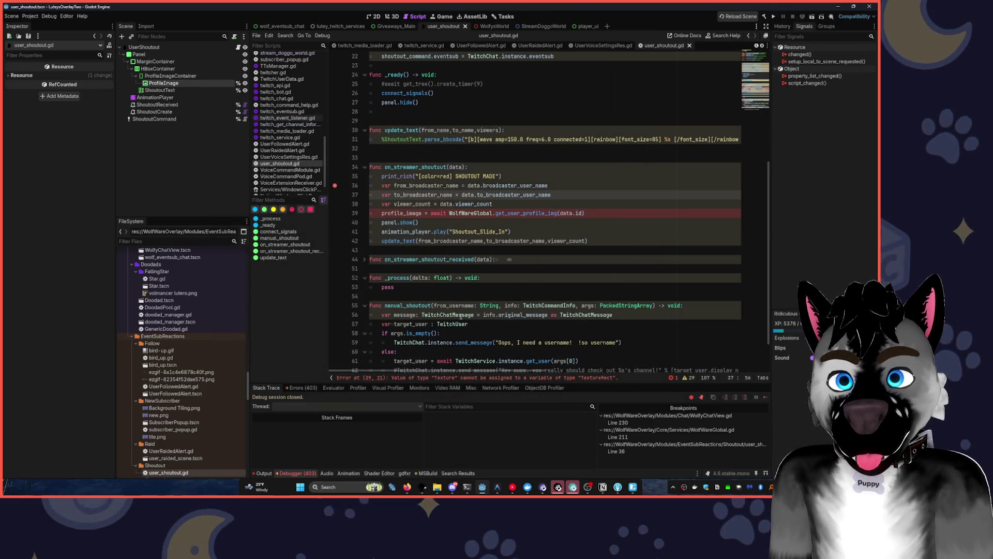
Make line 39 assign to profile_image.texture and run the project with F5
{"action": "left_click", "coordinate": [429, 214]}
{"action": "type", "text": ".tex"}
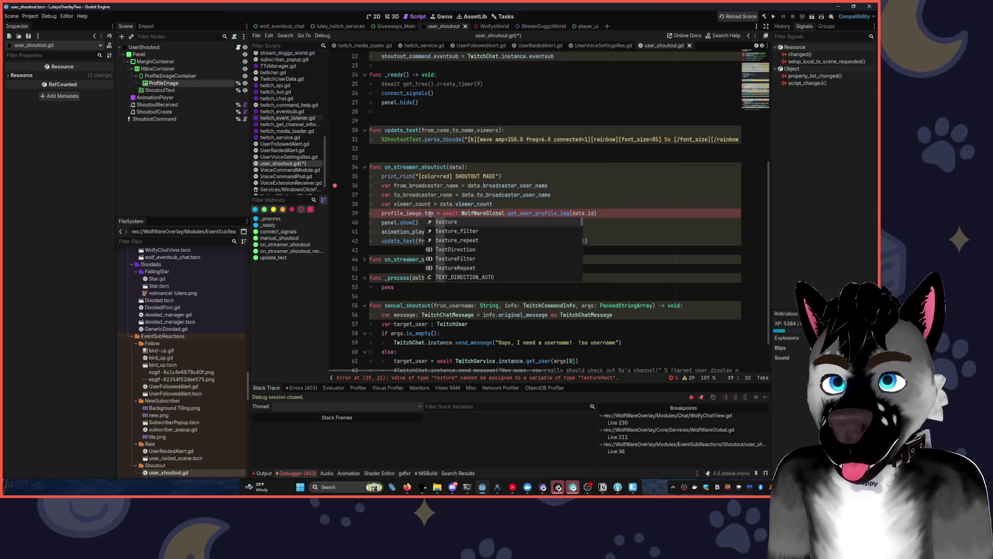
{"action": "type", "text": "ture"}
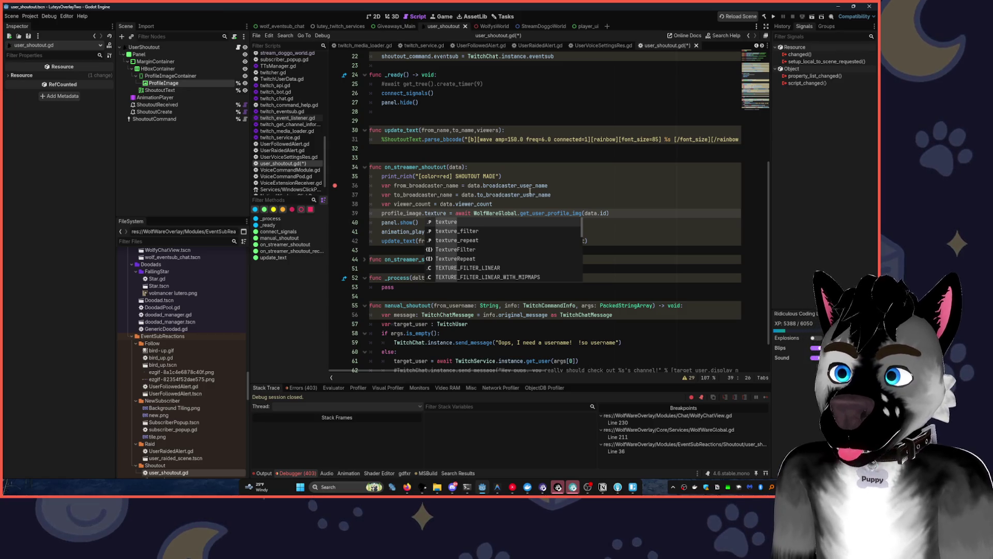
{"action": "left_click", "coordinate": [533, 195]}
{"action": "left_click", "coordinate": [588, 240]}
{"action": "key", "text": "F5"}
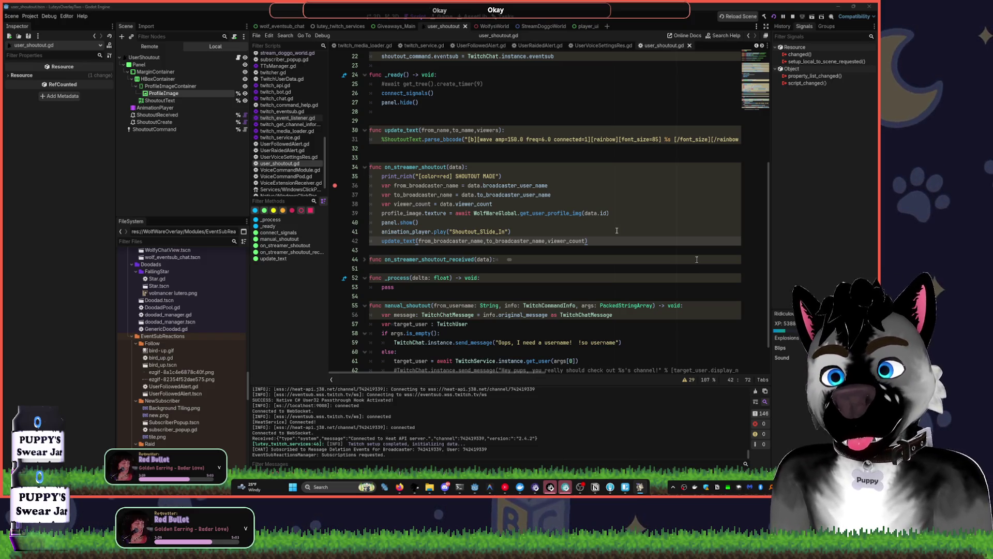
Scroll through user_shoutout.gd until a shoutout pauses the game at the line 36 breakpoint
{"action": "left_click", "coordinate": [616, 230]}
{"action": "scroll", "coordinate": [613, 89], "scroll_direction": "up", "scroll_amount": 7}
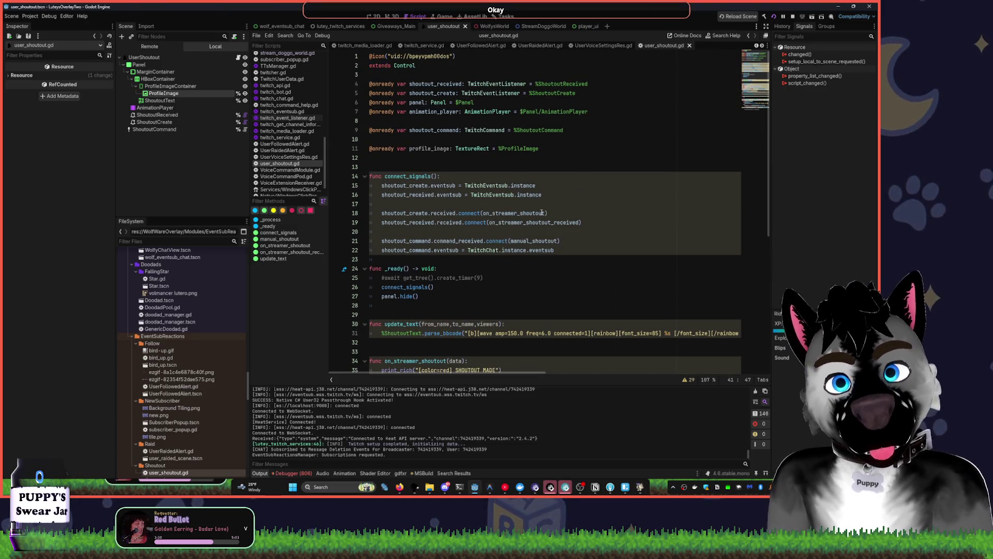
{"action": "scroll", "coordinate": [542, 213], "scroll_direction": "down", "scroll_amount": 8}
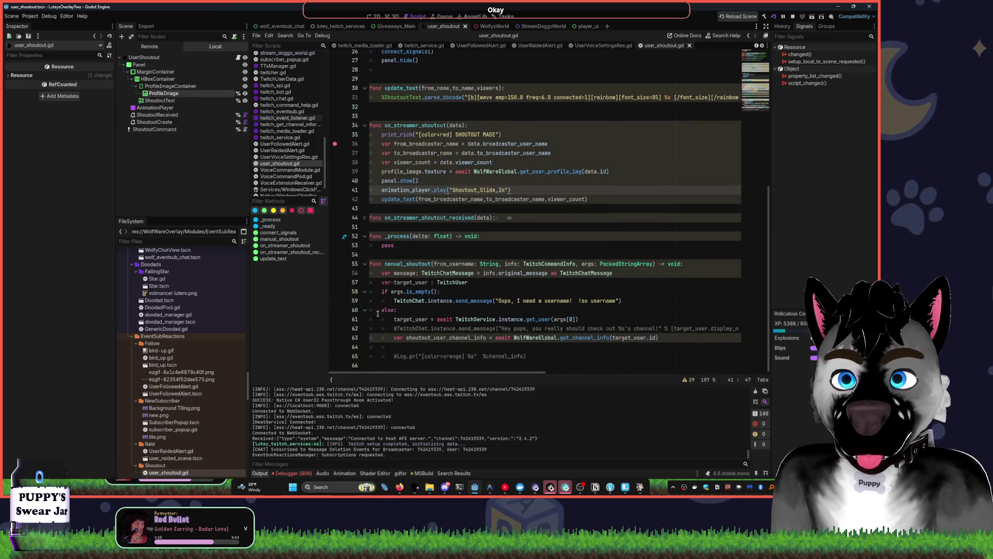
{"action": "scroll", "coordinate": [483, 311], "scroll_direction": "up", "scroll_amount": 4}
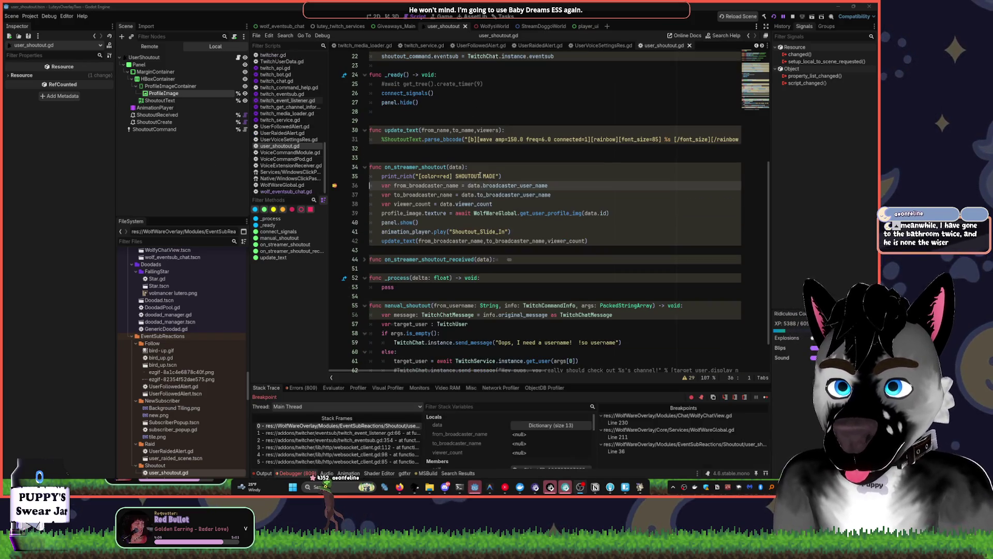
Check broadcaster_user_id in the debugger's data locals, pass data.broadcaster_user_id on line 39, and resume the game
{"action": "left_click", "coordinate": [551, 425]}
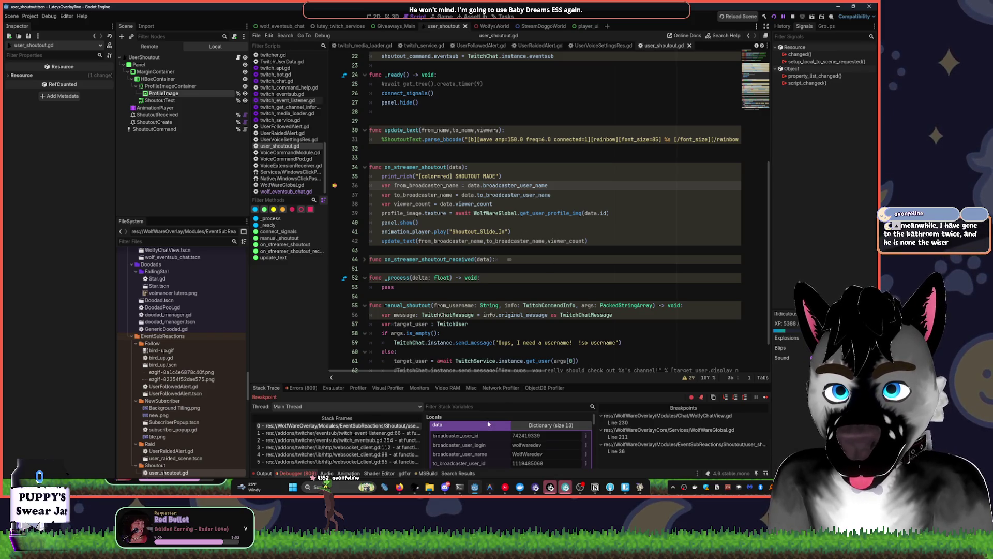
{"action": "left_click", "coordinate": [465, 434]}
{"action": "double_click", "coordinate": [590, 213]}
{"action": "type", "text": "broadcaster_user_id"}
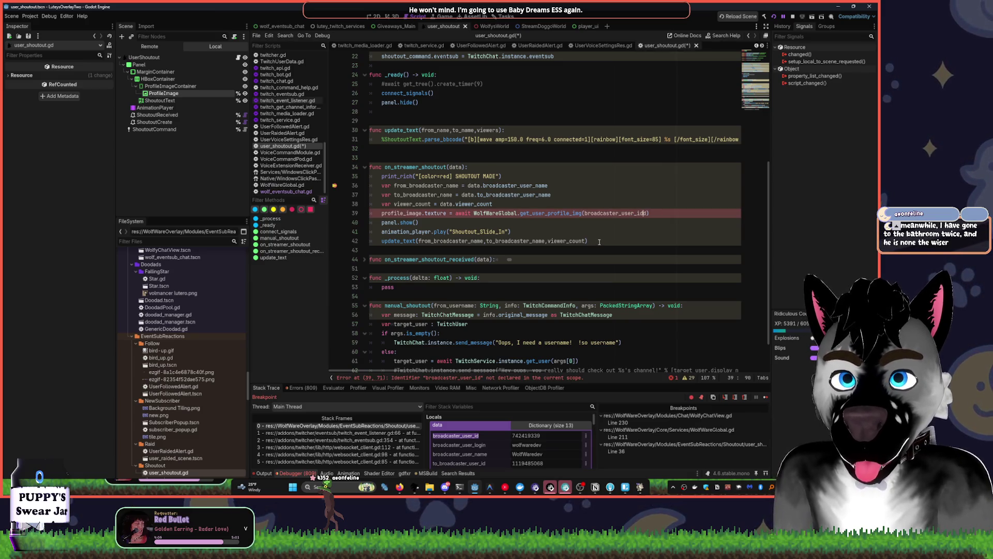
{"action": "left_click", "coordinate": [585, 213]}
{"action": "type", "text": "data."}
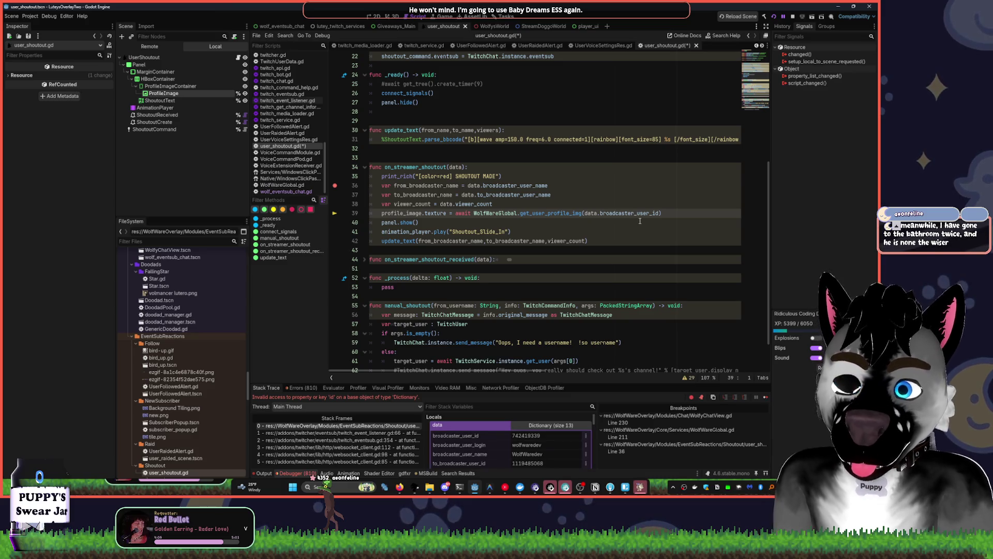
{"action": "key", "text": "F12"}
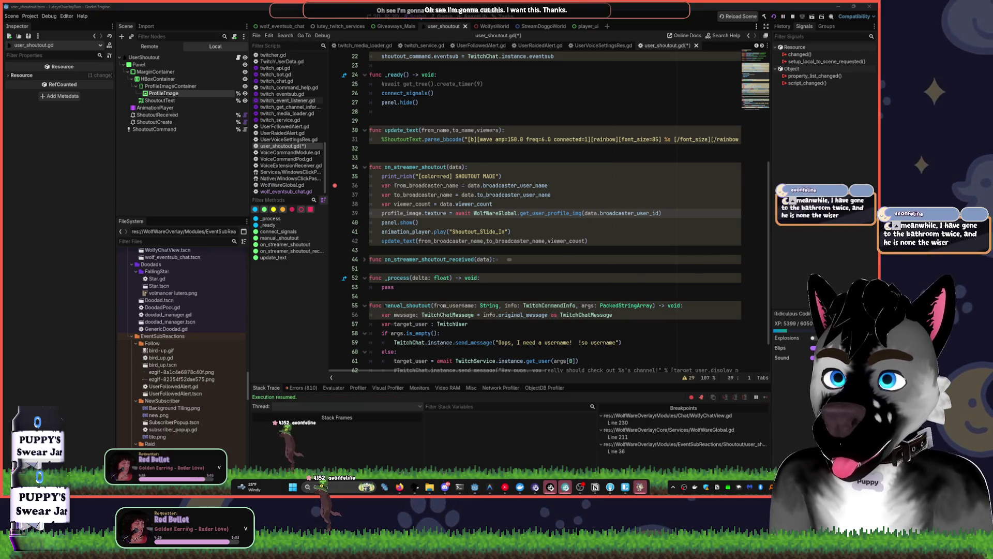
Move the caret to line 43 and switch to the YouTube Music window
{"action": "left_click", "coordinate": [464, 248]}
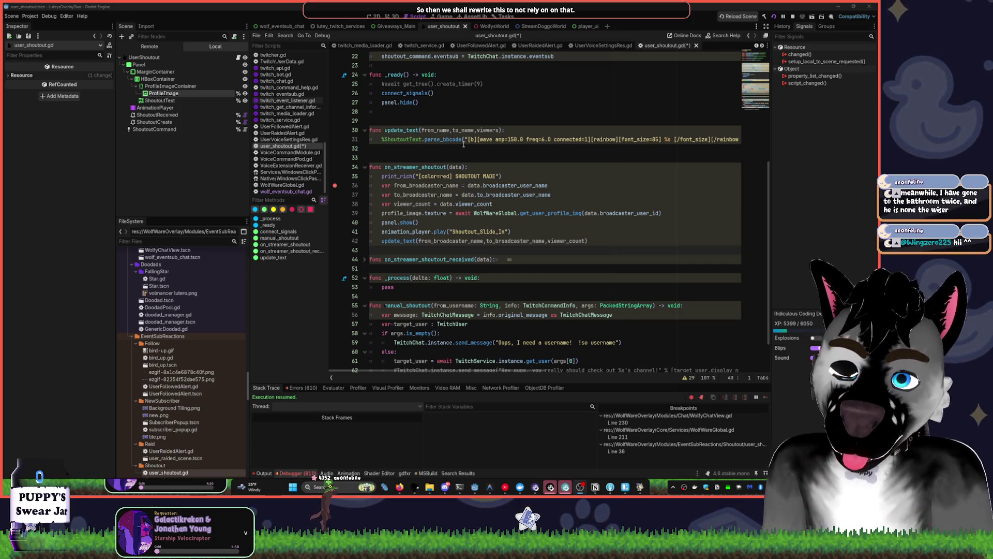
{"action": "key", "text": "alt+Tab"}
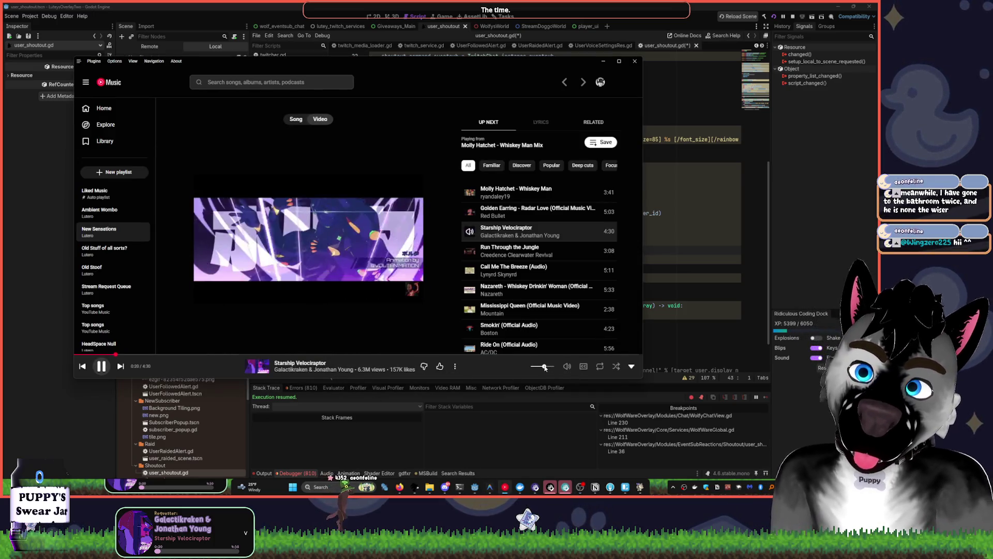
Switch YouTube Music to Song mode, lower the system volume to 14, and return to Godot
{"action": "left_click", "coordinate": [296, 119]}
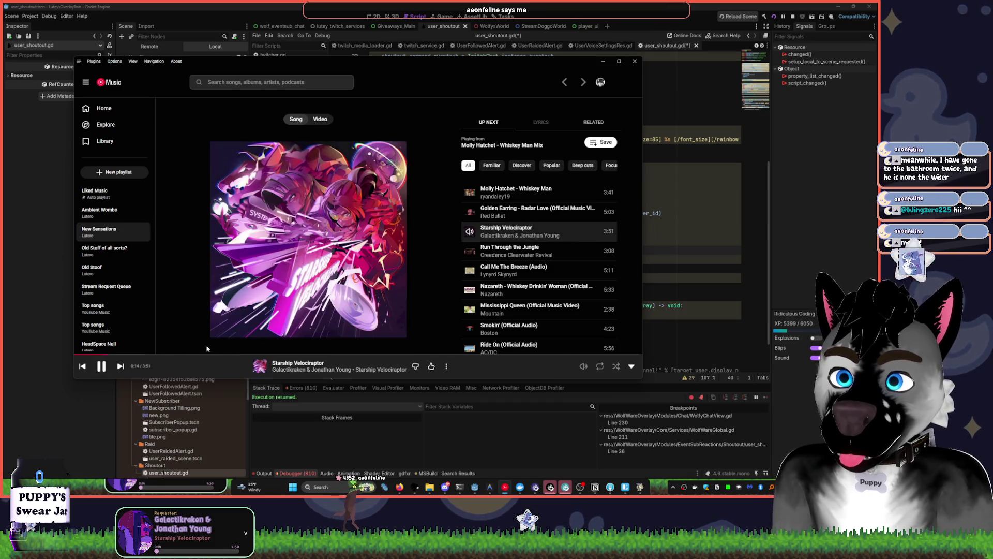
{"action": "left_click", "coordinate": [456, 7]}
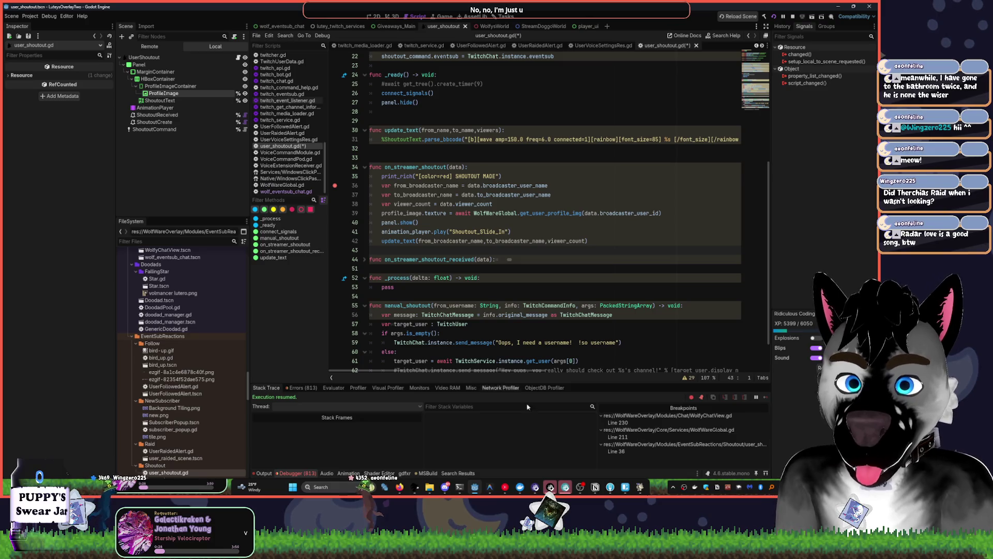
{"action": "left_click", "coordinate": [505, 487]}
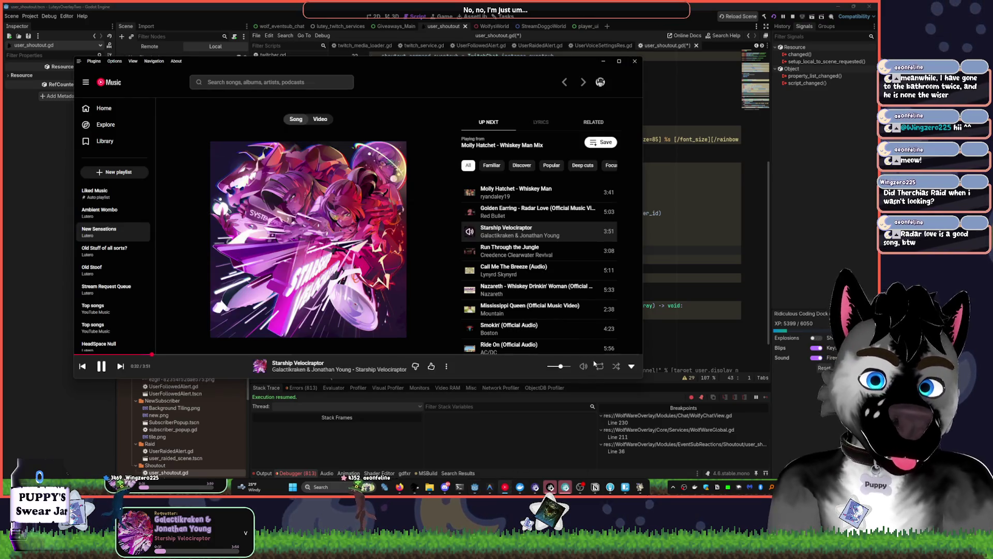
{"action": "key", "text": "XF86AudioLowerVolume"}
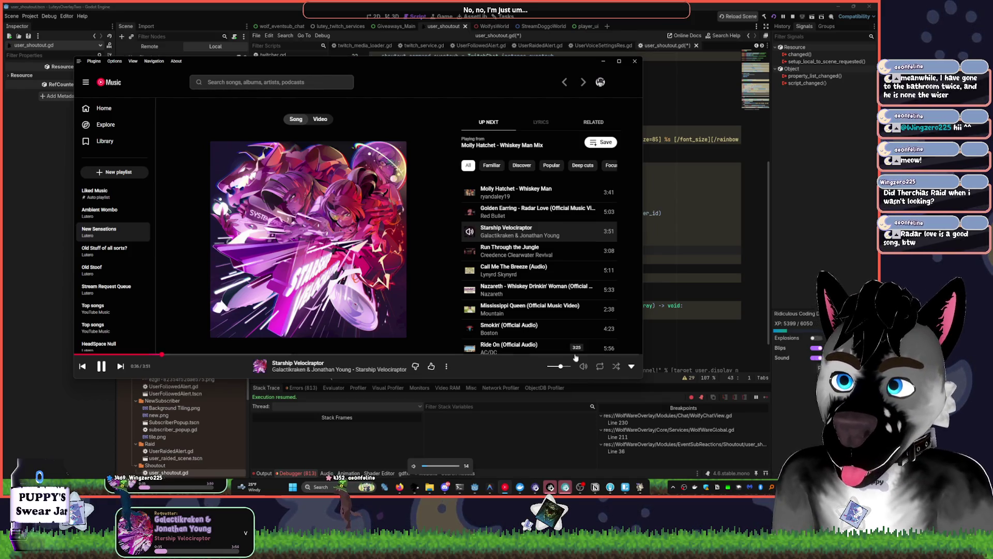
{"action": "left_click", "coordinate": [596, 7]}
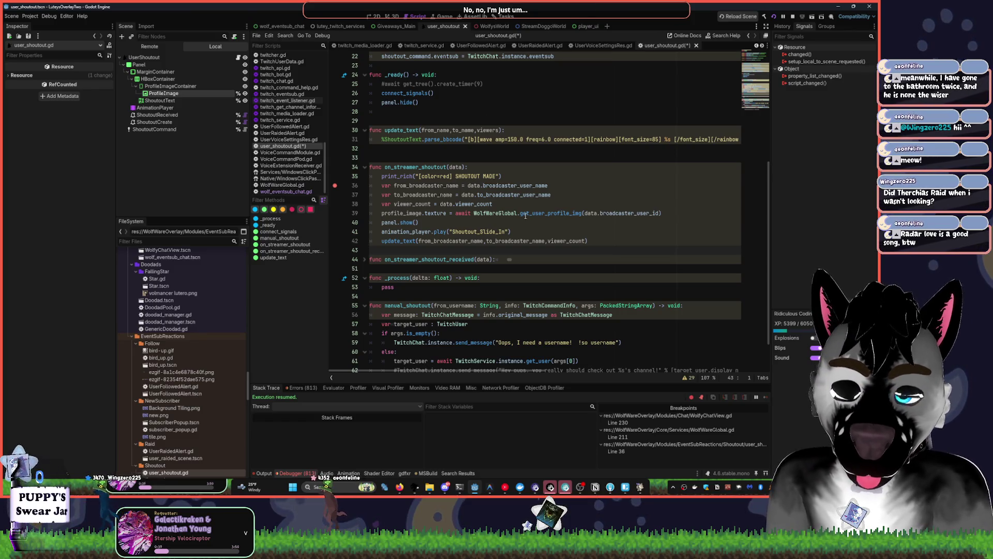
{"action": "mouse_move", "coordinate": [525, 215]}
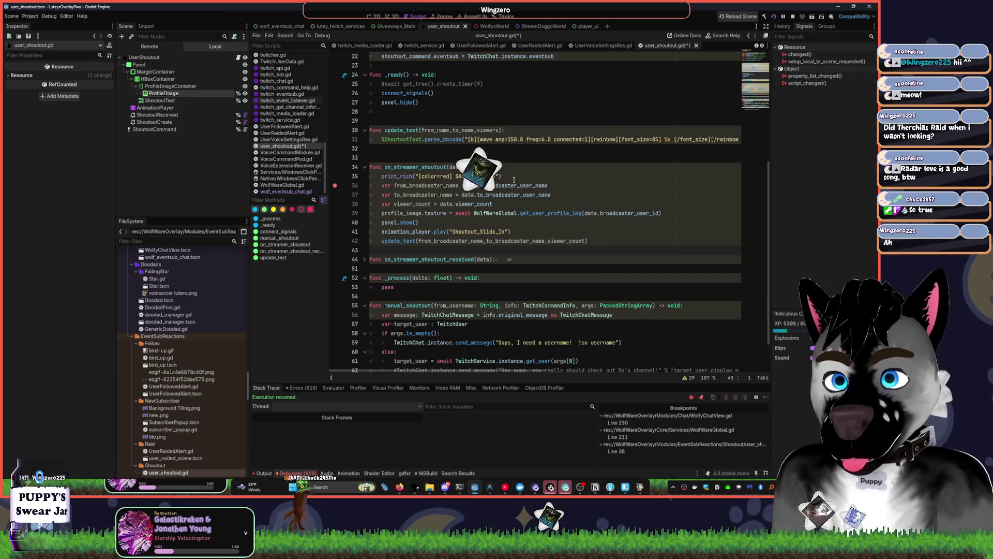
{"action": "left_click", "coordinate": [380, 213]}
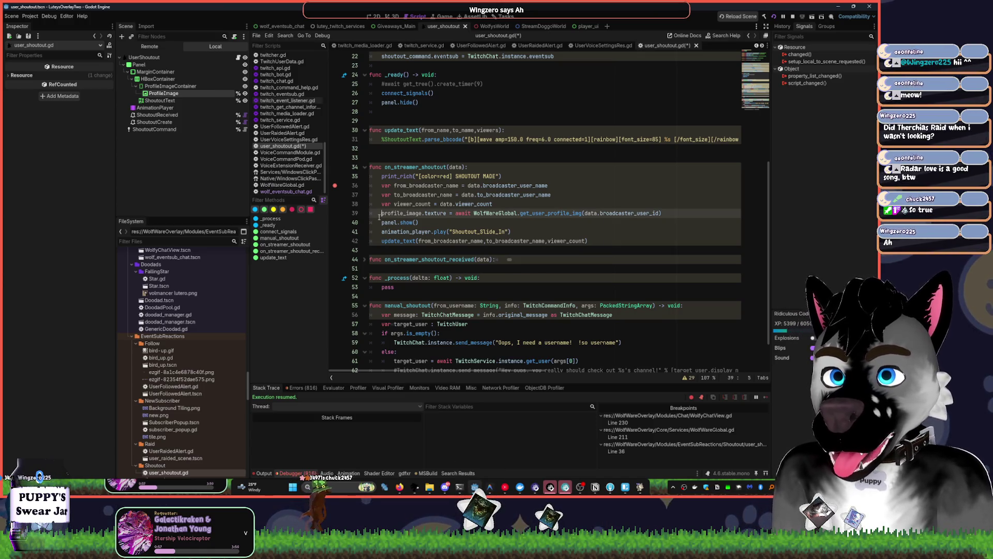
{"action": "key", "text": "shift+End"}
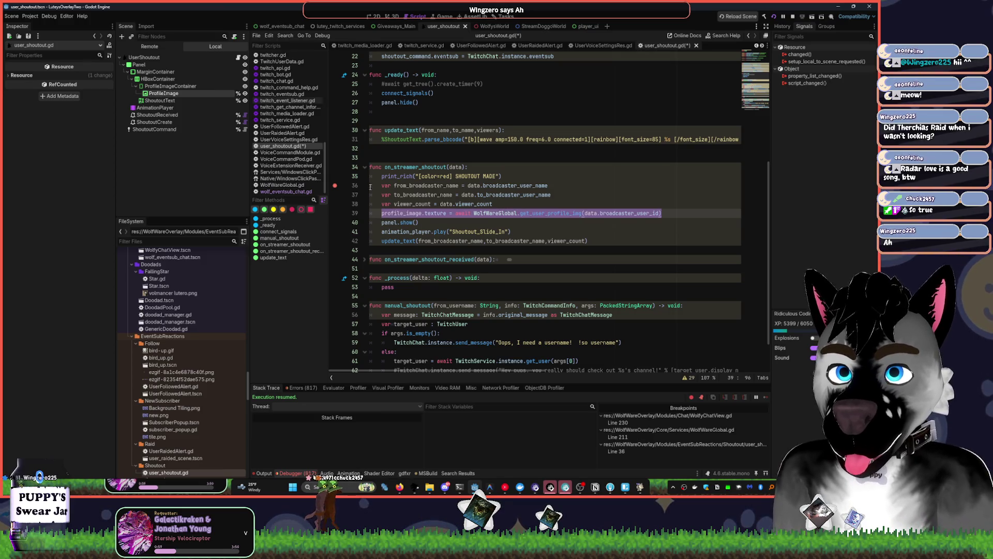
{"action": "left_click", "coordinate": [374, 16]}
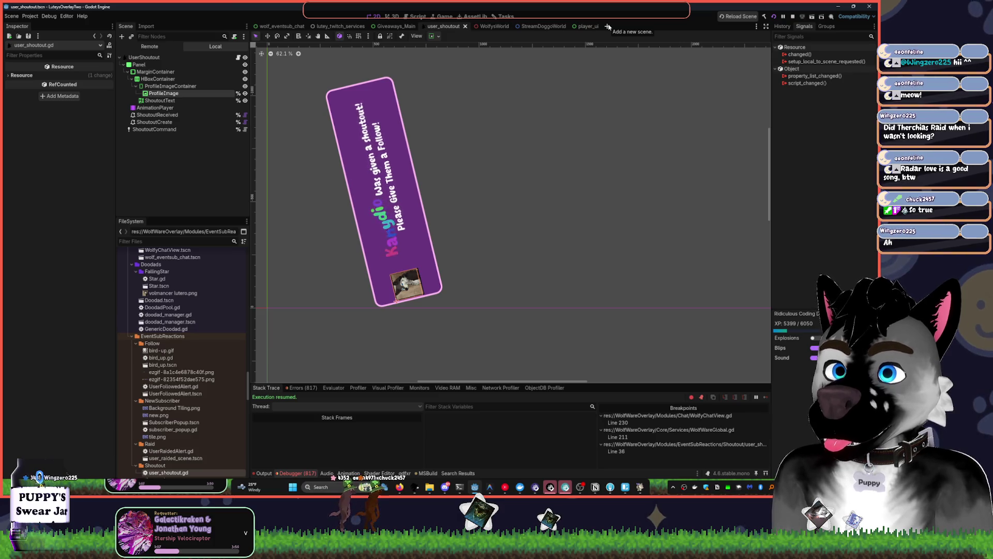
{"action": "left_click", "coordinate": [417, 16]}
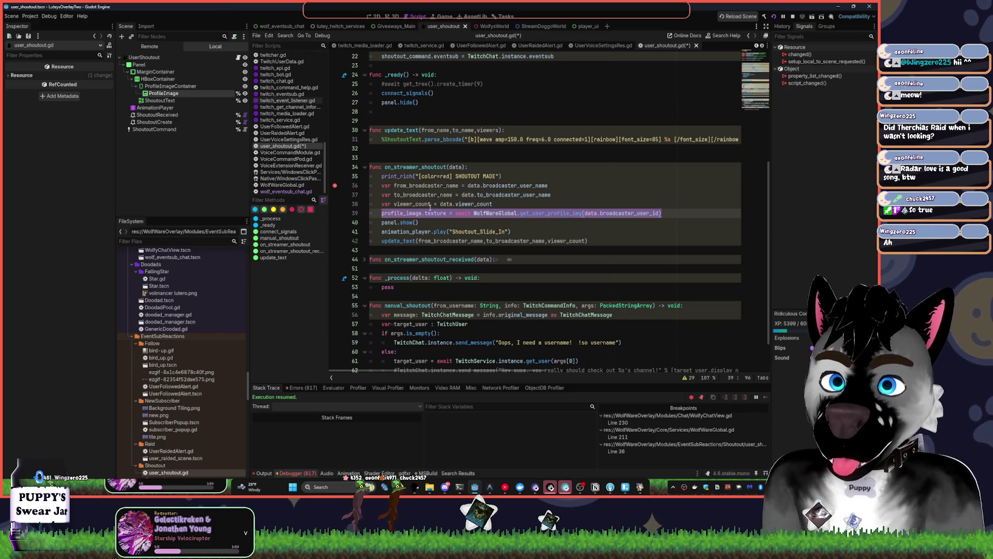
{"action": "scroll", "coordinate": [520, 247], "scroll_direction": "down", "scroll_amount": 2}
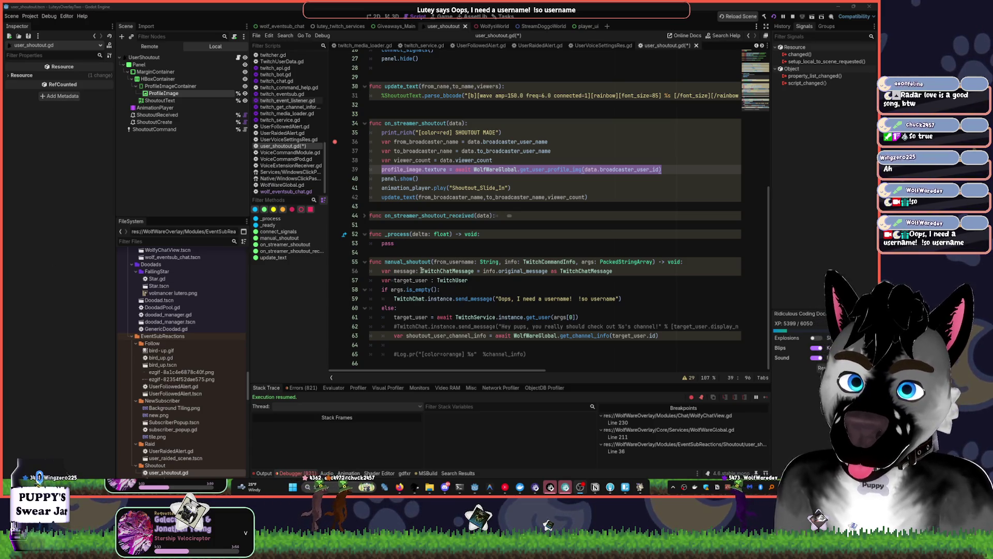
Leave line 63's channel lookup and switch over to the YouTube Music window
{"action": "left_click", "coordinate": [599, 336]}
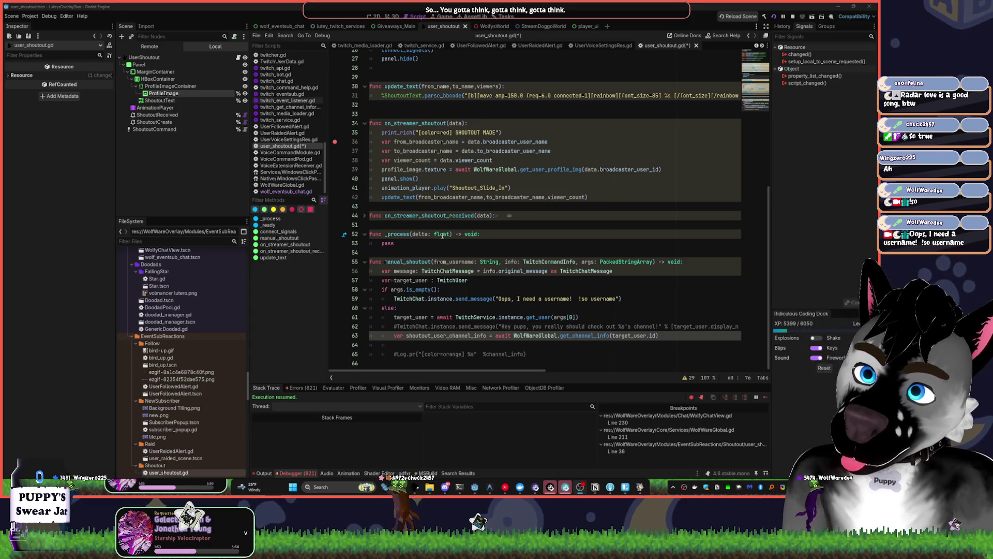
{"action": "mouse_move", "coordinate": [442, 236]}
{"action": "key", "text": "alt+Tab"}
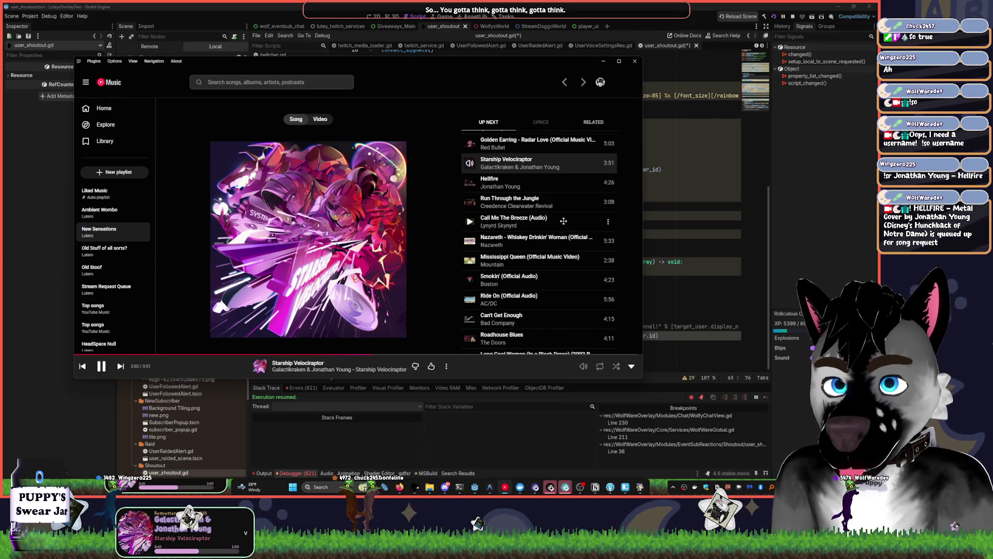
Scroll through the Up Next queue, then minimize YouTube Music to reveal the Godot script
{"action": "scroll", "coordinate": [573, 216], "scroll_direction": "down", "scroll_amount": 3}
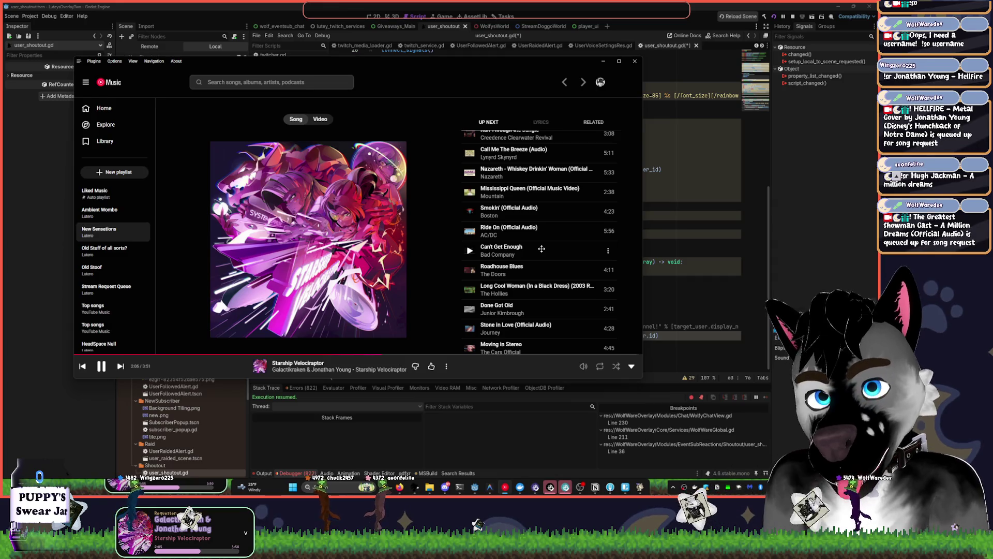
{"action": "scroll", "coordinate": [541, 250], "scroll_direction": "down", "scroll_amount": 2}
{"action": "scroll", "coordinate": [542, 250], "scroll_direction": "down", "scroll_amount": 5}
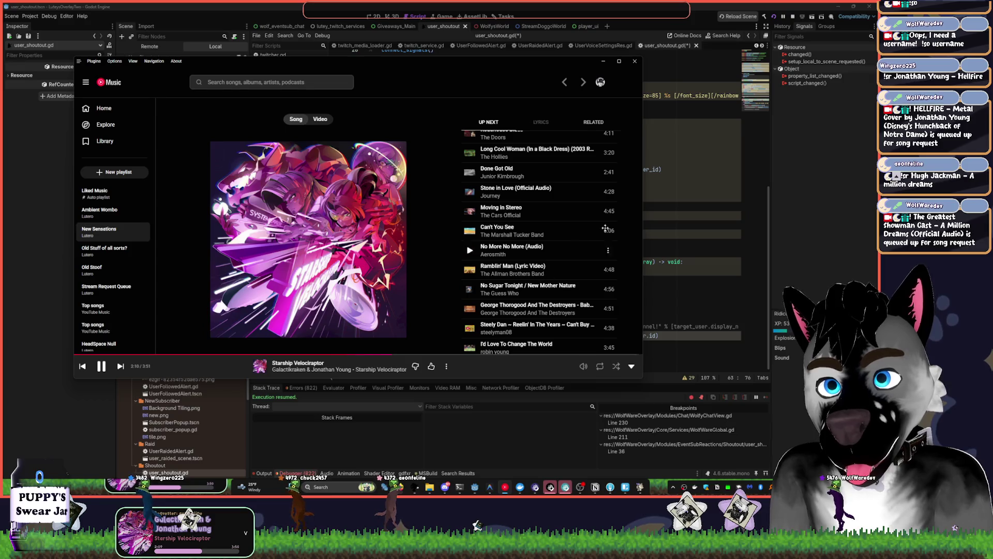
{"action": "left_click", "coordinate": [588, 7]}
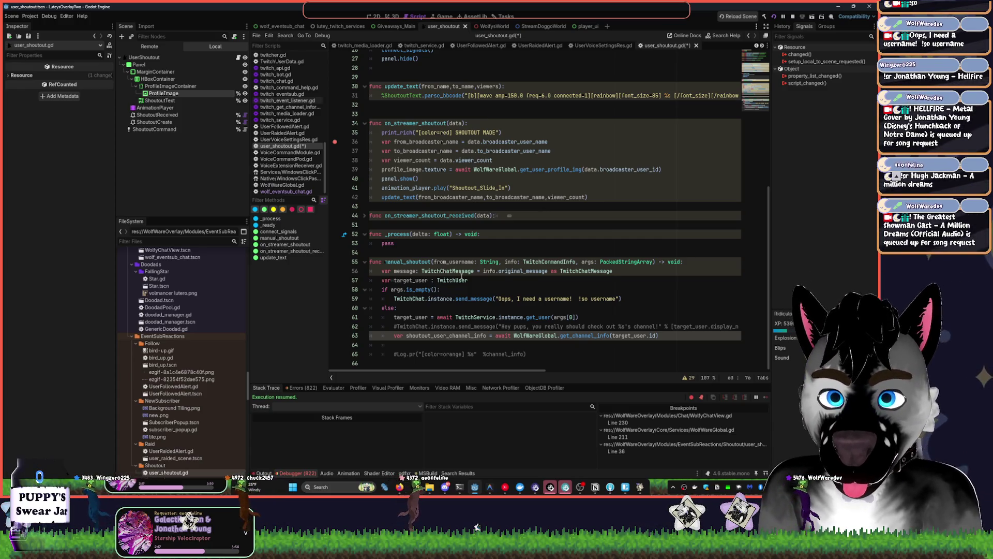
Shrink the left dock to widen the script editor and turn on word wrap with Alt+Z
{"action": "left_click", "coordinate": [512, 329]}
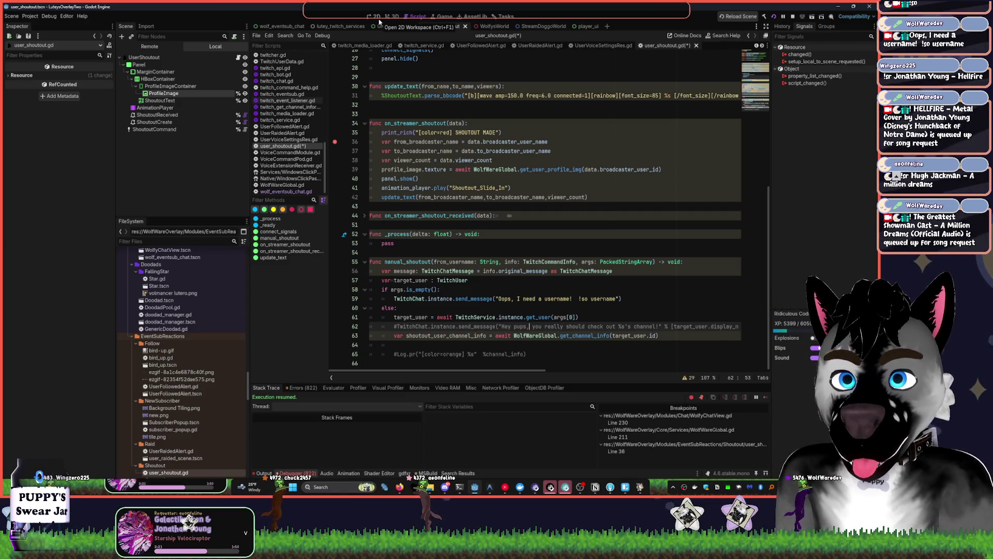
{"action": "left_click_drag", "start_coordinate": [251, 182], "coordinate": [188, 182]}
{"action": "left_click", "coordinate": [563, 317]}
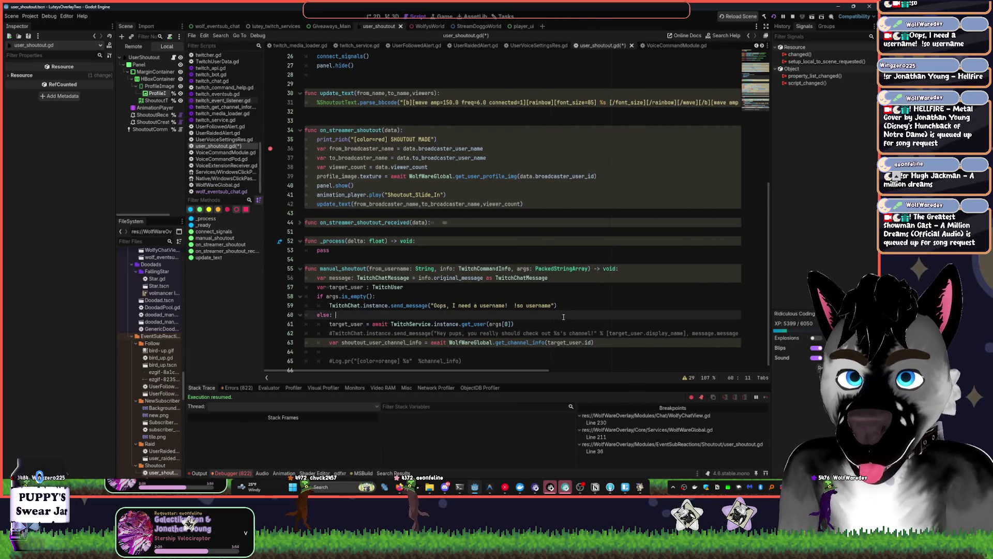
{"action": "left_click", "coordinate": [669, 351]}
{"action": "key", "text": "alt+z"}
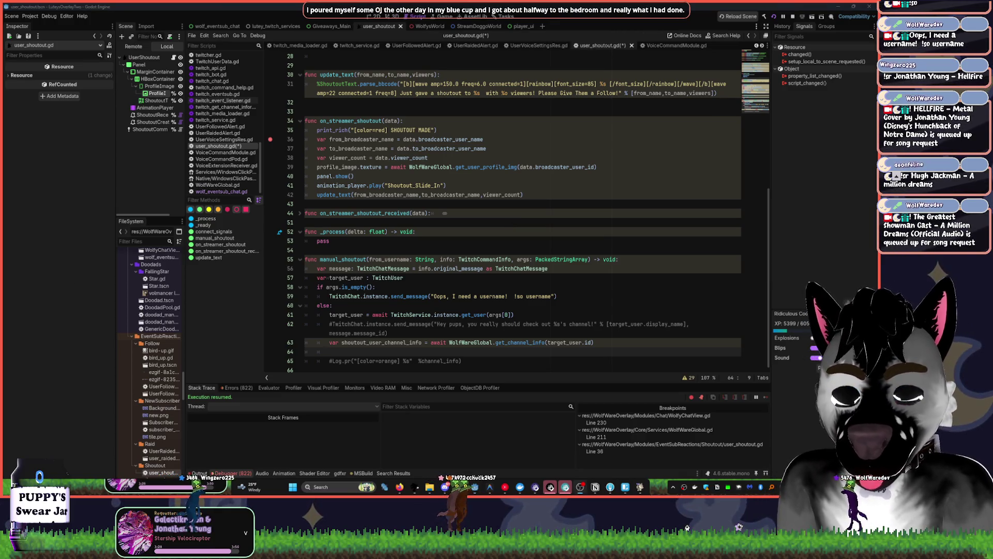
{"action": "left_click", "coordinate": [401, 249]}
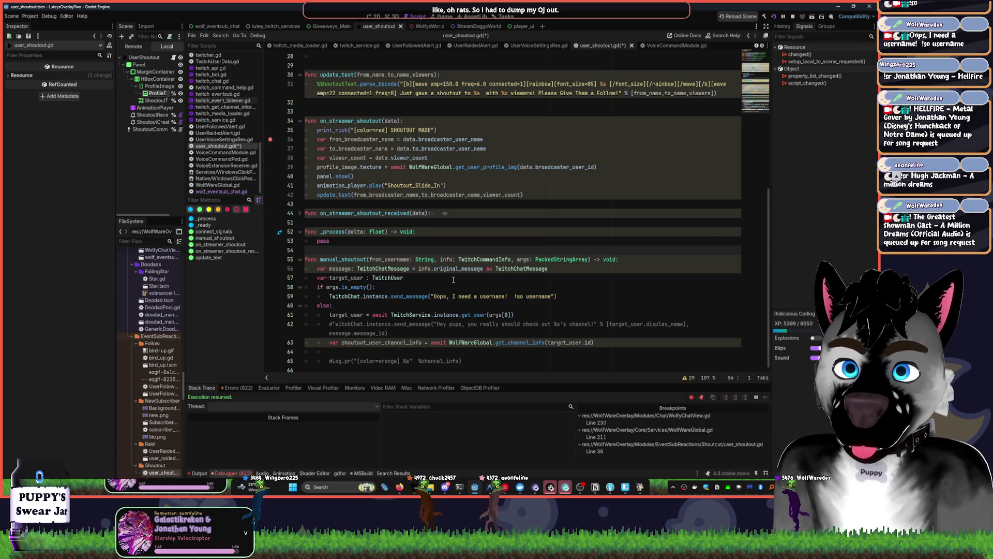
{"action": "left_click", "coordinate": [602, 295]}
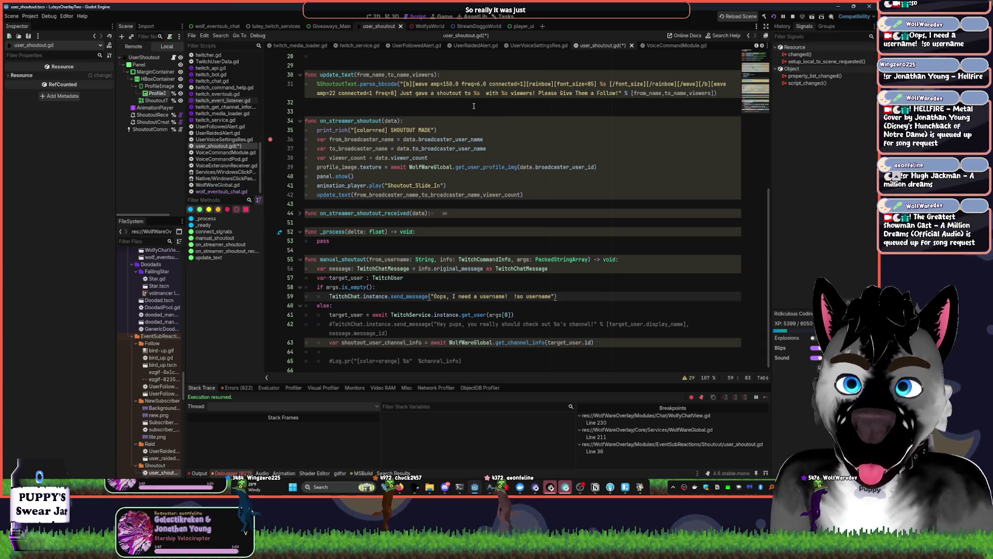
{"action": "scroll", "coordinate": [474, 105], "scroll_direction": "up", "scroll_amount": 3}
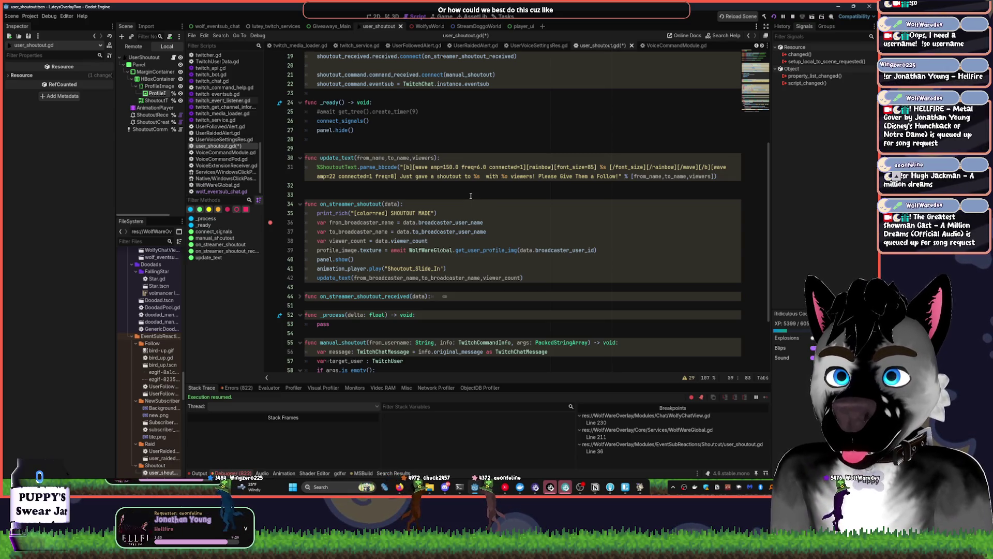
{"action": "scroll", "coordinate": [470, 196], "scroll_direction": "up", "scroll_amount": 2}
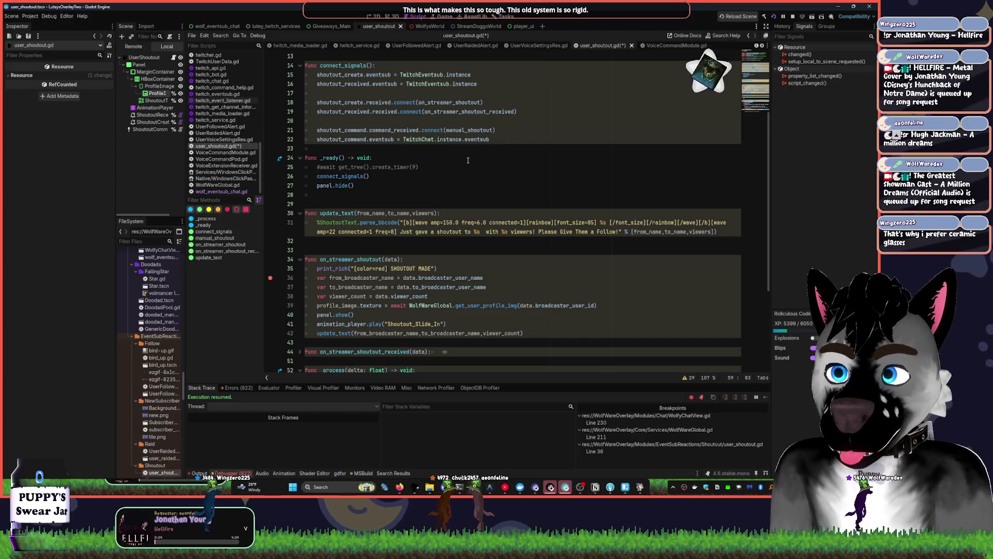
{"action": "scroll", "coordinate": [415, 198], "scroll_direction": "down", "scroll_amount": 3}
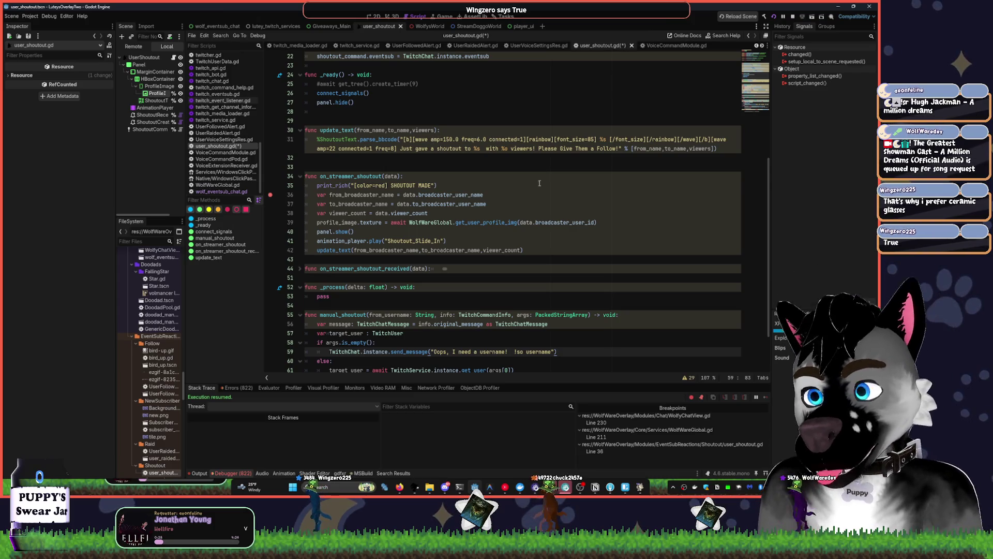
{"action": "left_click", "coordinate": [501, 487]}
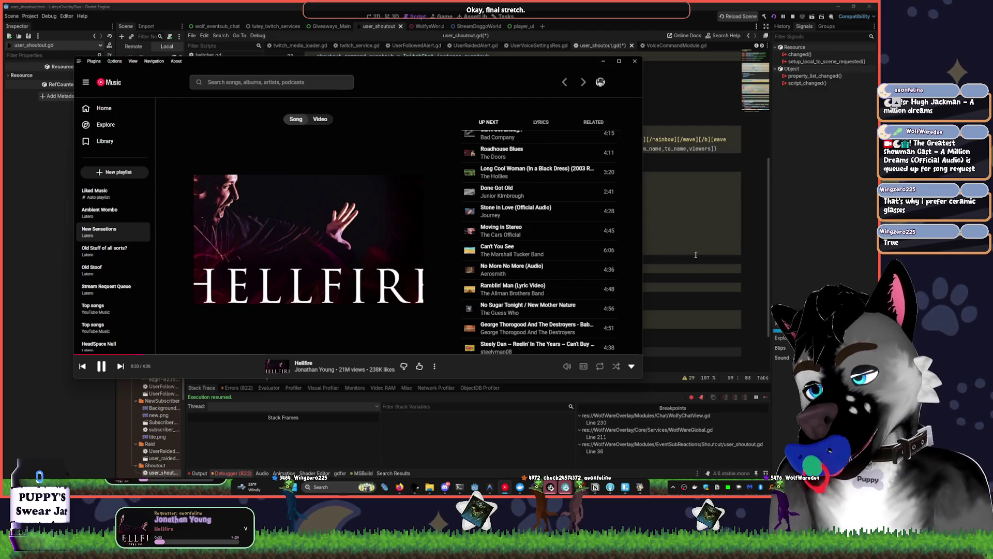
{"action": "left_click", "coordinate": [663, 259]}
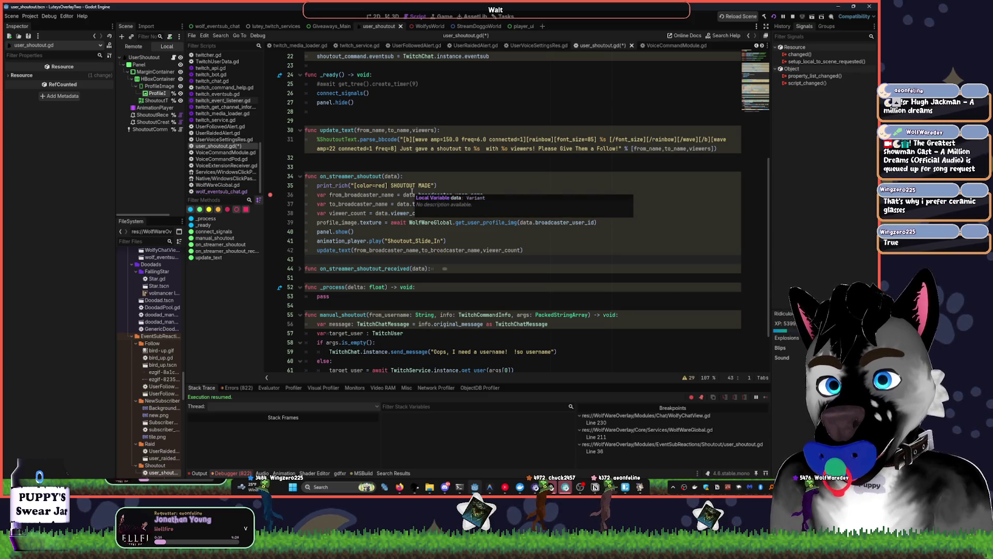
{"action": "scroll", "coordinate": [374, 283], "scroll_direction": "down", "scroll_amount": 2}
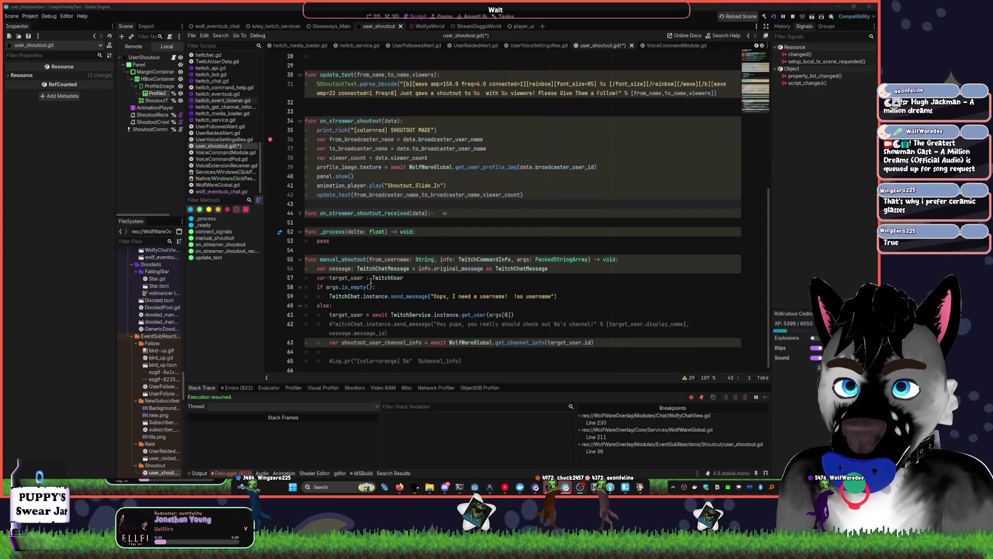
Uncomment line 62's 'Hey pups' send_message, comment out line 63's channel lookup, and save
{"action": "left_click", "coordinate": [329, 314]}
{"action": "key", "text": "Down"}
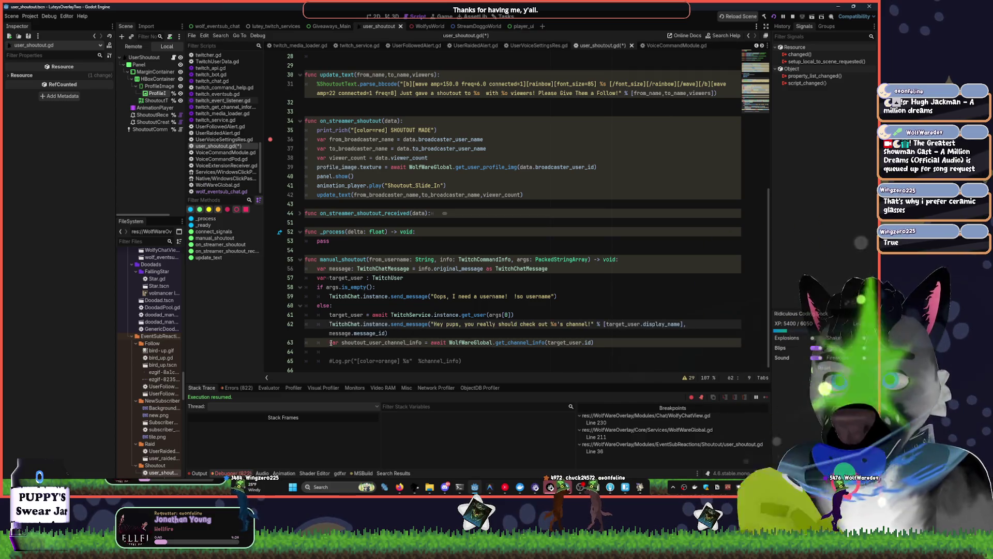
{"action": "left_click", "coordinate": [333, 340]}
{"action": "type", "text": "#"}
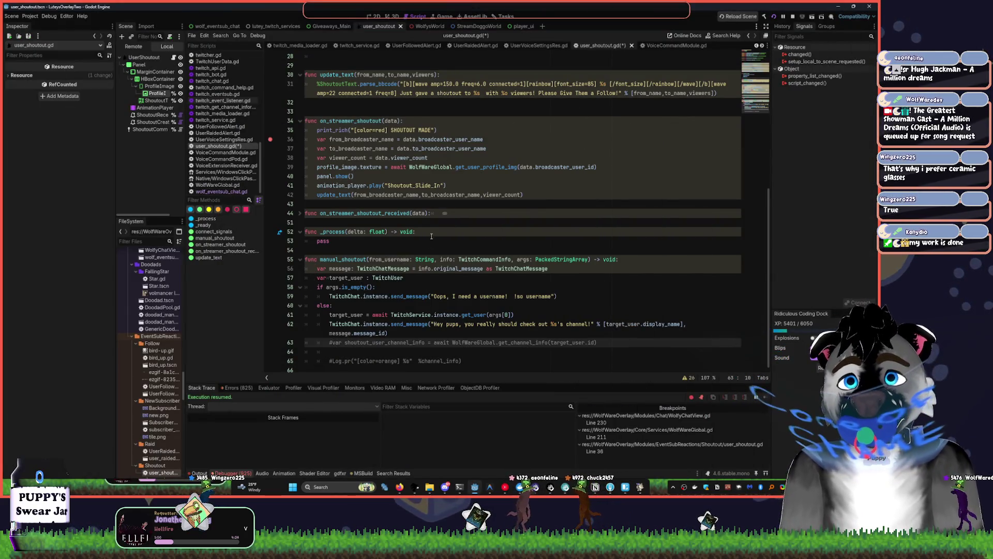
{"action": "left_click", "coordinate": [439, 234]}
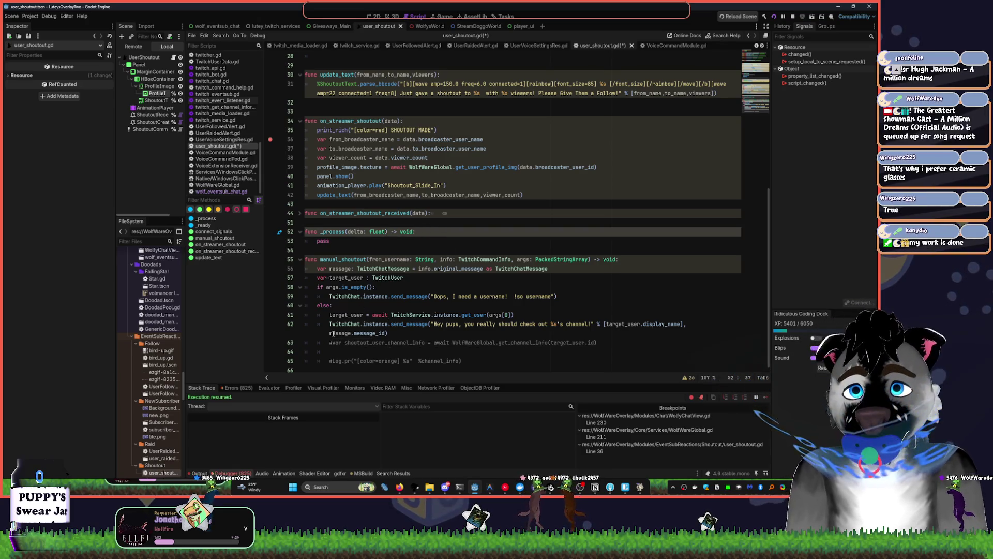
{"action": "left_click", "coordinate": [352, 333]}
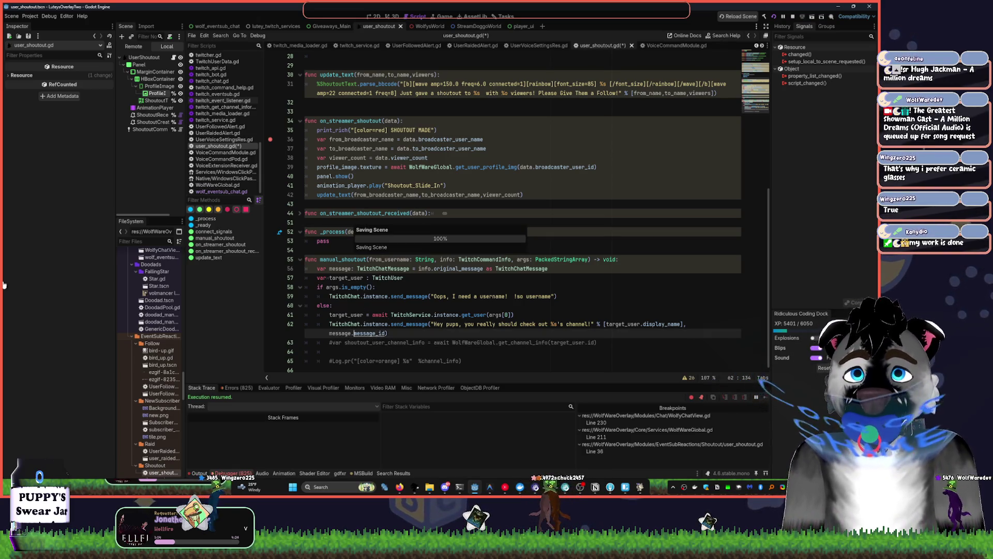
{"action": "key", "text": "ctrl+s"}
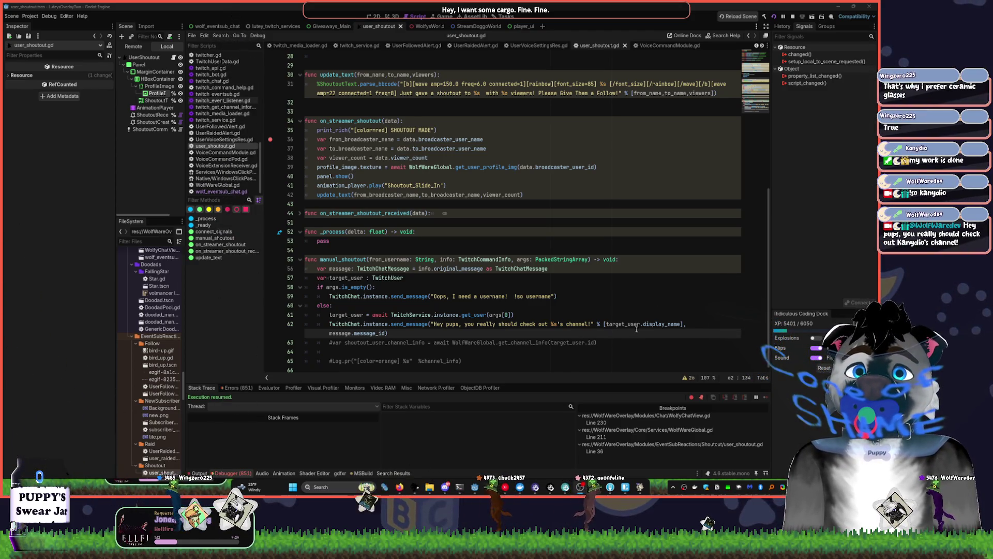
Insert '@' before %s on line 62 and turn the music volume down slightly
{"action": "left_click", "coordinate": [550, 325]}
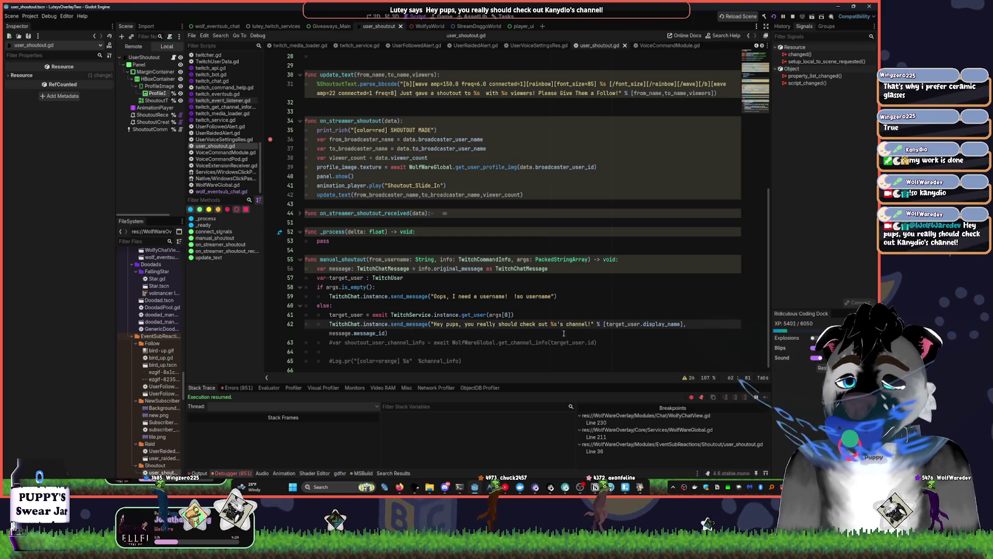
{"action": "type", "text": "@"}
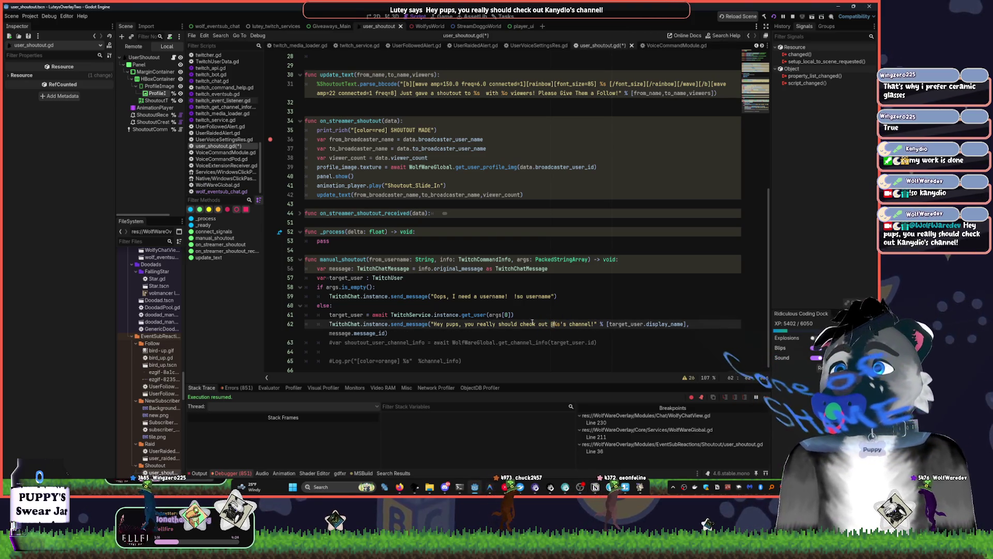
{"action": "key", "text": "XF86AudioLowerVolume"}
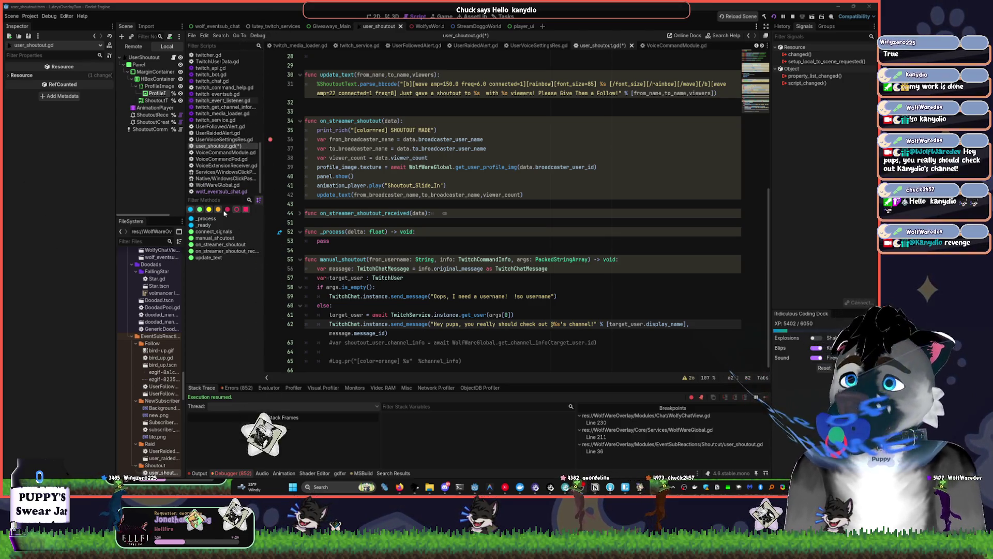
{"action": "left_click", "coordinate": [504, 487]}
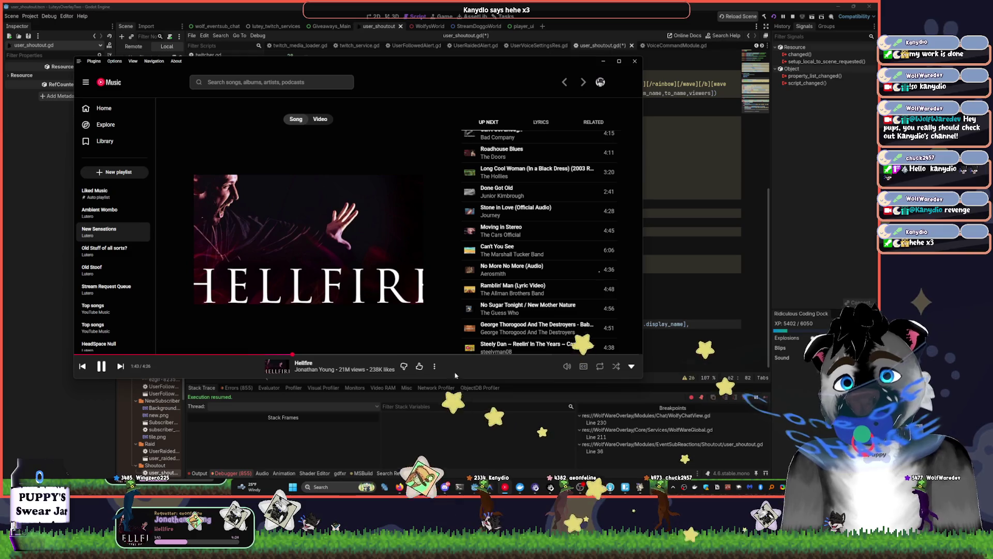
{"action": "mouse_move", "coordinate": [552, 368]}
{"action": "left_click_drag", "start_coordinate": [548, 367], "coordinate": [544, 367]}
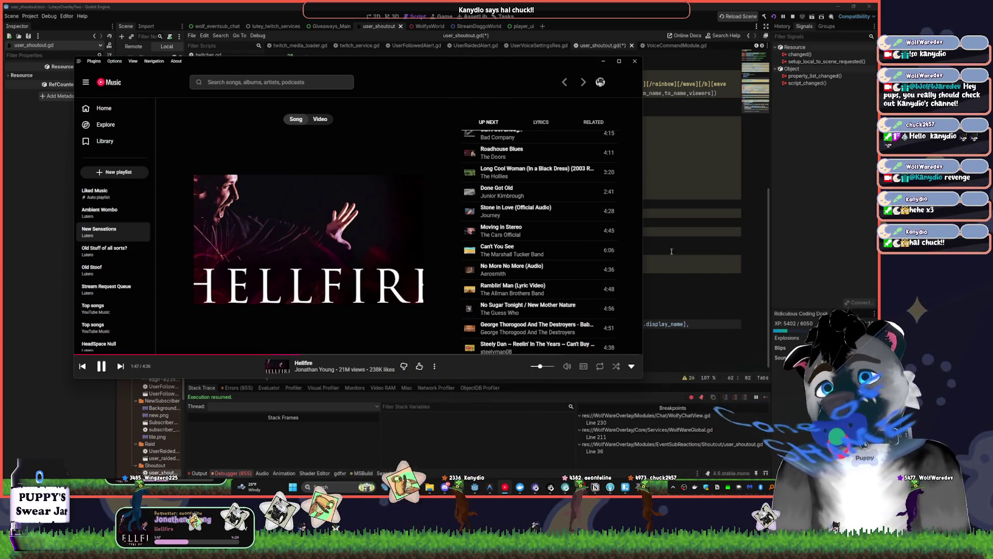
{"action": "left_click", "coordinate": [708, 260]}
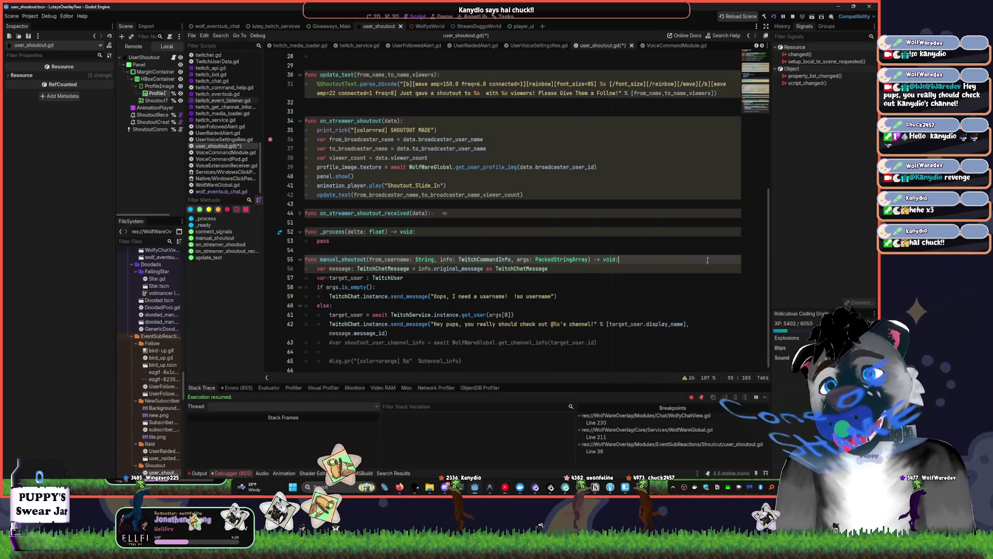
Bring up the Scene dock's Add Child Node options and switch to the 2D view
{"action": "left_click", "coordinate": [458, 247]}
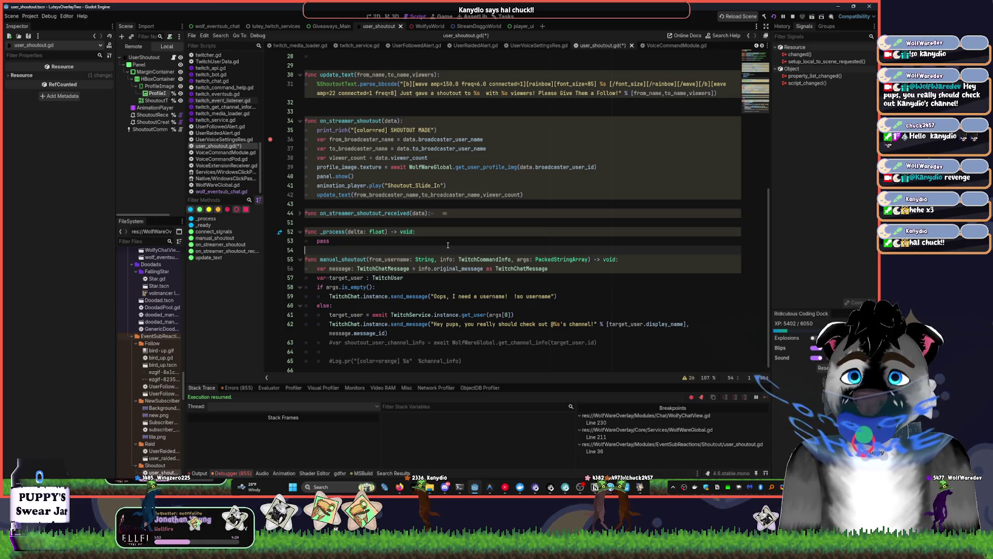
{"action": "left_click", "coordinate": [447, 245]}
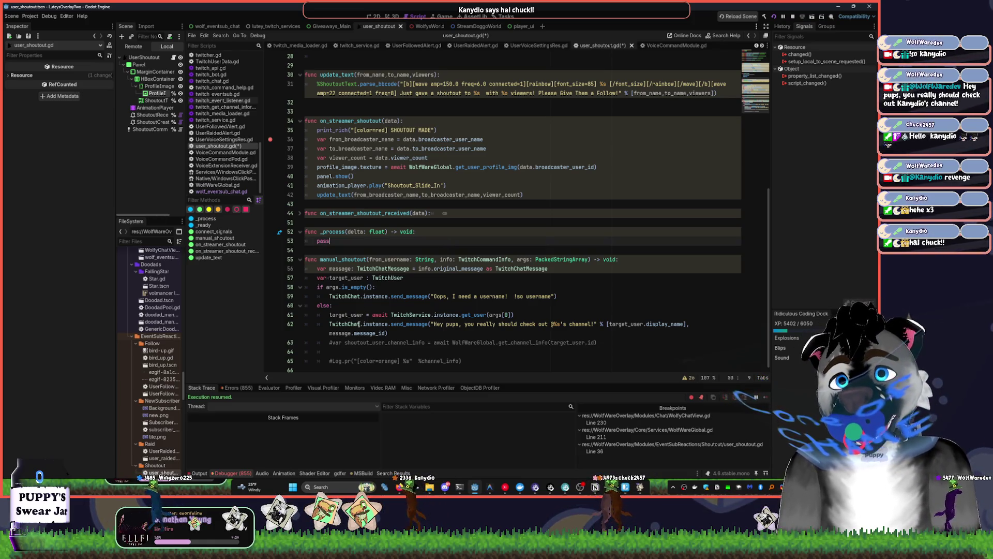
{"action": "left_click", "coordinate": [395, 336]}
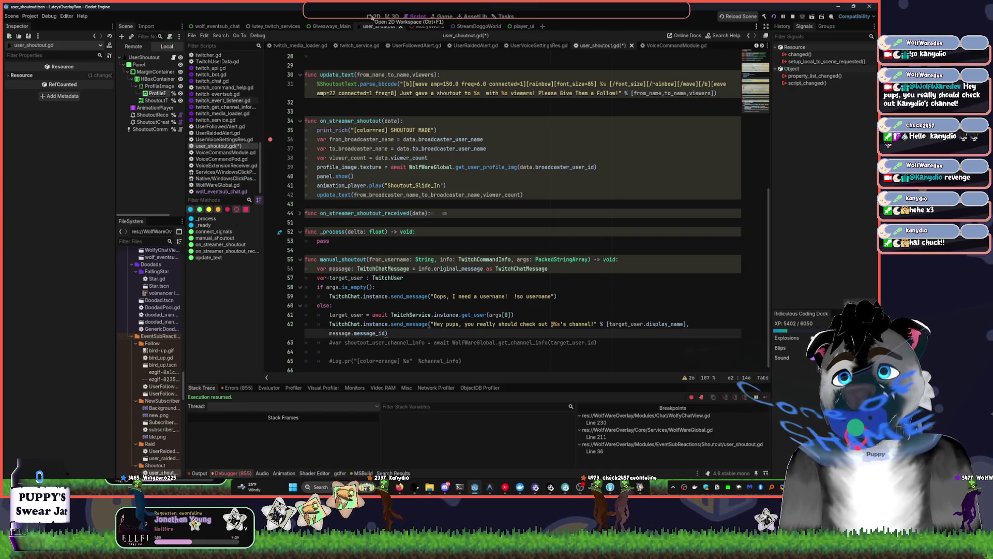
{"action": "right_click", "coordinate": [137, 165]}
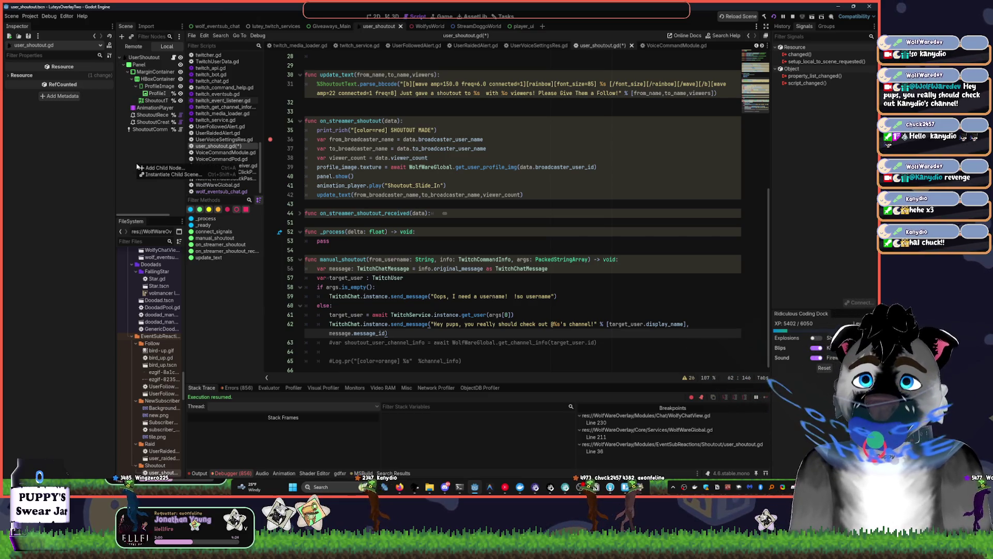
{"action": "left_click", "coordinate": [377, 16]}
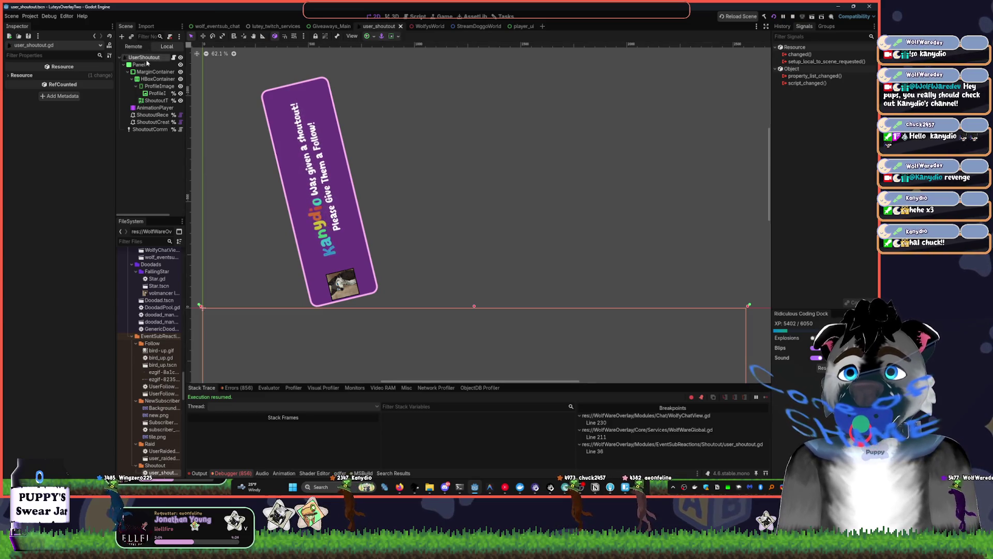
Add a TextureRect child node to the shoutout scene
{"action": "left_click", "coordinate": [147, 152]}
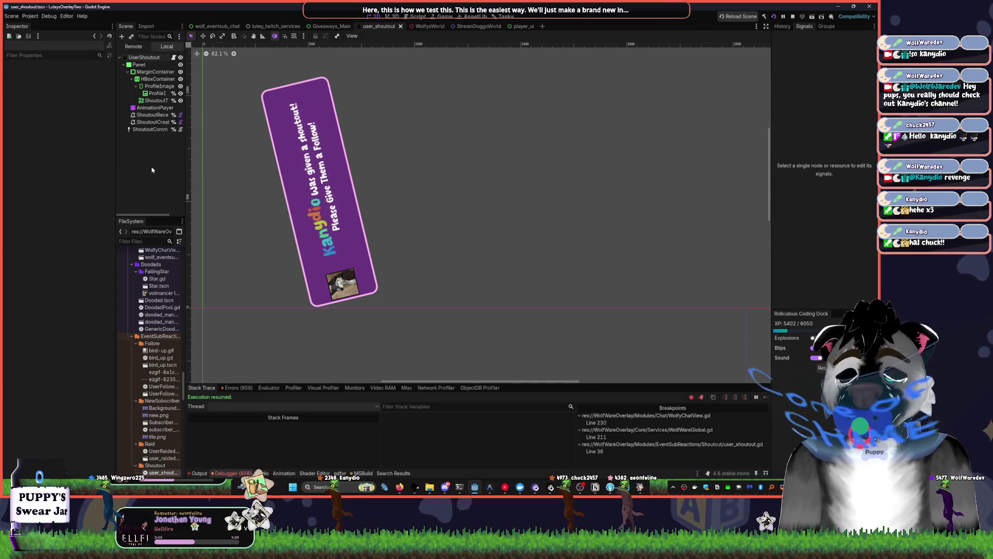
{"action": "key", "text": "ctrl+a"}
{"action": "type", "text": "node2d"}
{"action": "key", "text": "Return"}
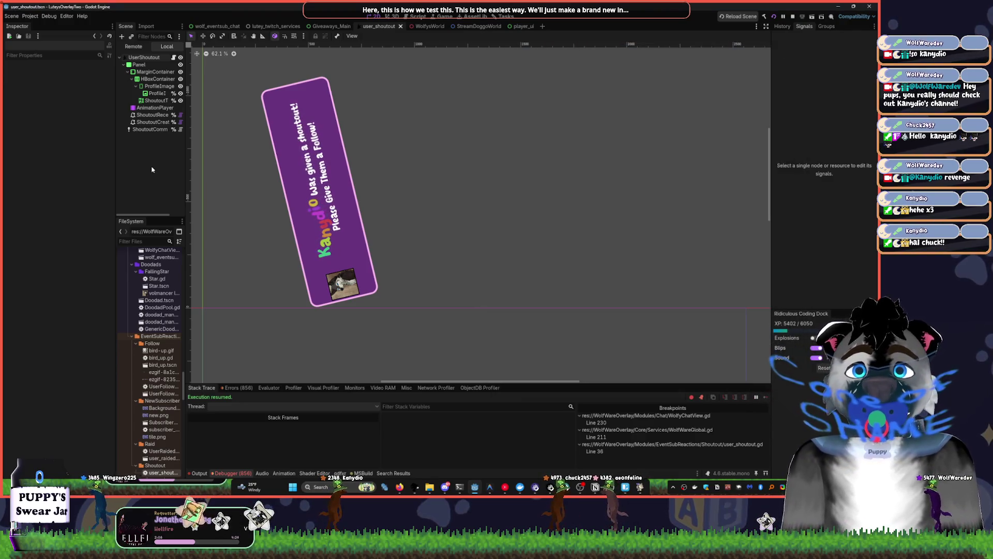
{"action": "key", "text": "ctrl+z"}
{"action": "key", "text": "ctrl+a"}
{"action": "type", "text": "te"}
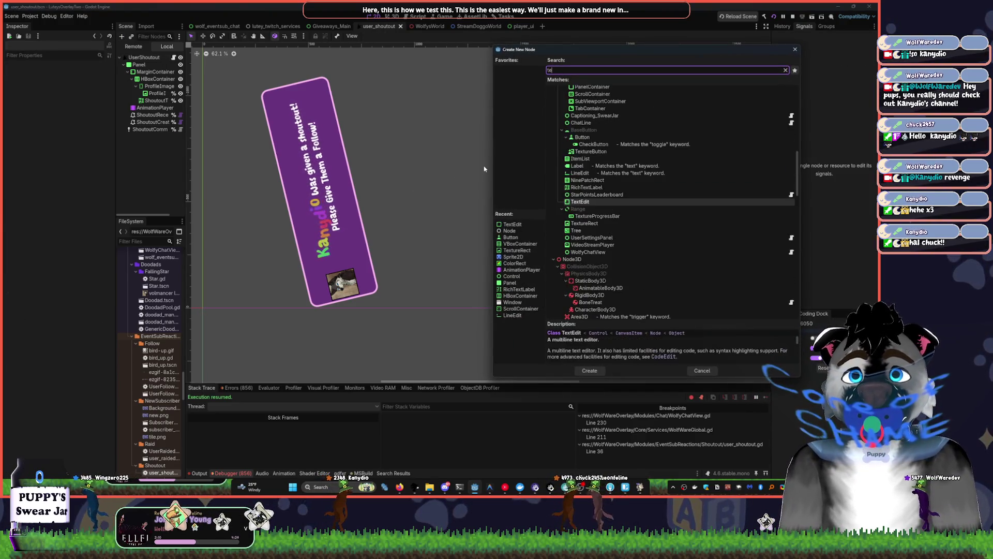
{"action": "type", "text": "t"}
{"action": "key", "text": "BackSpace"}
{"action": "type", "text": "xture"}
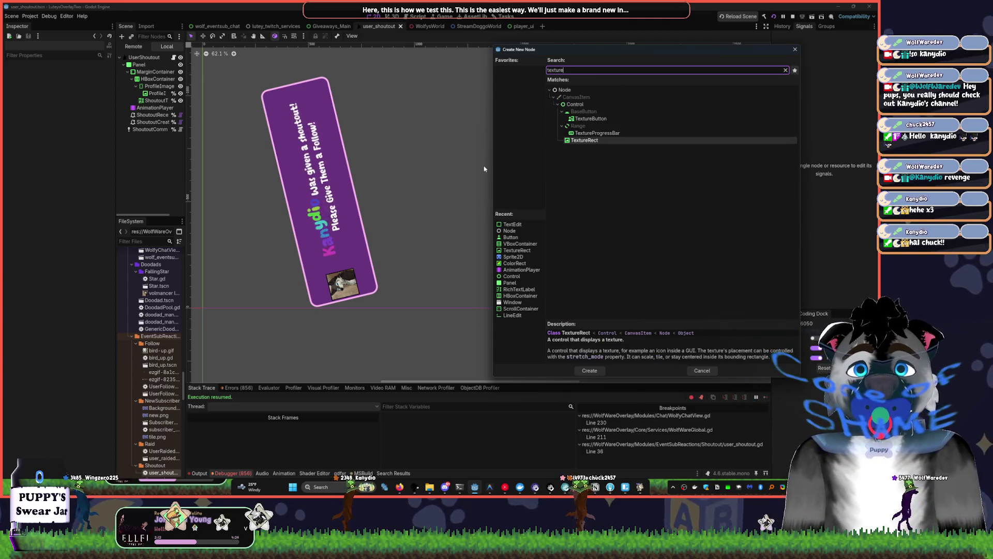
{"action": "key", "text": "Return"}
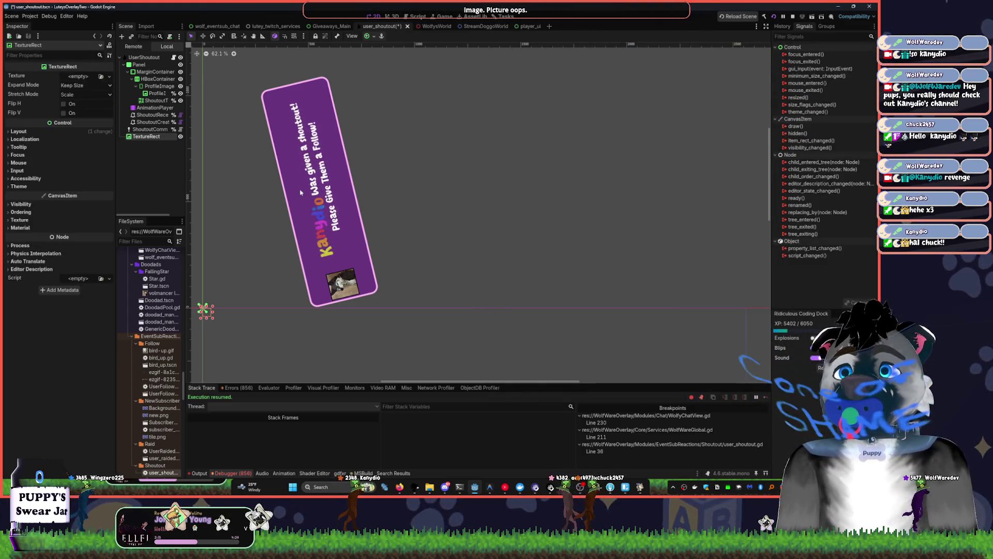
Give the TextureRect the checker placeholder texture, enlarge and move it right, and save the scene
{"action": "left_click", "coordinate": [101, 76]}
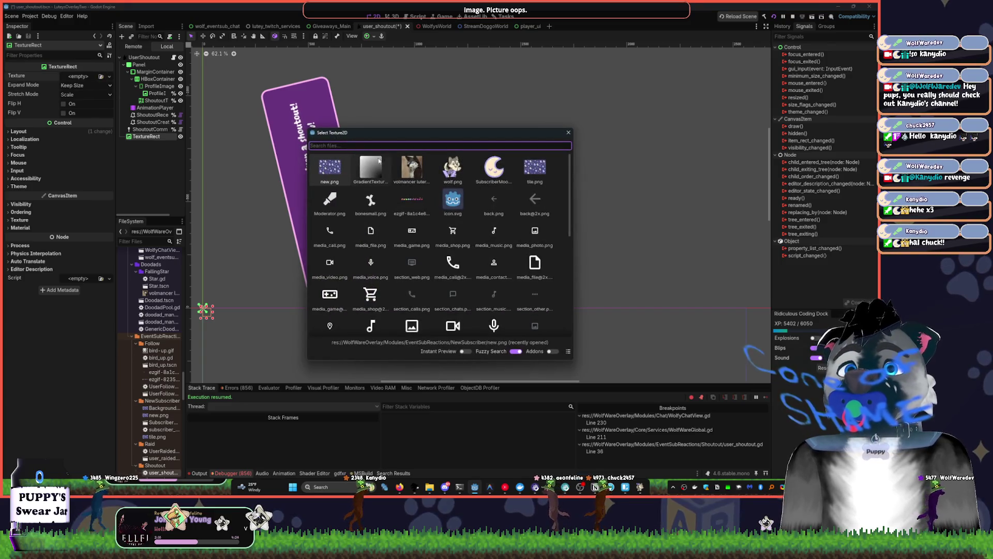
{"action": "double_click", "coordinate": [366, 164]}
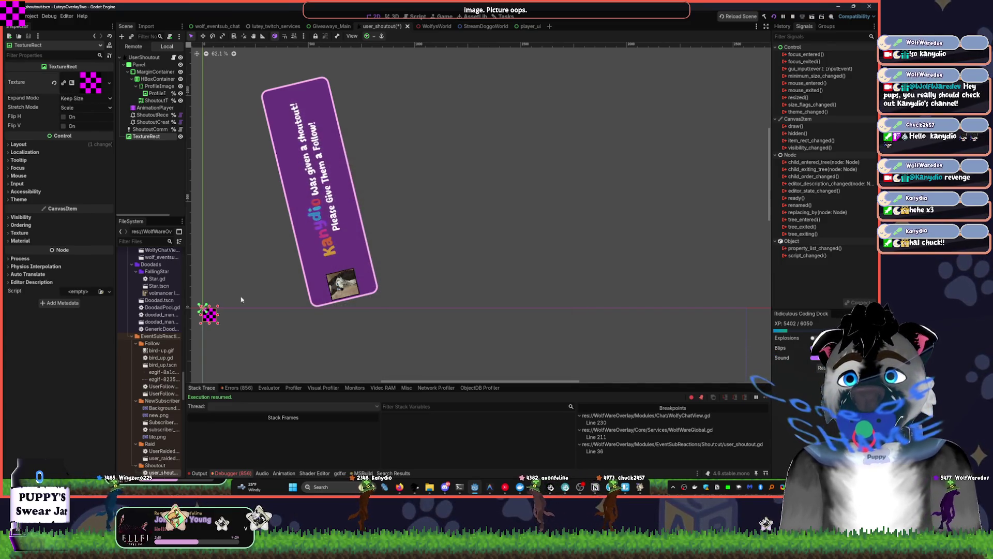
{"action": "left_click_drag", "start_coordinate": [216, 306], "coordinate": [398, 342]}
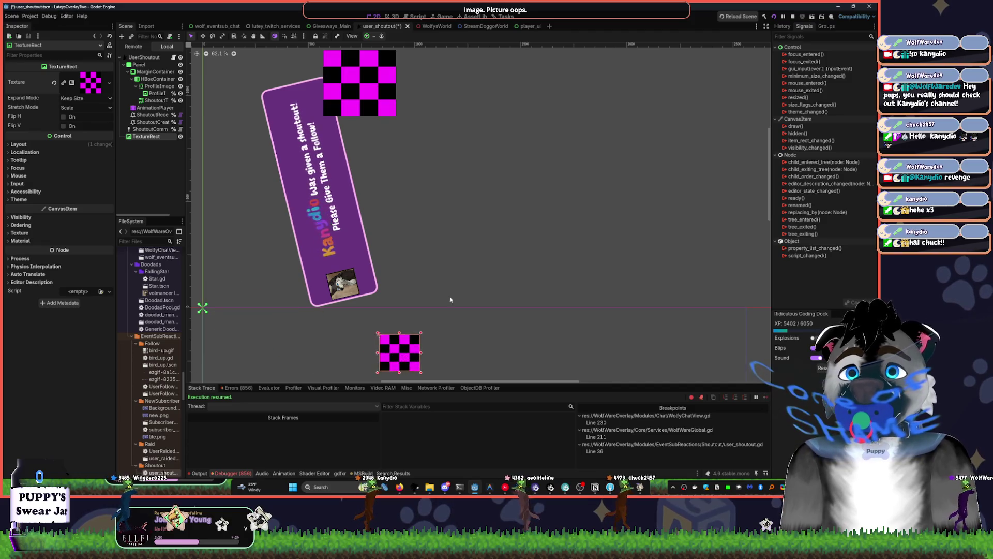
{"action": "left_click_drag", "start_coordinate": [458, 276], "coordinate": [386, 147]}
{"action": "key", "text": "ctrl+s"}
{"action": "mouse_move", "coordinate": [333, 227]}
{"action": "left_mouse_down"}
{"action": "mouse_move", "coordinate": [551, 214]}
{"action": "mouse_move", "coordinate": [547, 223]}
{"action": "left_mouse_up"}
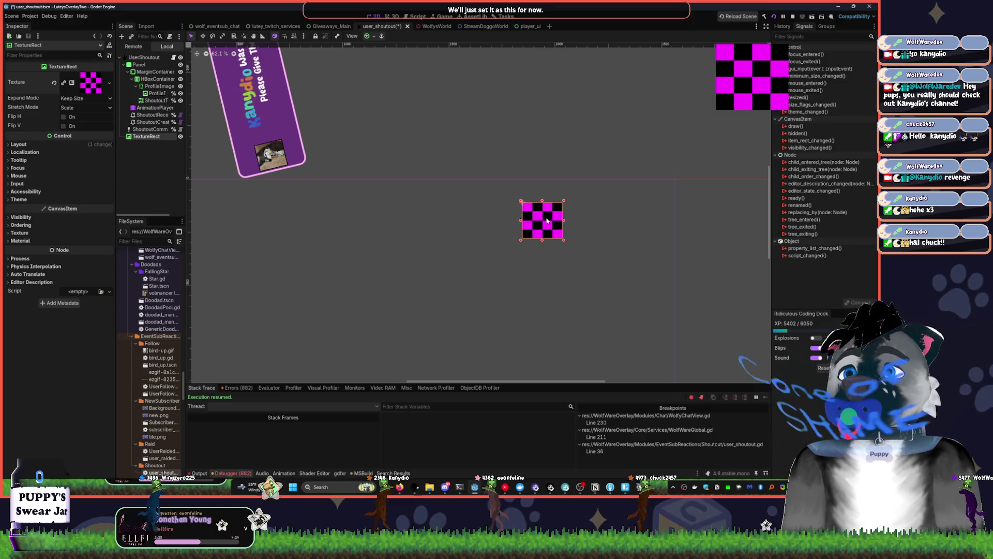
{"action": "key", "text": "ctrl+s"}
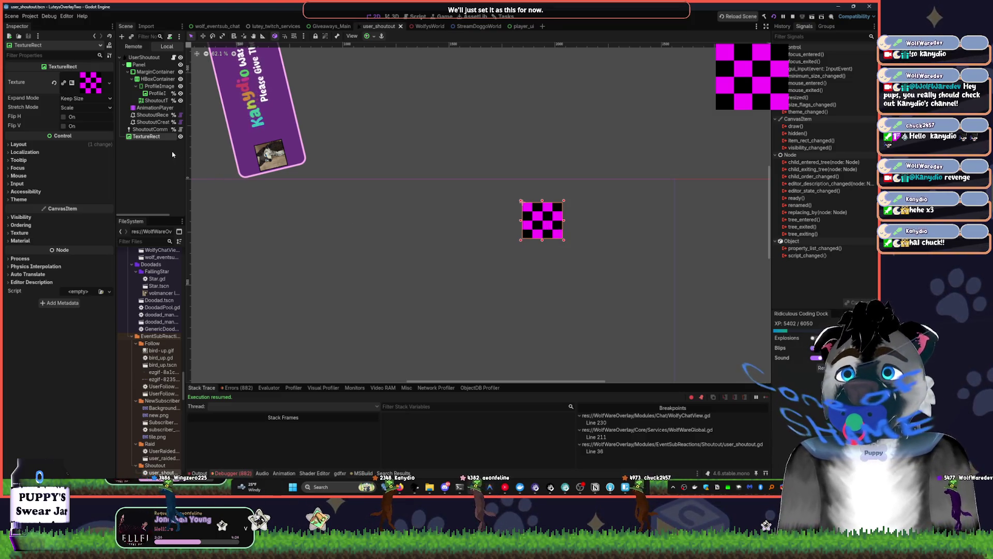
{"action": "left_click", "coordinate": [416, 17]}
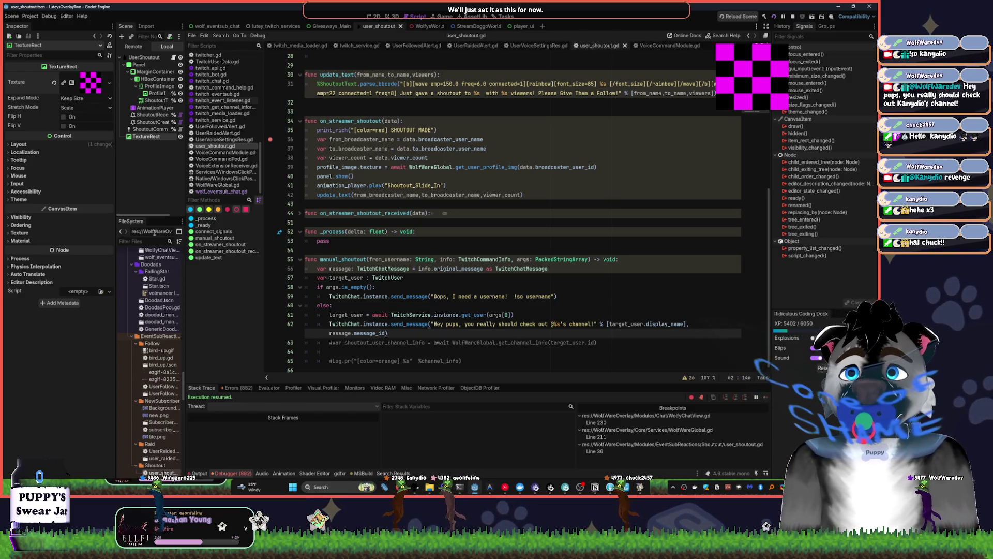
Add a new line after line 62's send_message call holding a $TextureRect reference
{"action": "scroll", "coordinate": [351, 256], "scroll_direction": "down", "scroll_amount": 1}
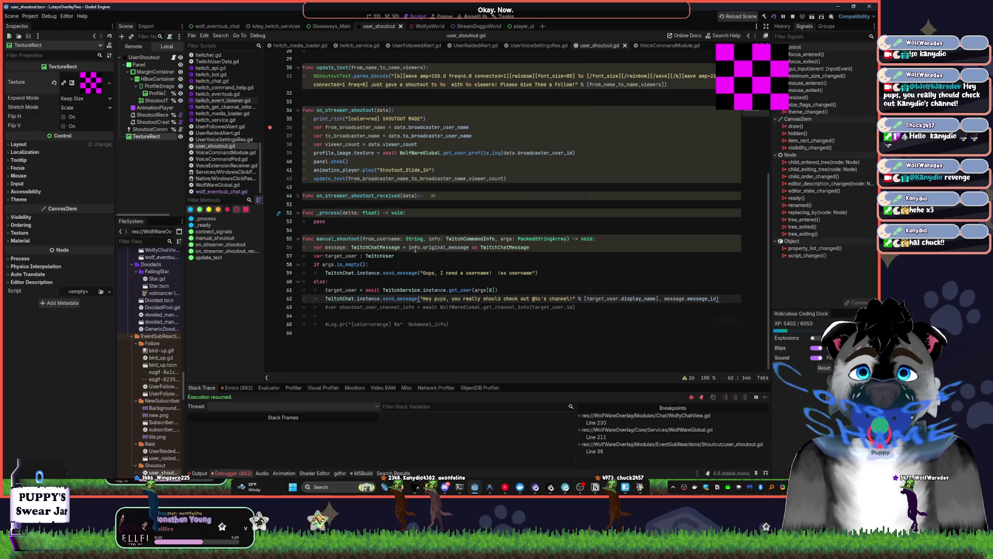
{"action": "key", "text": "Up"}
{"action": "key", "text": "Up"}
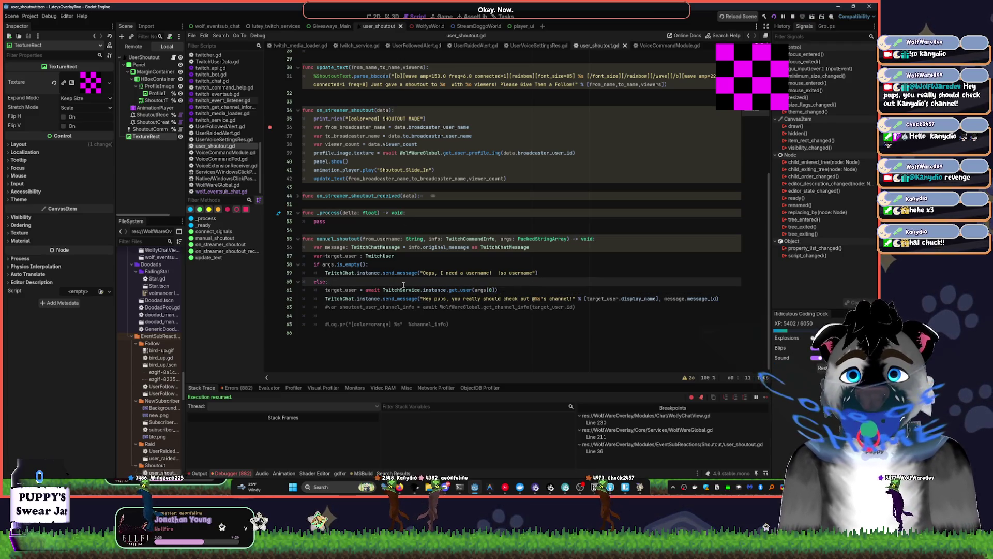
{"action": "key", "text": "Down"}
{"action": "key", "text": "Down"}
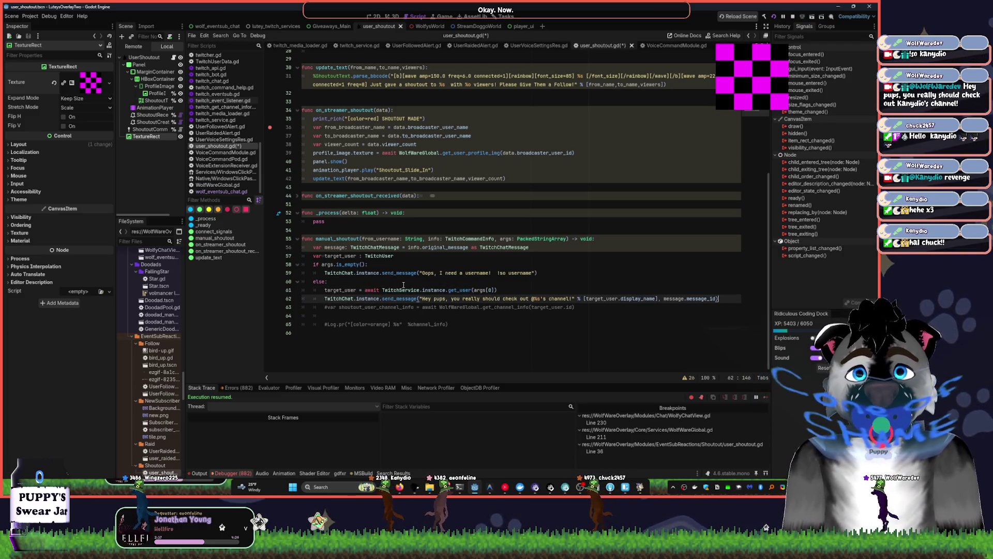
{"action": "key", "text": "Return"}
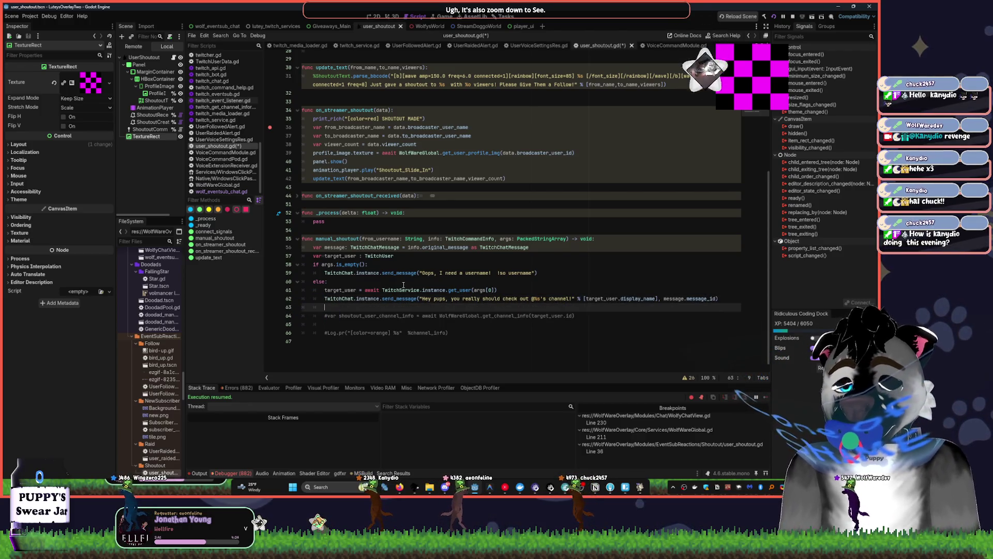
{"action": "type", "text": "$Text"}
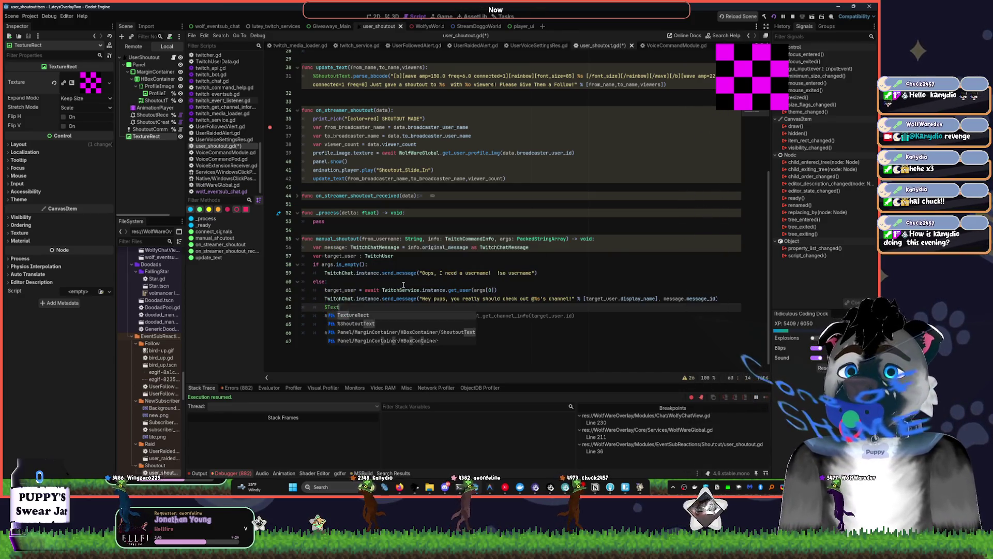
{"action": "key", "text": "Return"}
Raise an app's volume in the mixer, then type '.' after $TextureRect
{"action": "left_click", "coordinate": [807, 487]}
{"action": "left_click", "coordinate": [790, 360]}
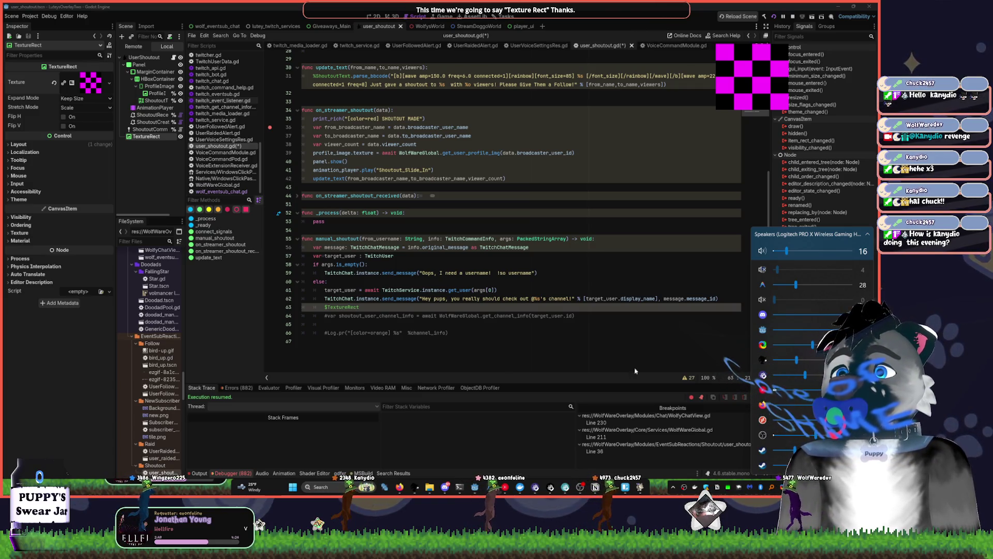
{"action": "left_click", "coordinate": [557, 302]}
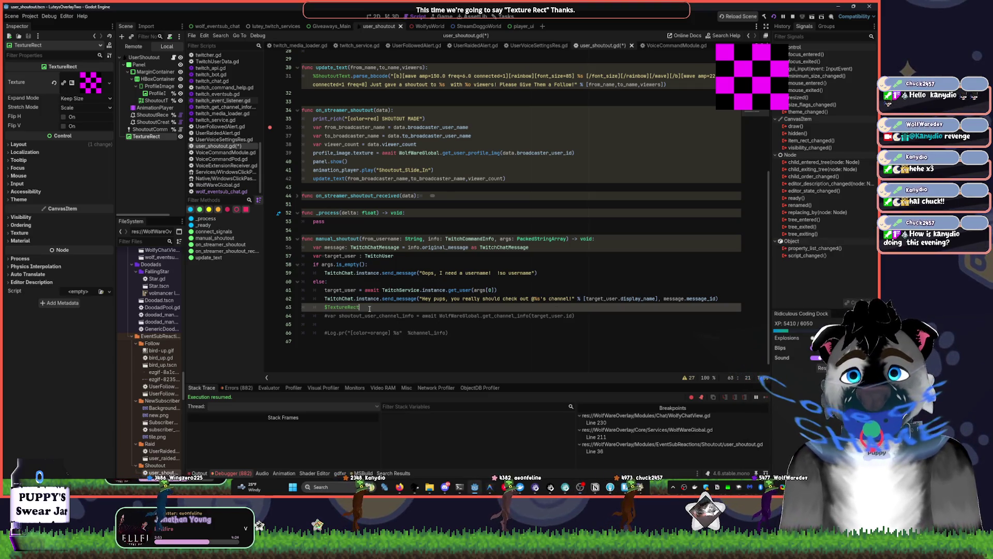
{"action": "type", "text": "."}
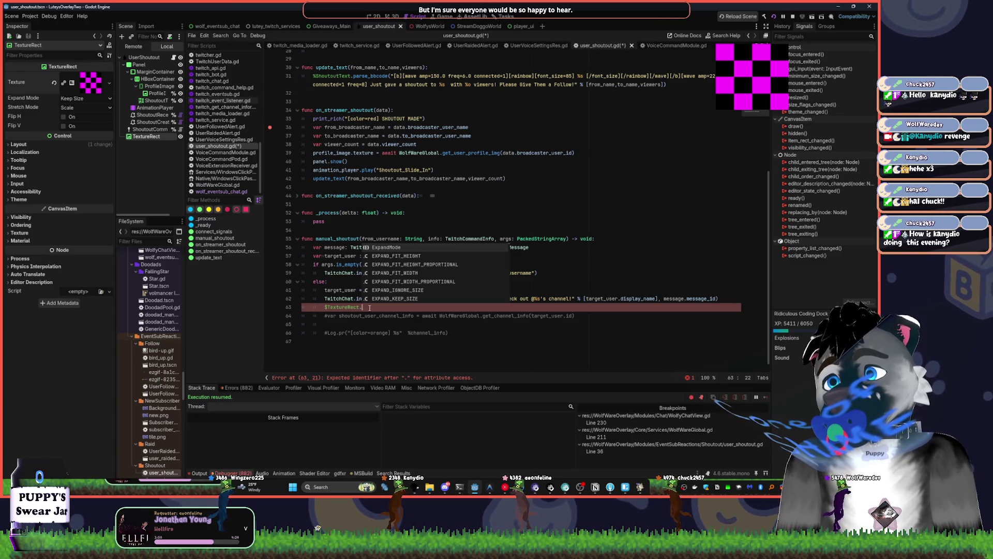
{"action": "key", "text": "XF86AudioLowerVolume"}
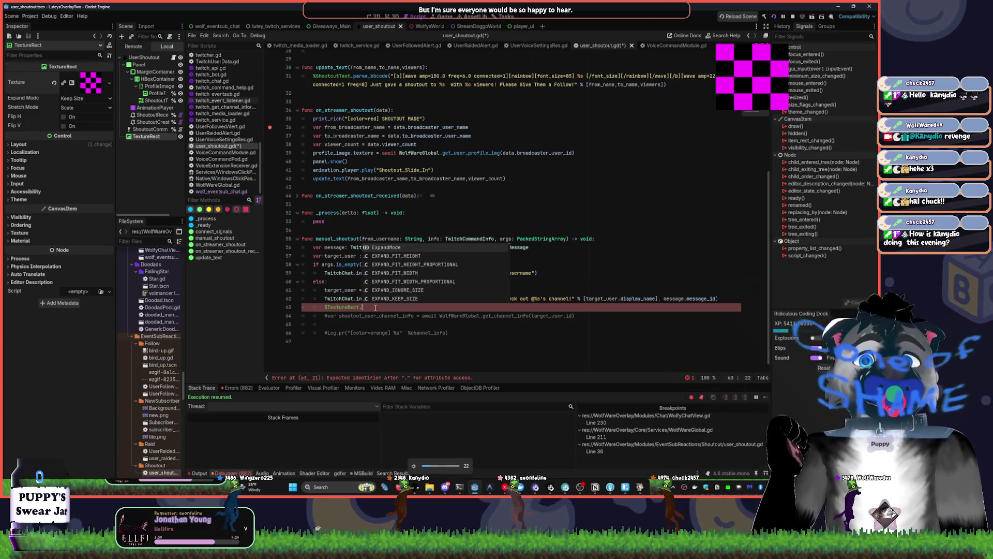